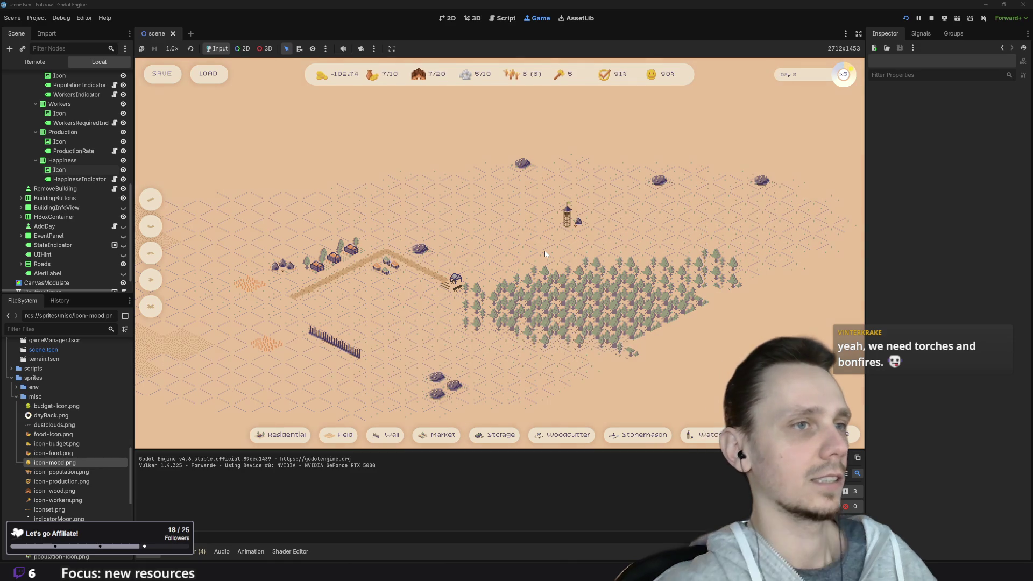
Delete the three wooden fence segments in removal mode, leaving the nearby rock in place.
scroll(545, 254, "up", 2)
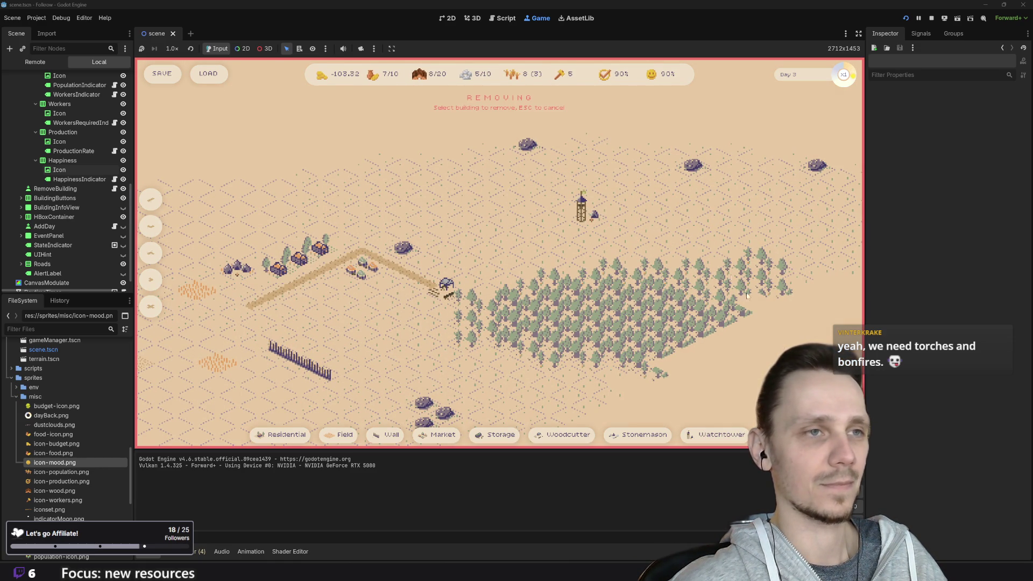
scroll(641, 353, "down", 1)
left_click_drag(642, 353, 666, 320)
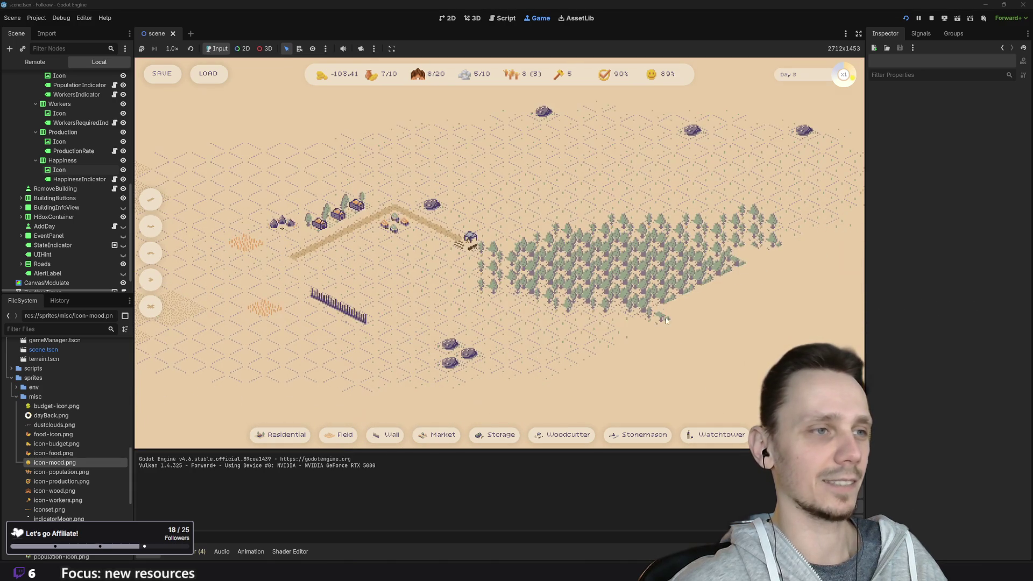
key("x")
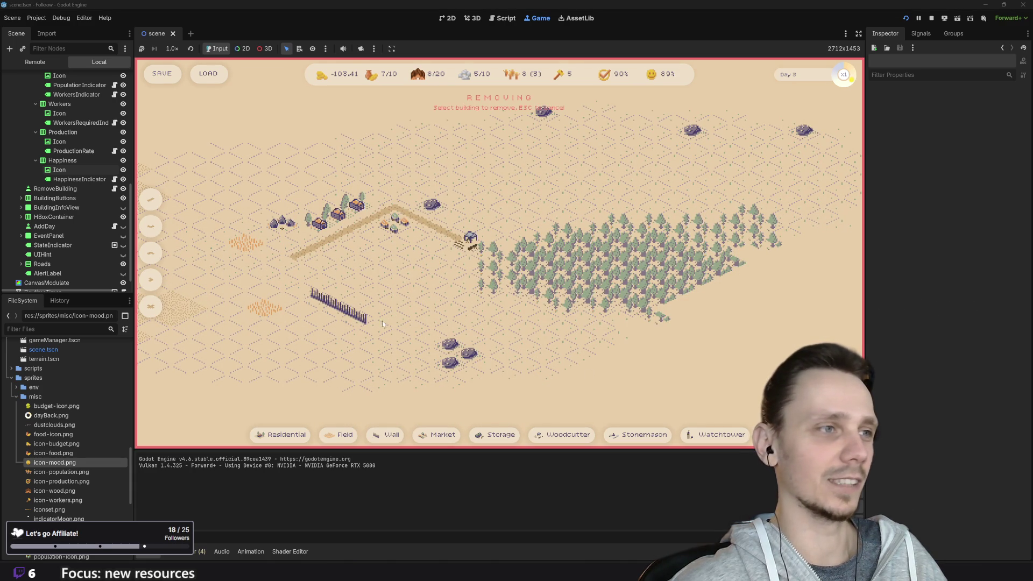
left_click(363, 318)
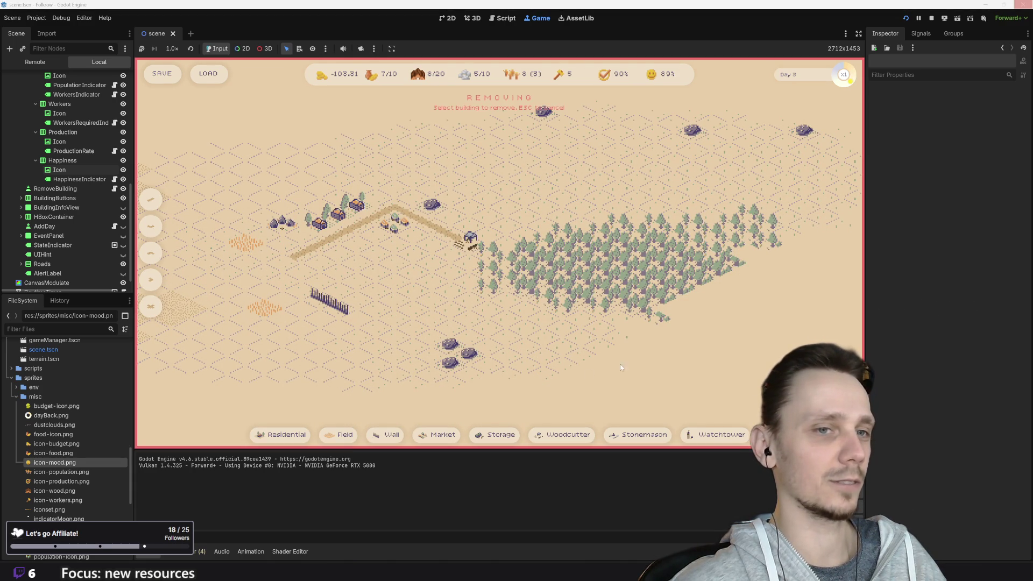
left_click(477, 354)
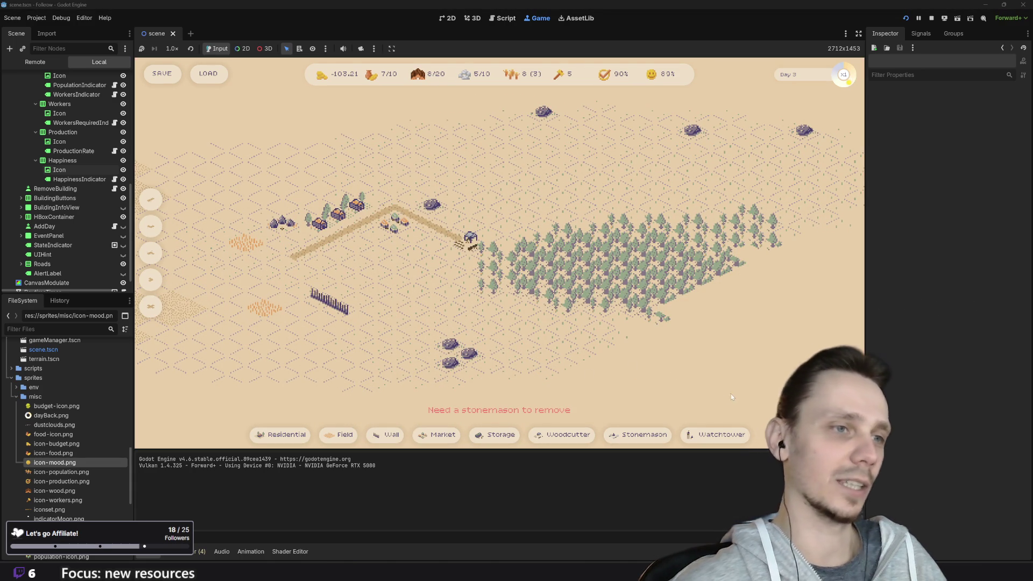
key("x")
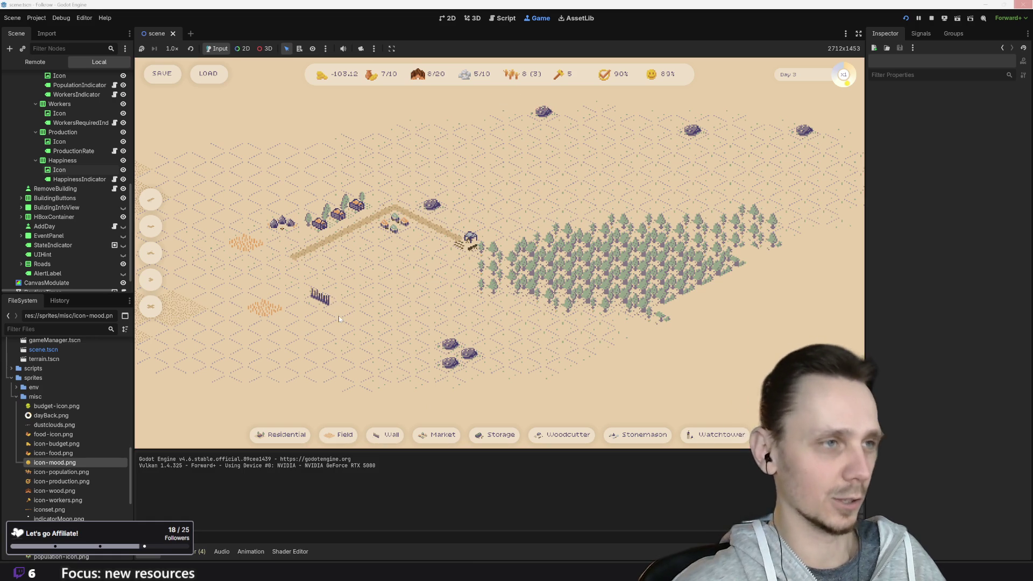
left_click(339, 313)
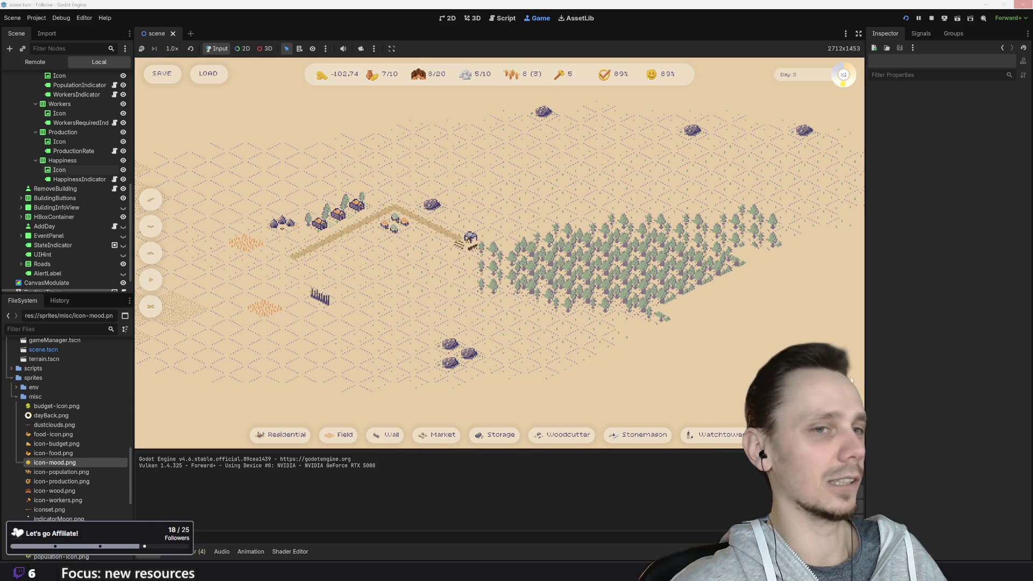
key("x")
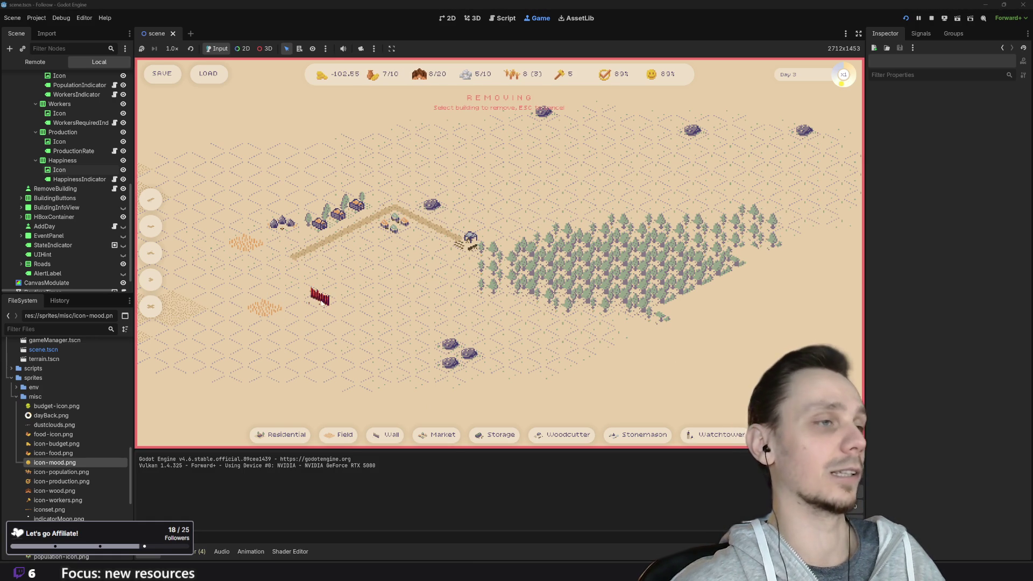
left_click(319, 297)
left_click_drag(471, 308, 475, 326)
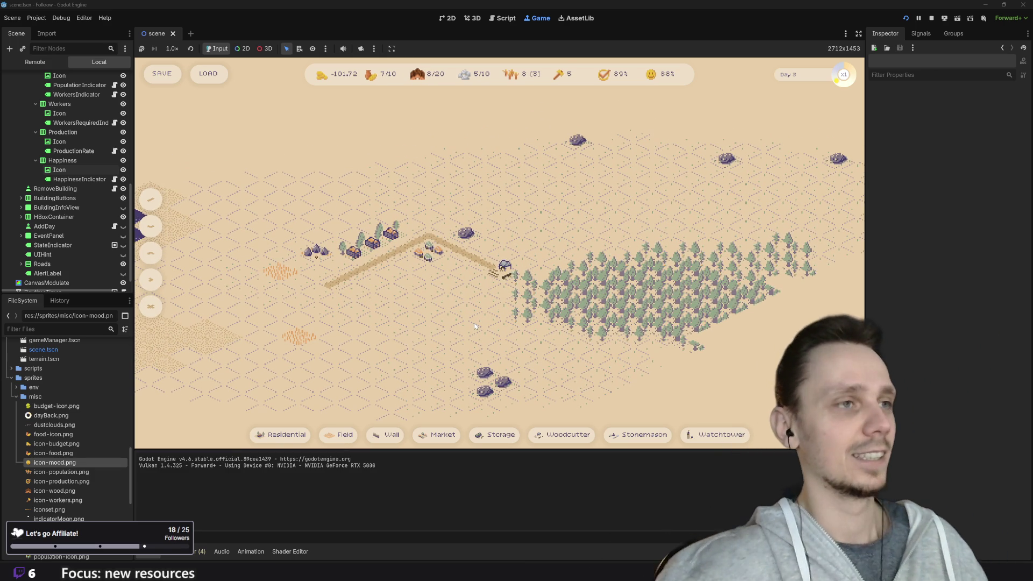
Run the game at x3 speed and remove the watchtower at the road's end.
key("3")
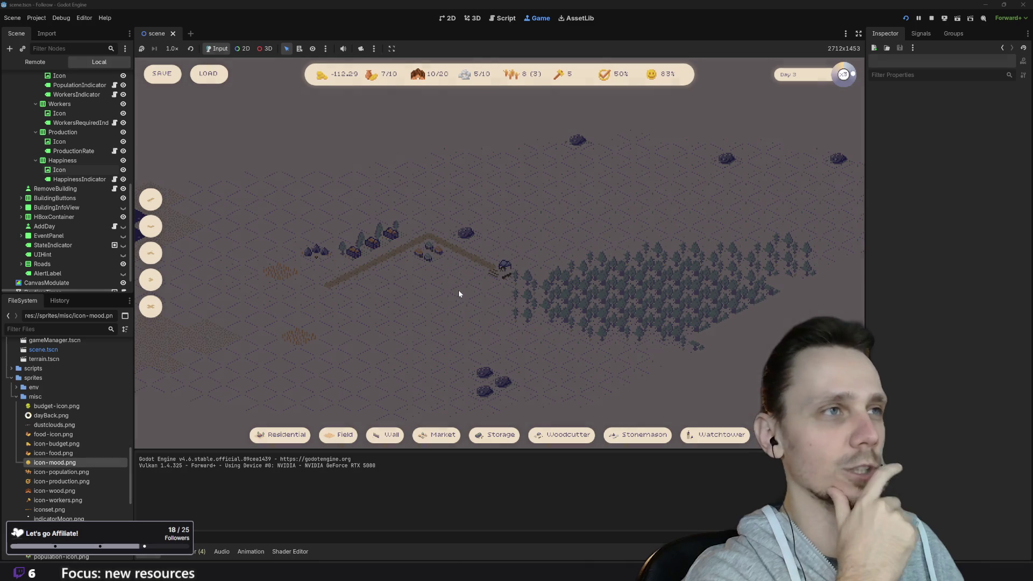
scroll(459, 294, "up", 2)
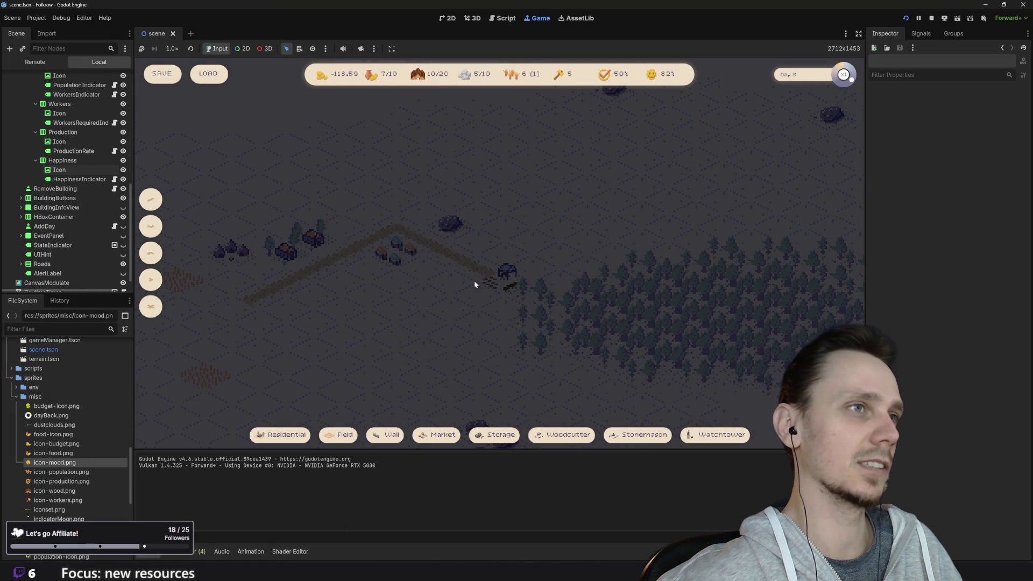
key("x")
left_click(502, 284)
left_click_drag(516, 221, 560, 227)
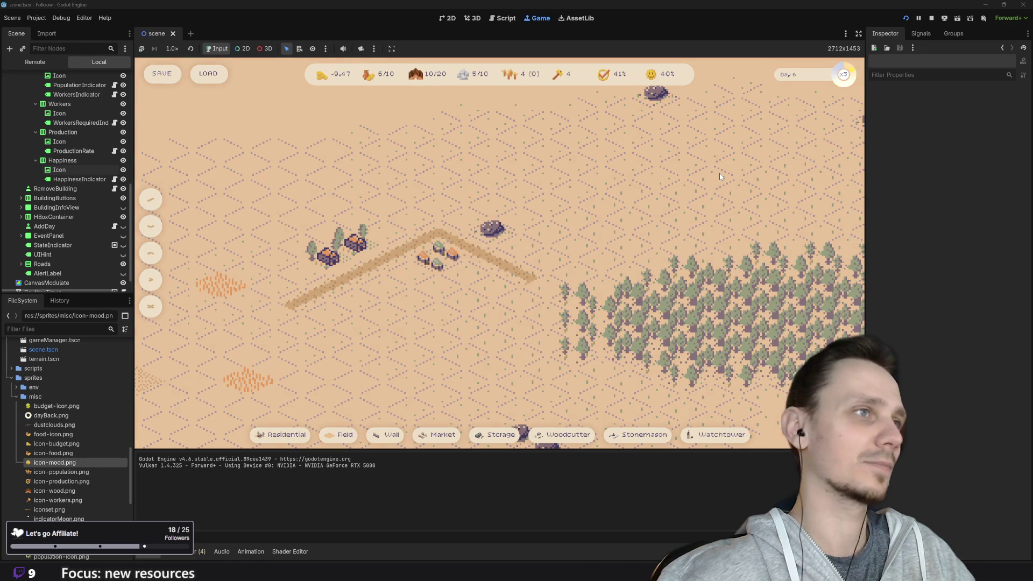
Drop to x1 speed, pause, and remove one of the two houses.
key("1")
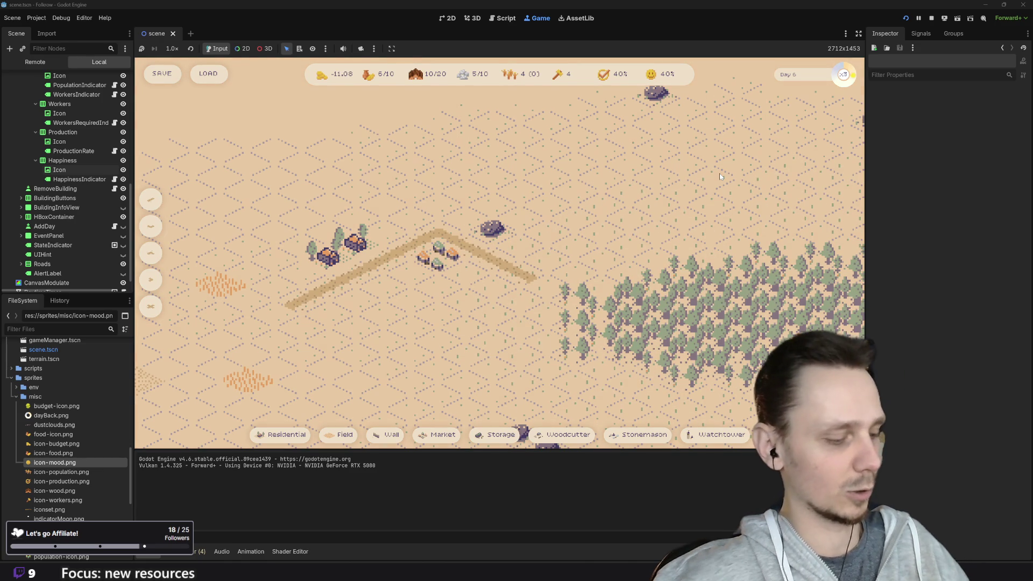
key("a")
key("w")
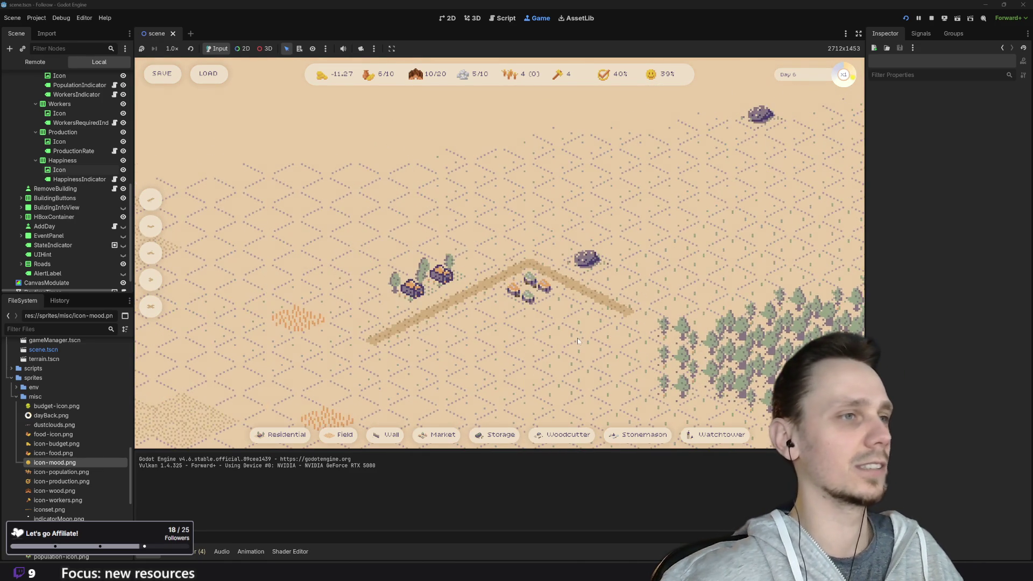
key("space")
scroll(680, 377, "down", 2)
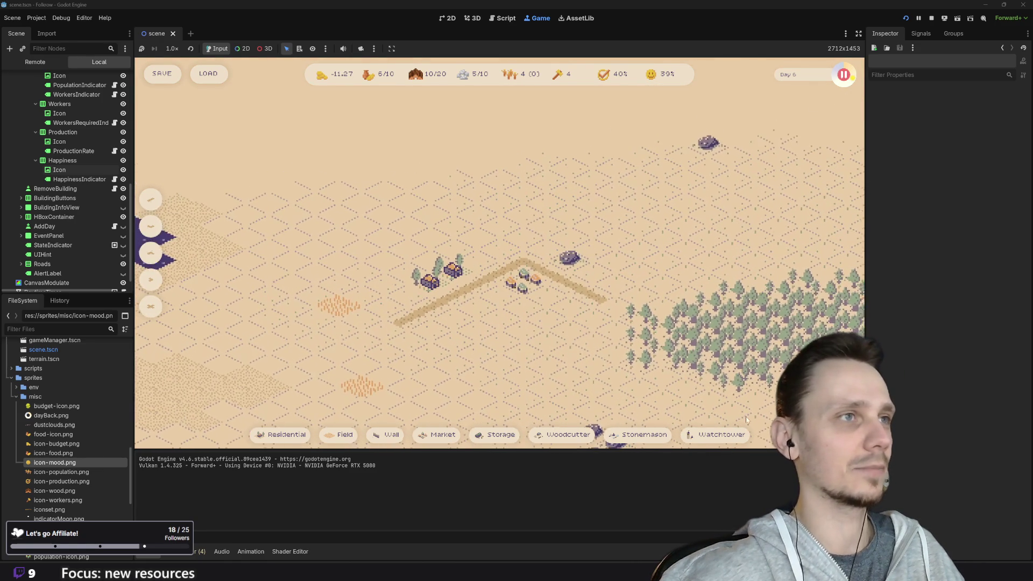
key("x")
left_click(453, 269)
key("space")
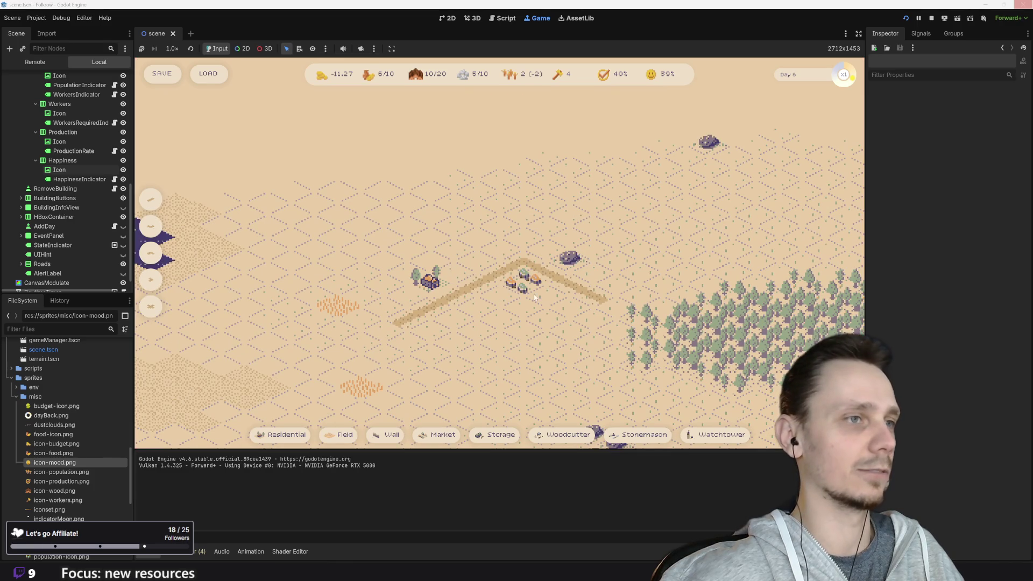
Remove the lower wheat field and return the game to x3 speed.
key("x")
left_click(339, 305)
key("3")
key("d")
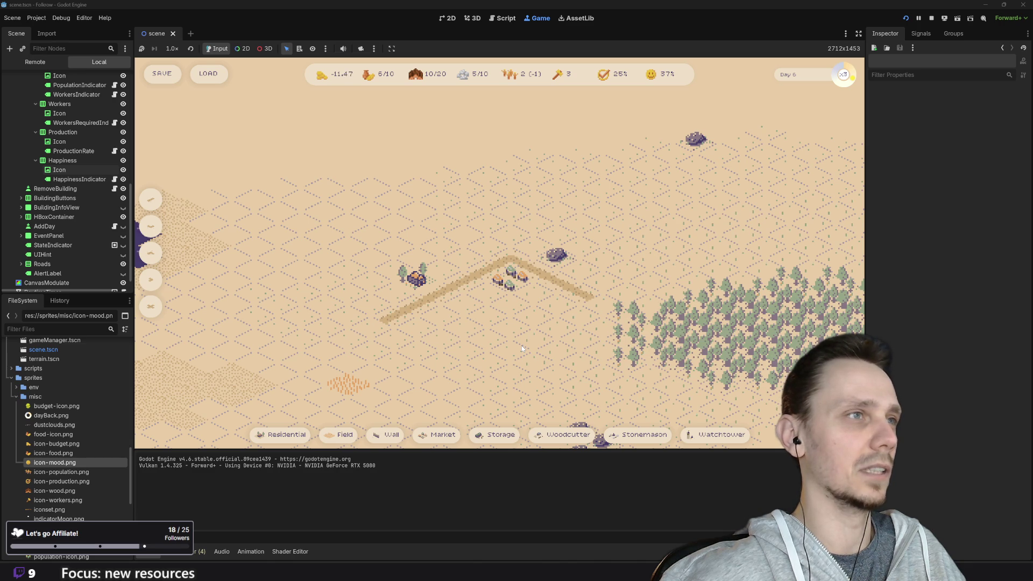
key("a")
key("s")
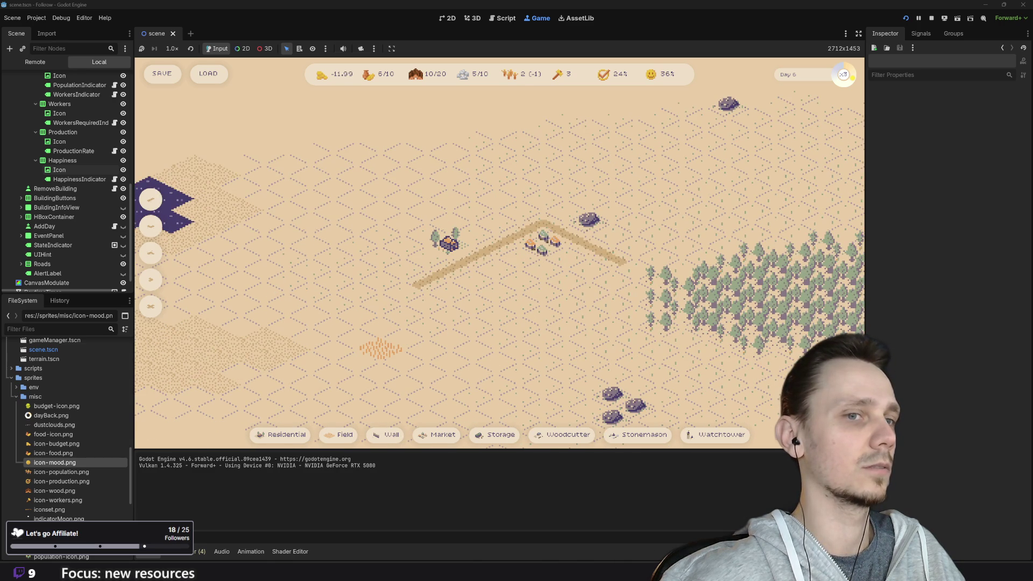
key("d")
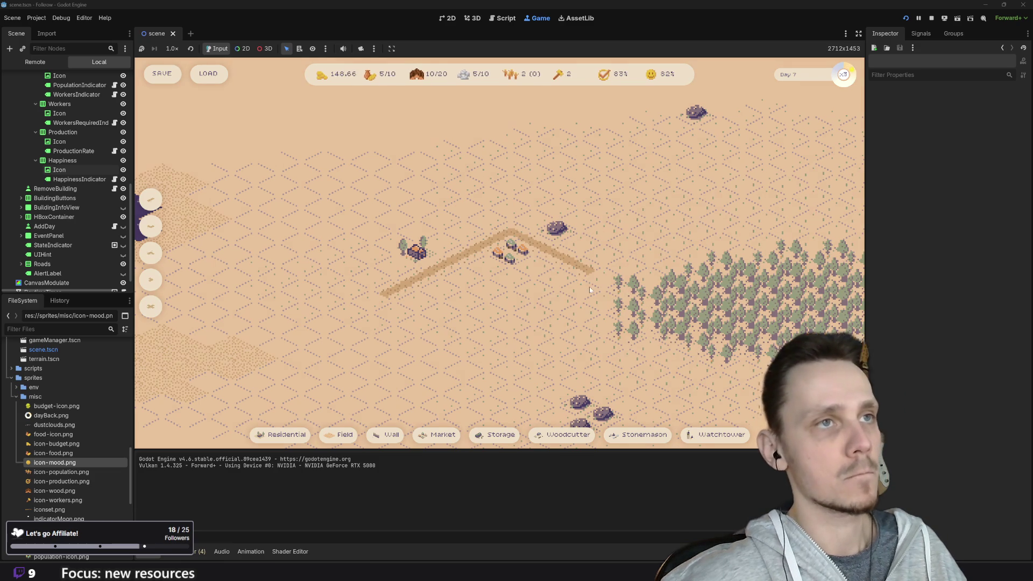
scroll(547, 294, "up", 2)
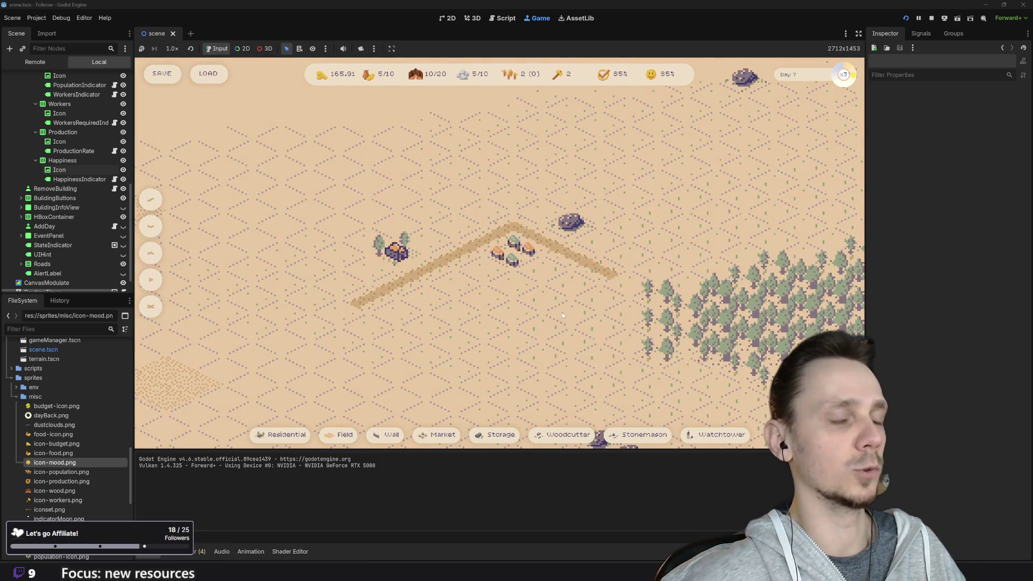
left_click_drag(561, 311, 542, 314)
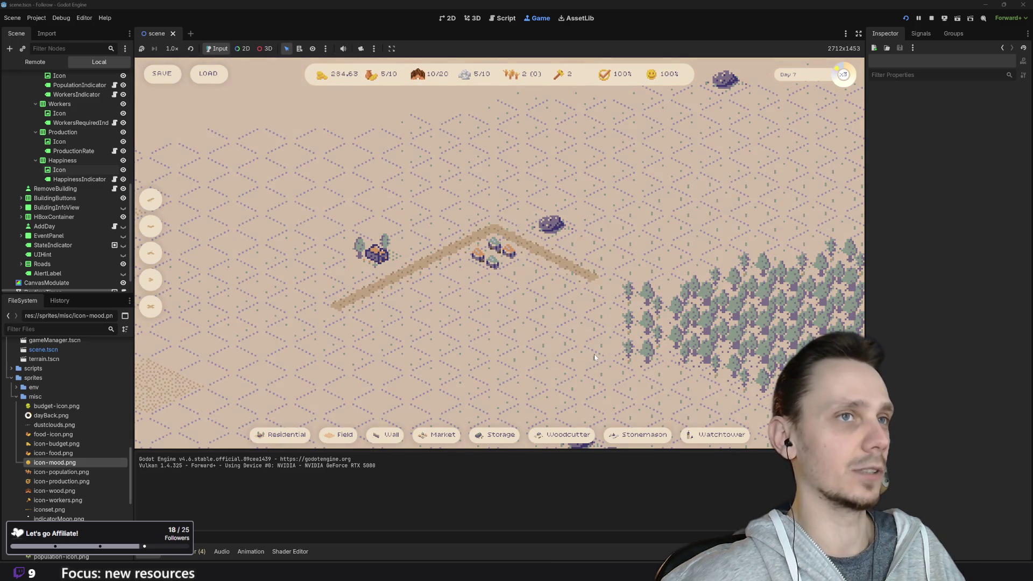
left_click_drag(593, 357, 641, 374)
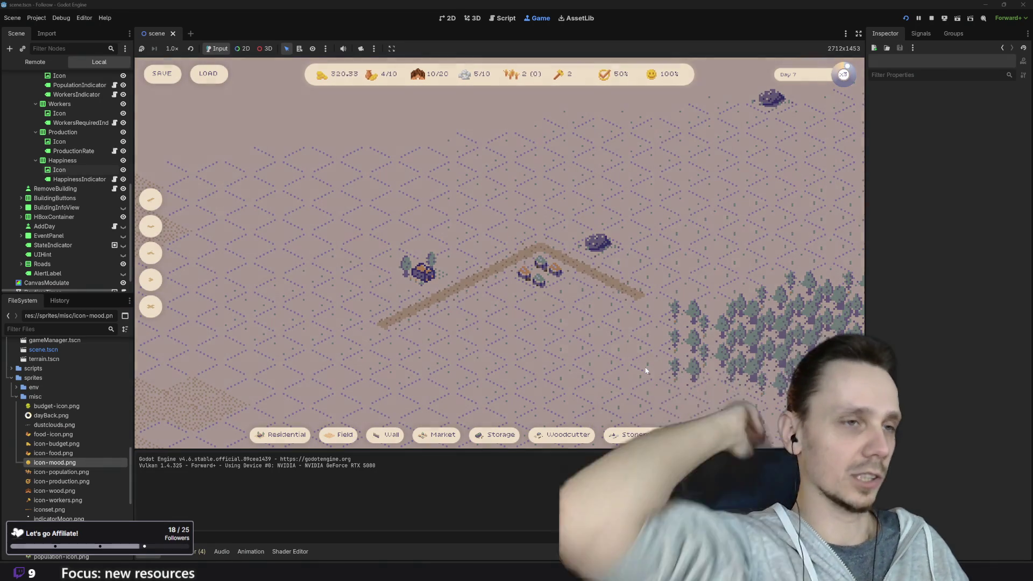
mouse_move(284, 433)
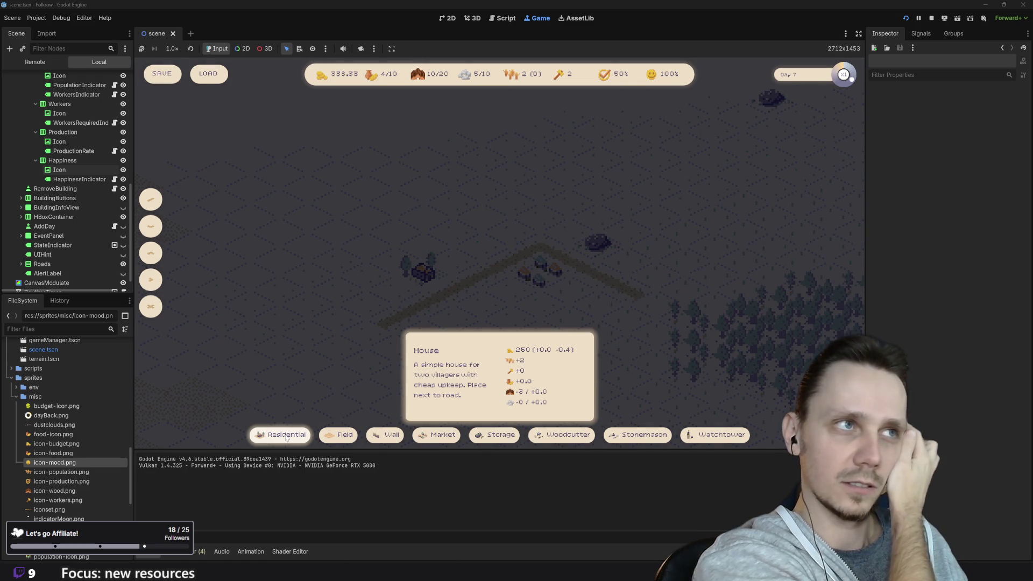
left_click(342, 435)
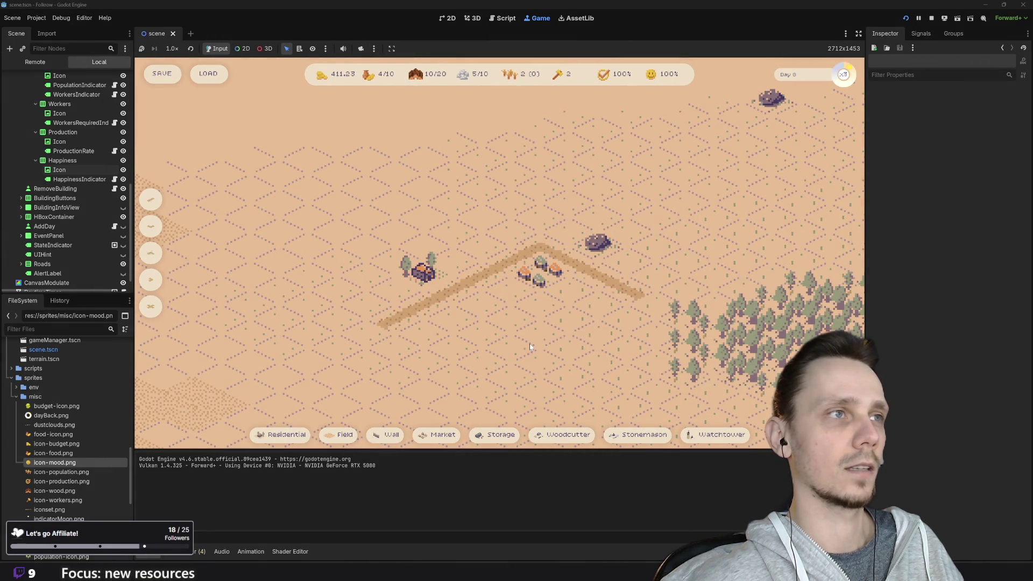
Place a new house beside the road and two adjoining wheat fields south of it.
left_click(292, 434)
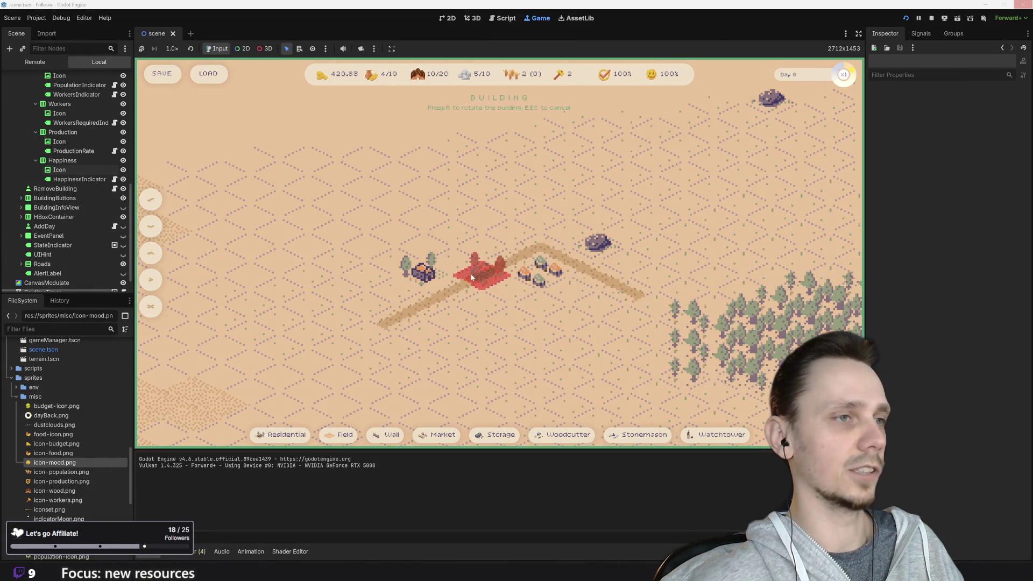
left_click(451, 256)
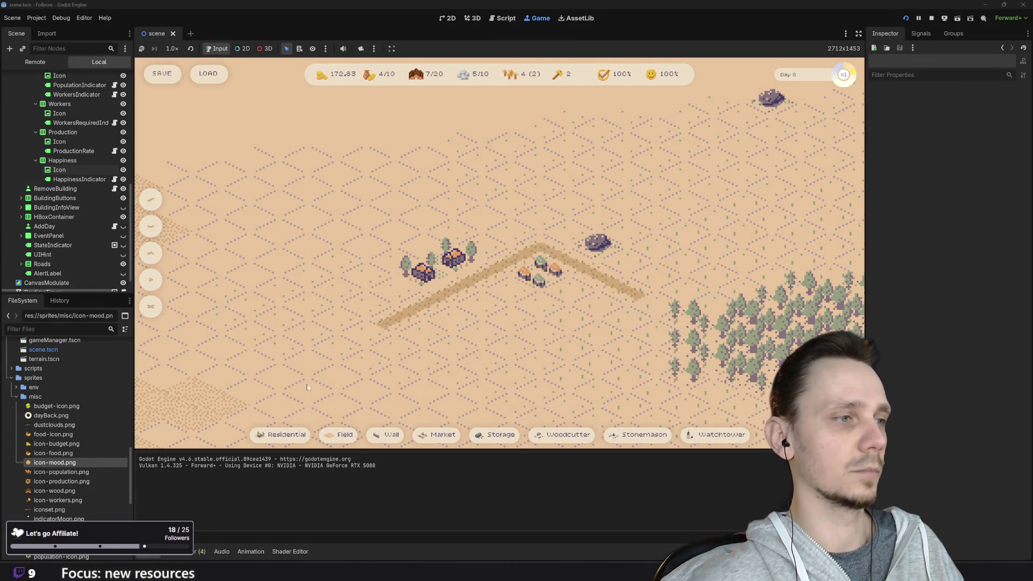
left_click(343, 433)
left_click(510, 372)
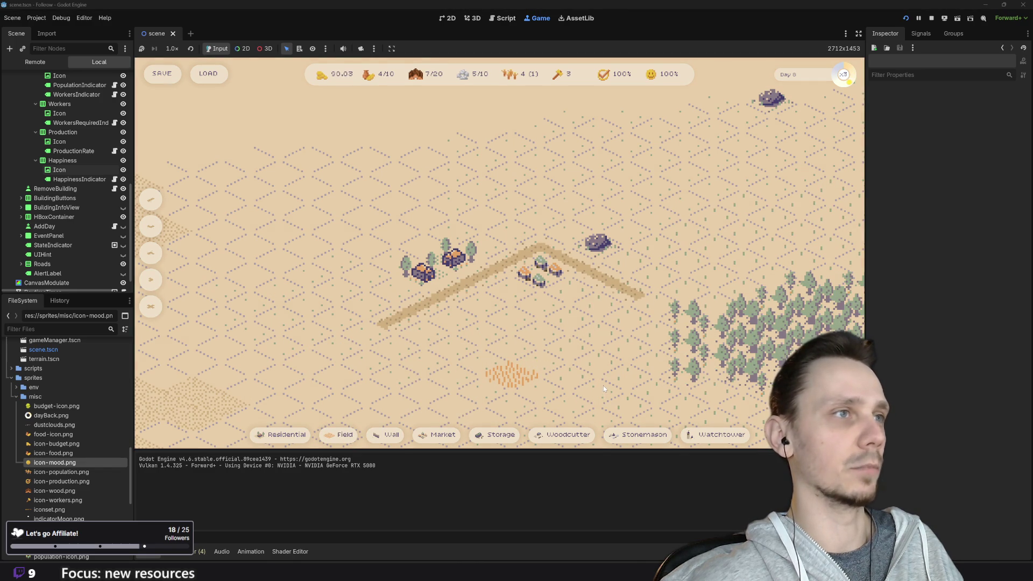
left_click(330, 437)
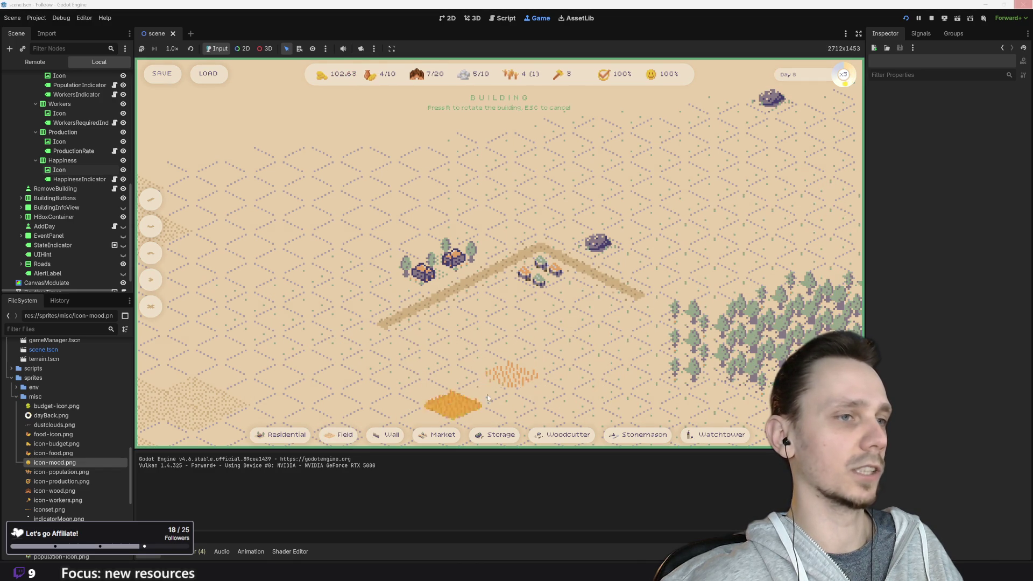
left_click(535, 392)
mouse_move(577, 376)
left_mouse_down()
mouse_move(556, 314)
mouse_move(551, 324)
left_mouse_up()
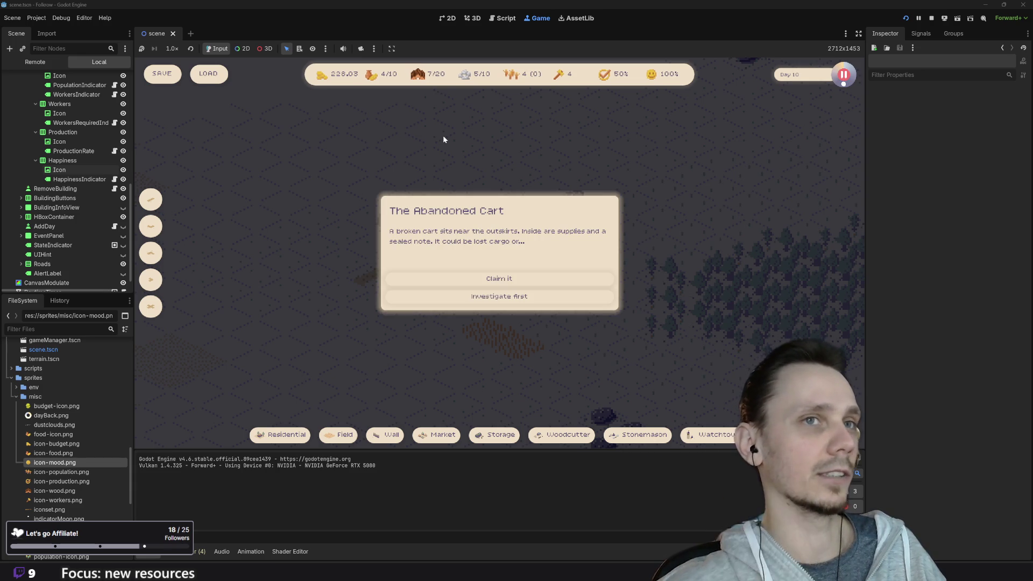
left_click(515, 282)
left_click(533, 299)
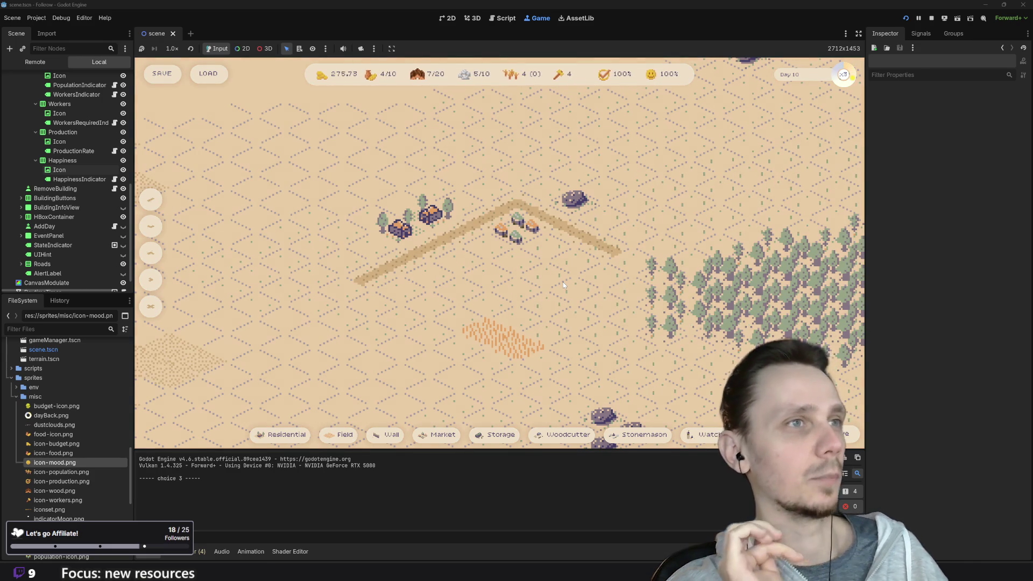
scroll(670, 273, "down", 2)
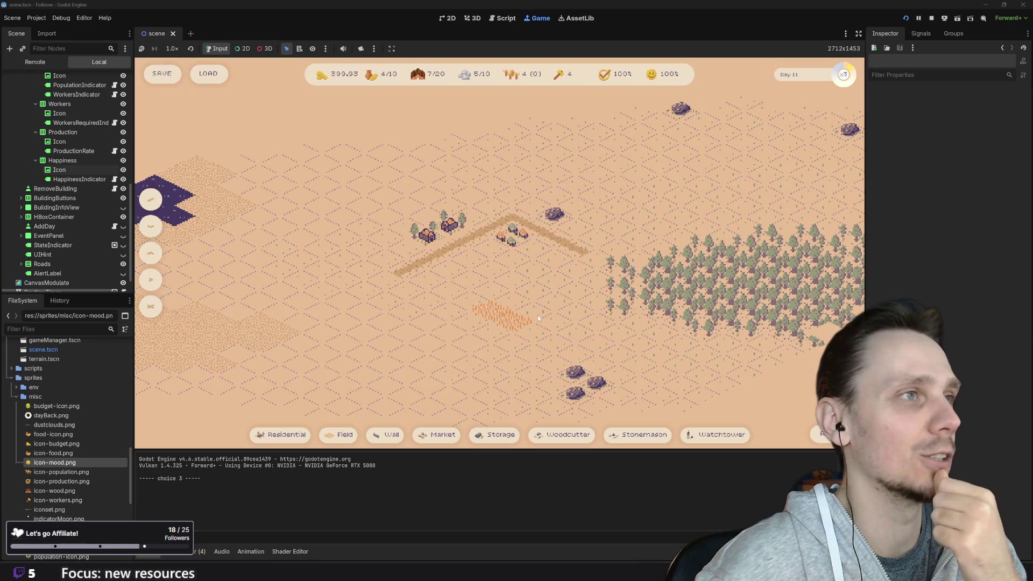
scroll(538, 318, "up", 2)
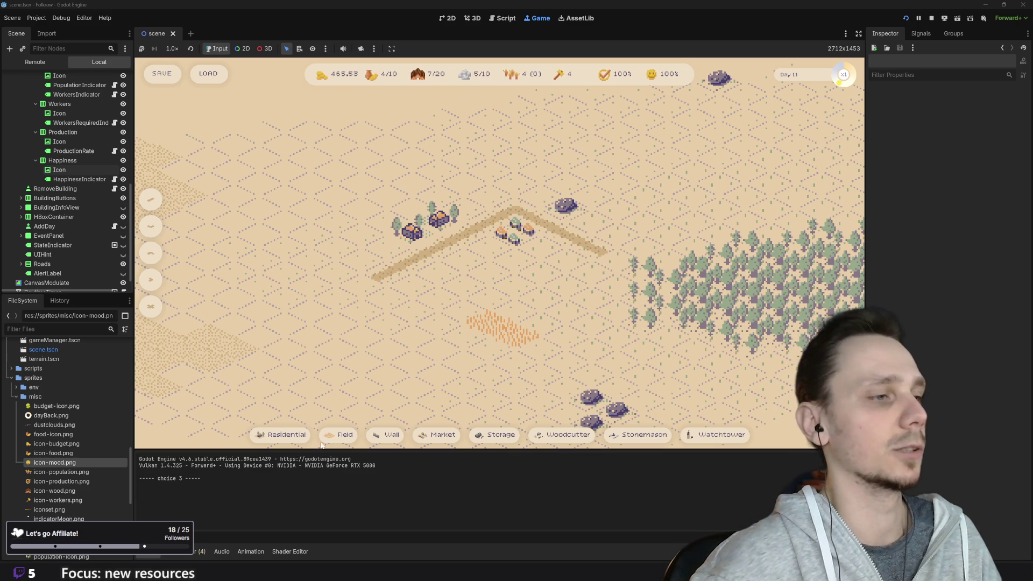
Place a residential house on the map and a field next to the houses.
left_click(281, 435)
left_click(467, 217)
left_click(471, 357)
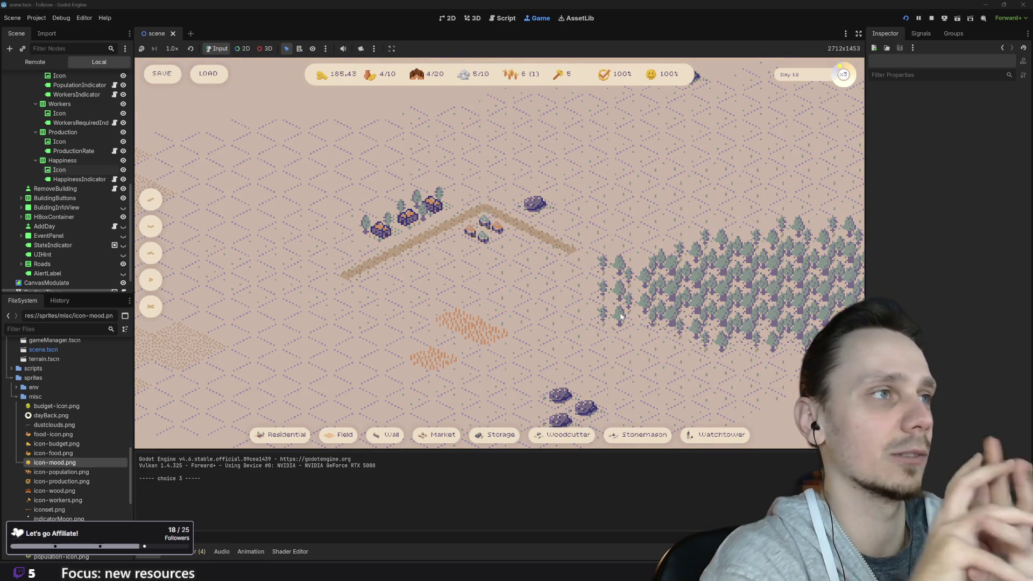
Pause the game with Space, then unpause it to run at x1 speed.
key("space")
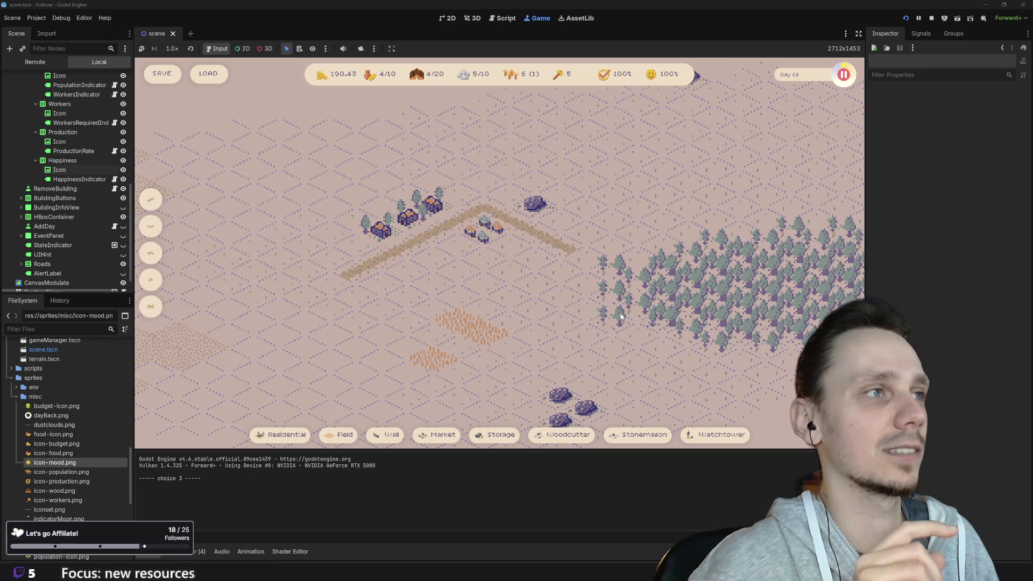
key("space")
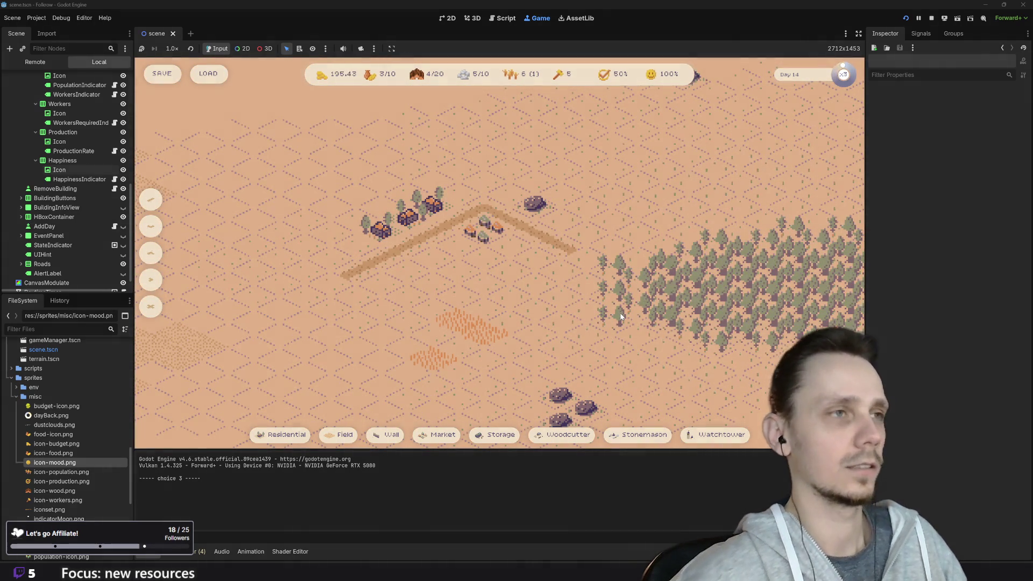
Place another field on the map, then stop the running game.
left_click(339, 434)
left_click(452, 351)
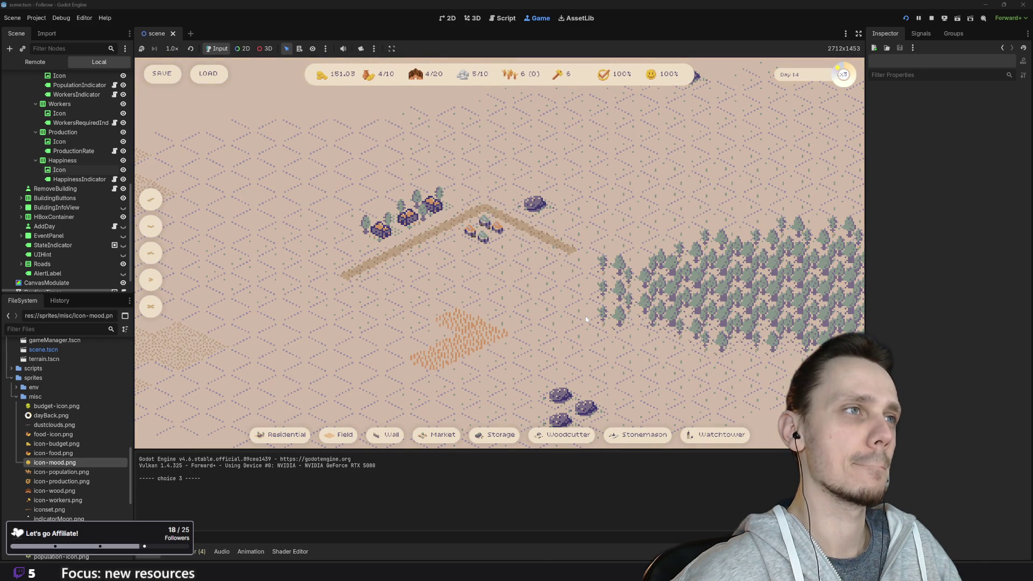
left_click(926, 20)
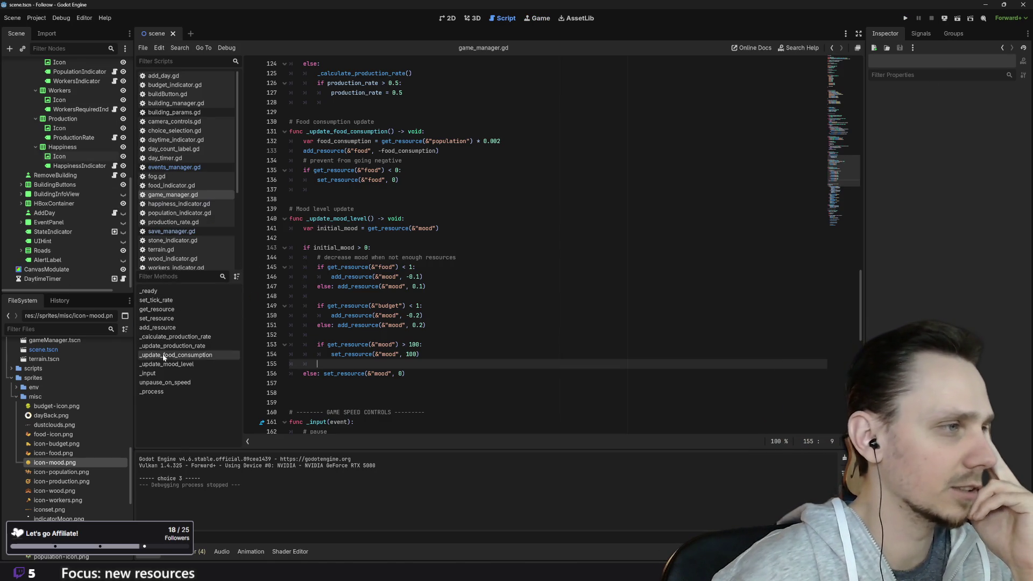
Open scenes/buildings/field1.tscn and select its Food per Tick value of 0.005.
scroll(70, 430, "up", 10)
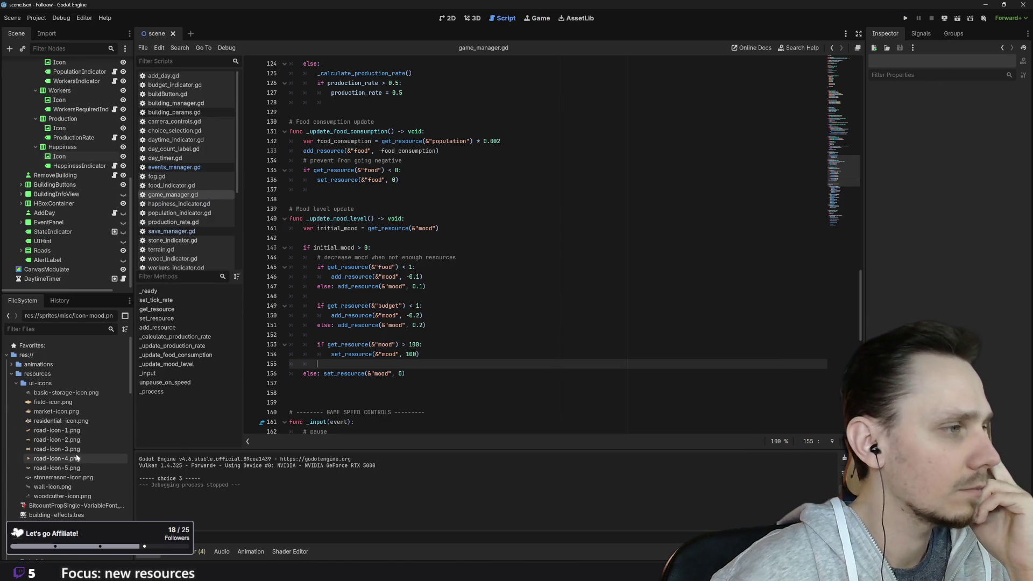
scroll(77, 457, "down", 5)
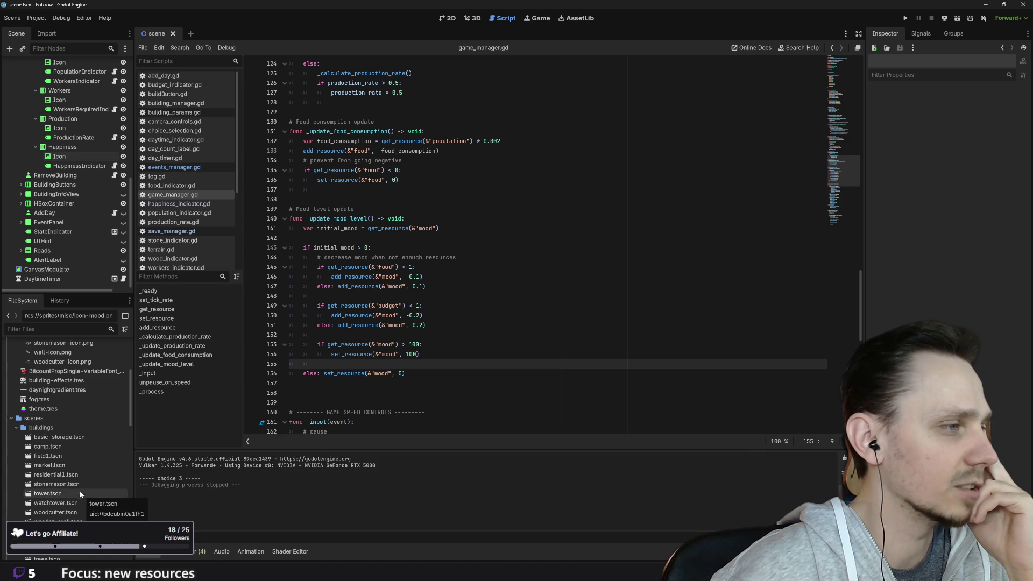
double_click(76, 459)
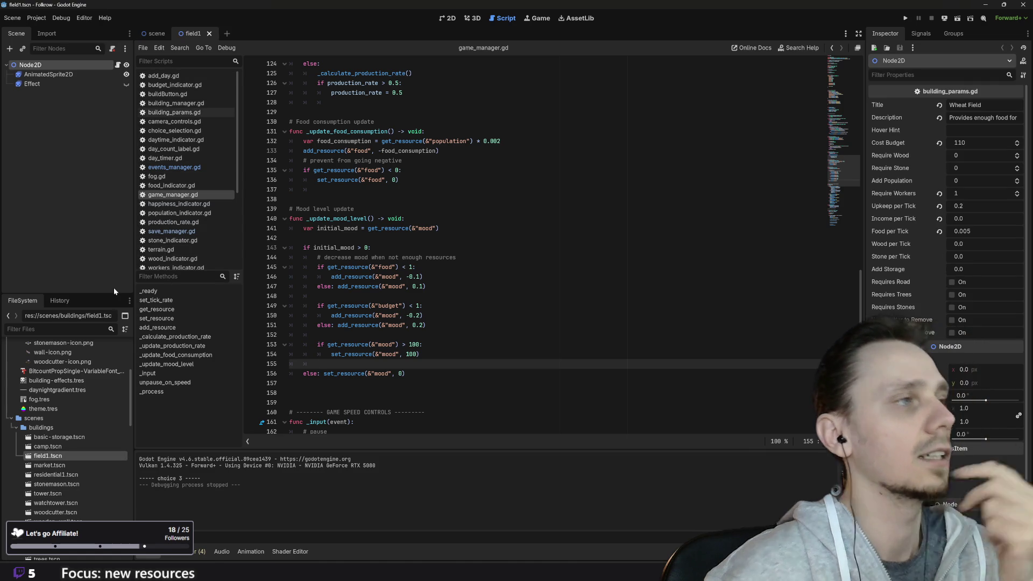
left_click(968, 231)
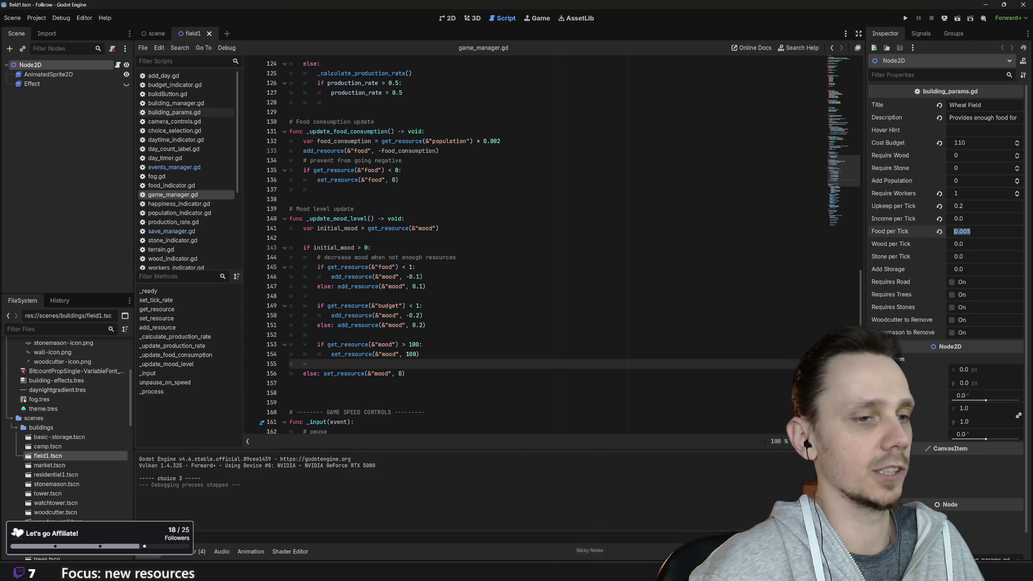
Note '+ 0.005' in a new sticky note and return to the script editor.
key("super+alt+s")
type("0.005")
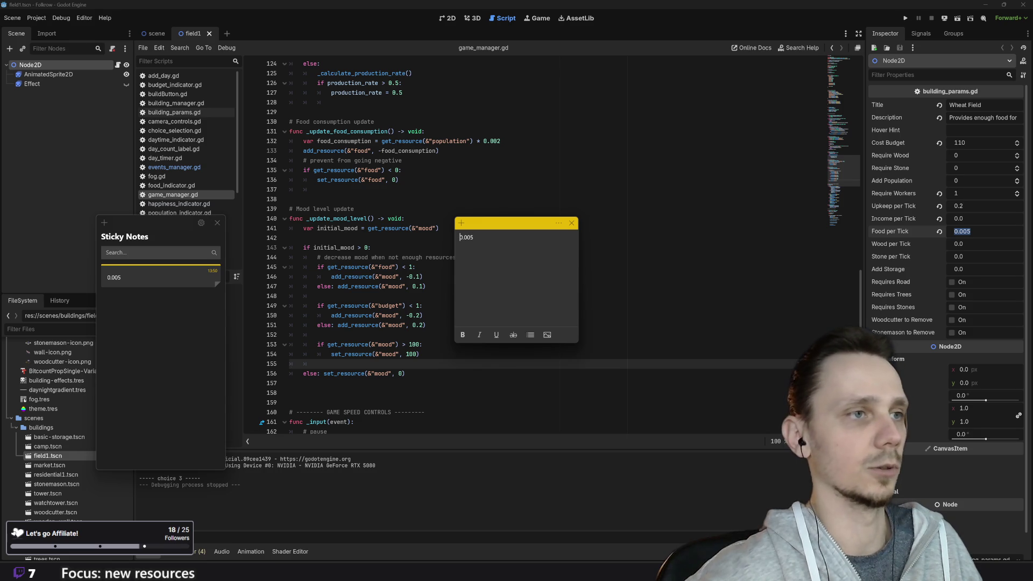
type("+")
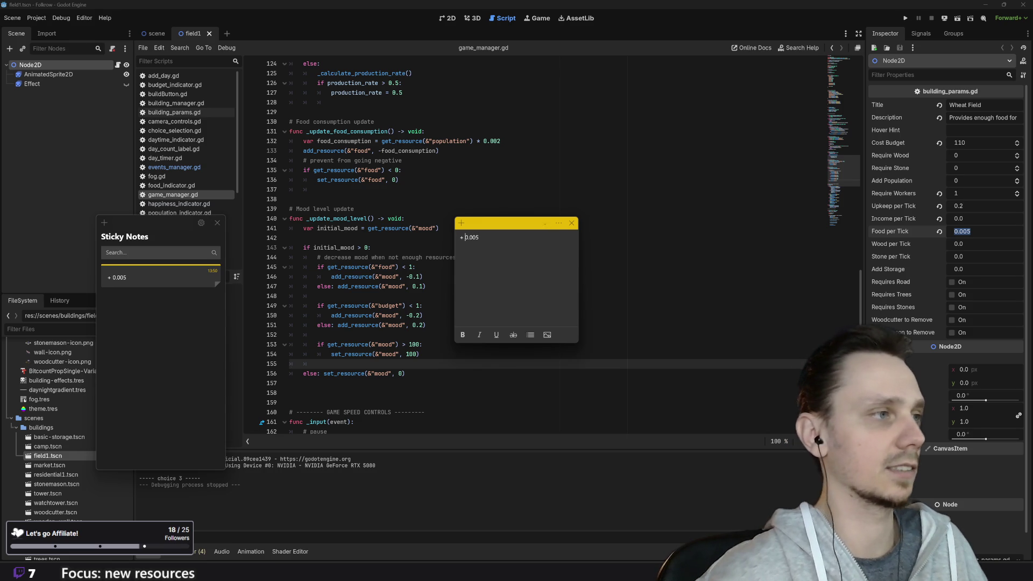
left_click(404, 373)
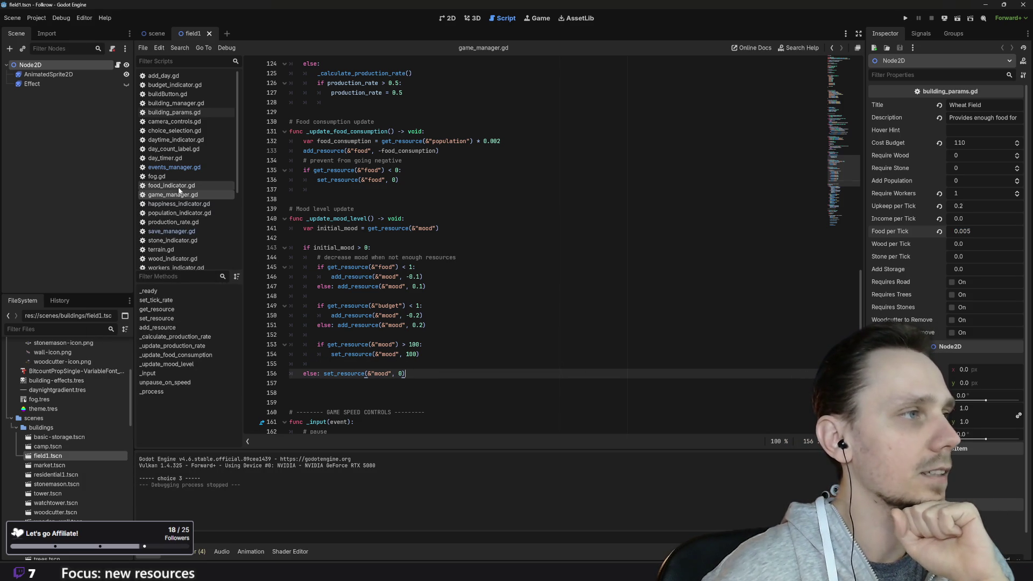
Jump to _update_food_consumption, select its 0.002 factor on line 132, and reopen Sticky Notes.
scroll(535, 244, "down", 10)
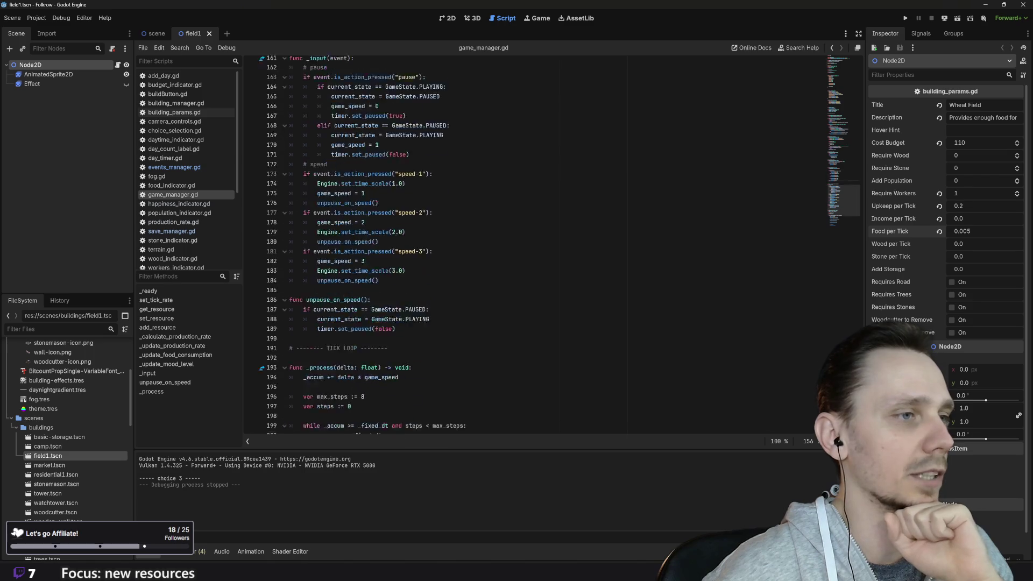
left_click(360, 388, "ctrl")
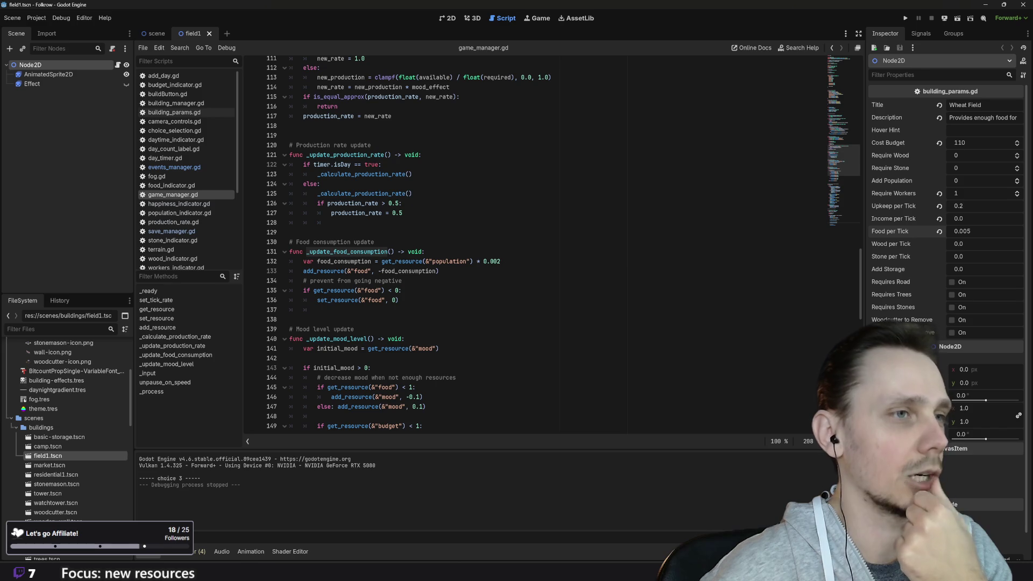
left_click(500, 262)
key("shift+Left")
key("shift+Left")
key("shift+Left")
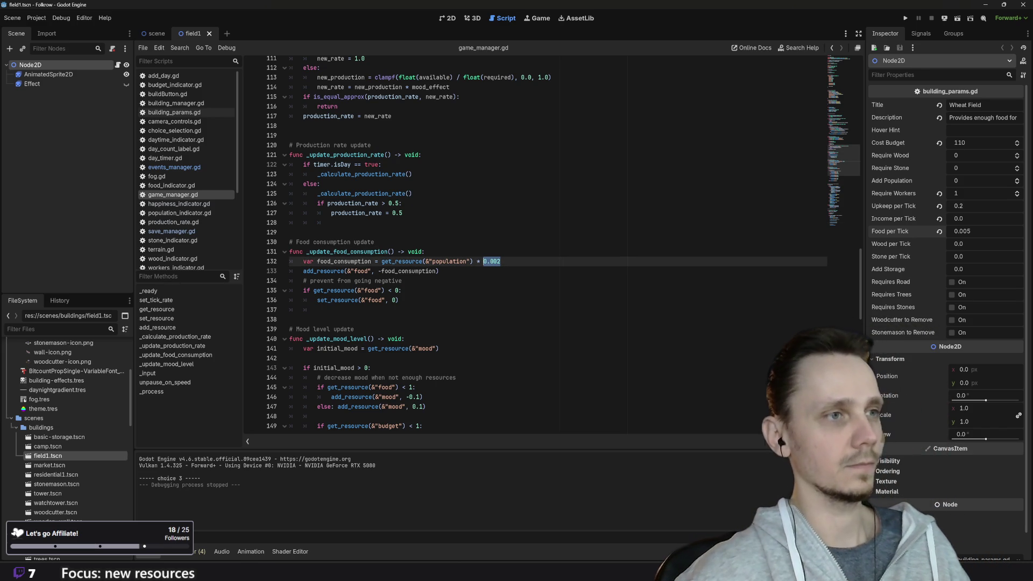
key("super+alt+s")
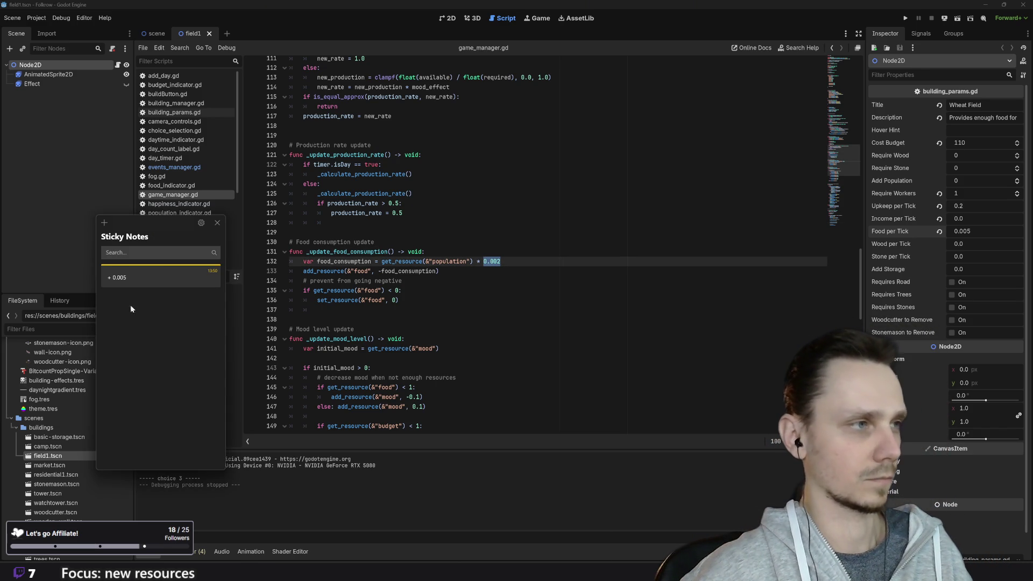
Note the '- 0.002' per-population food consumption under '+ 0.005' on the sticky note, then return to the script.
double_click(147, 279)
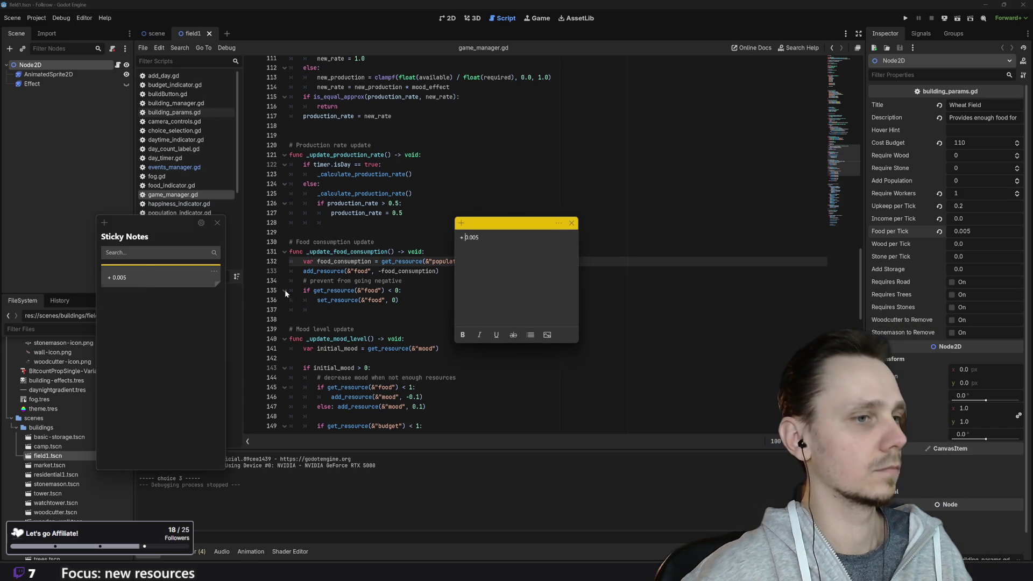
key("Return")
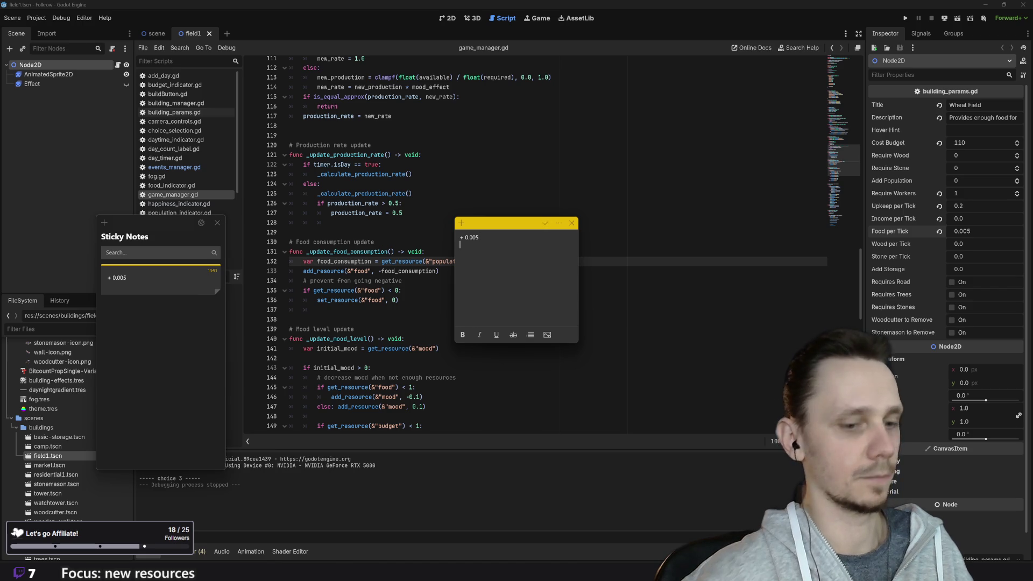
type("- 0.002")
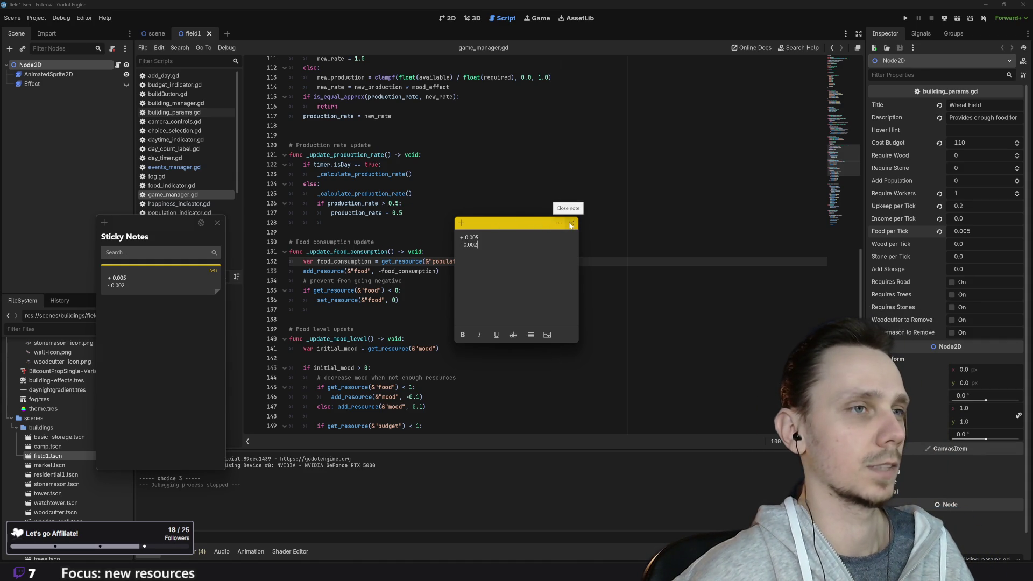
key("Up")
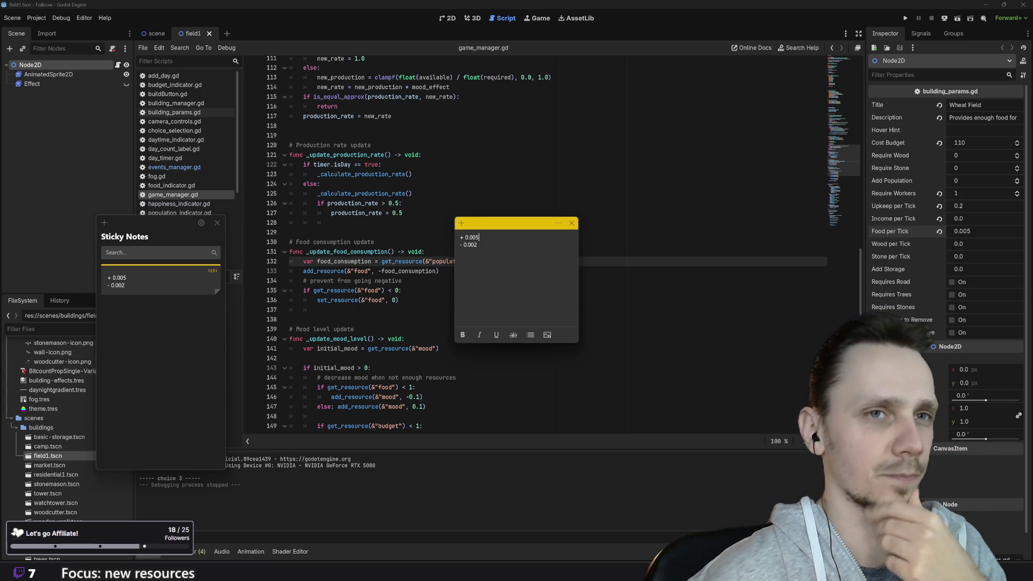
left_click(317, 309)
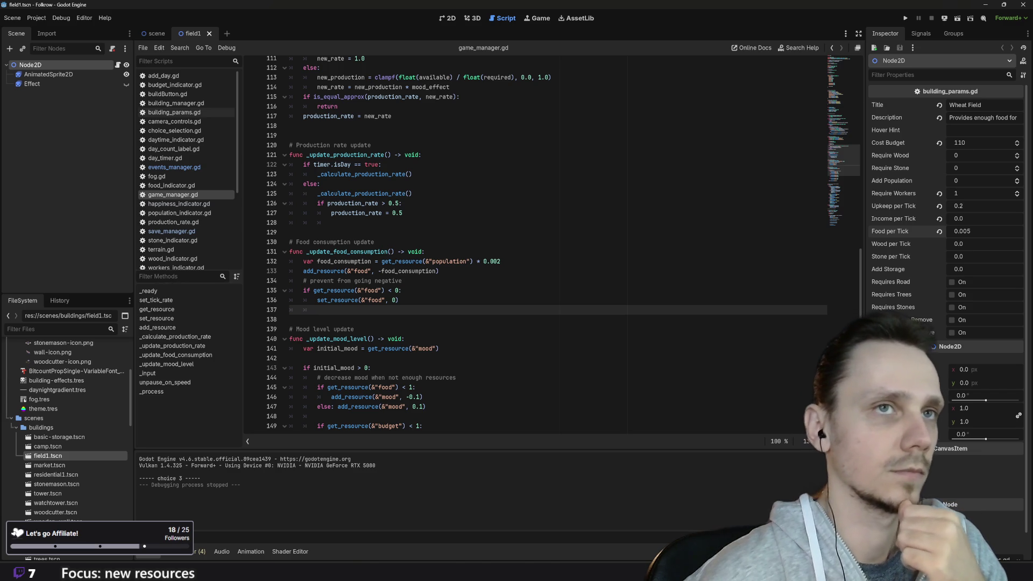
scroll(538, 242, "up", 4)
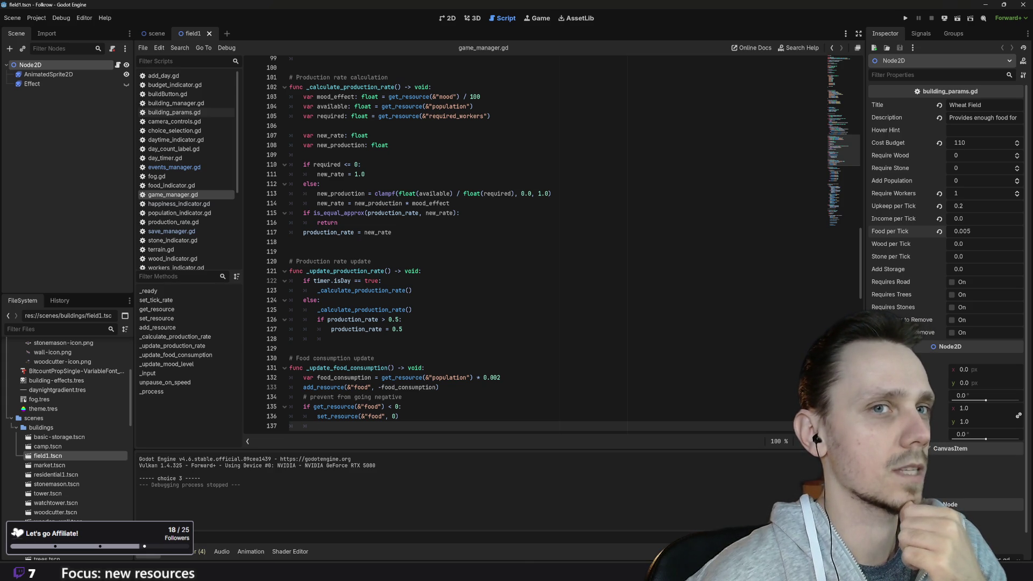
scroll(563, 242, "down", 3)
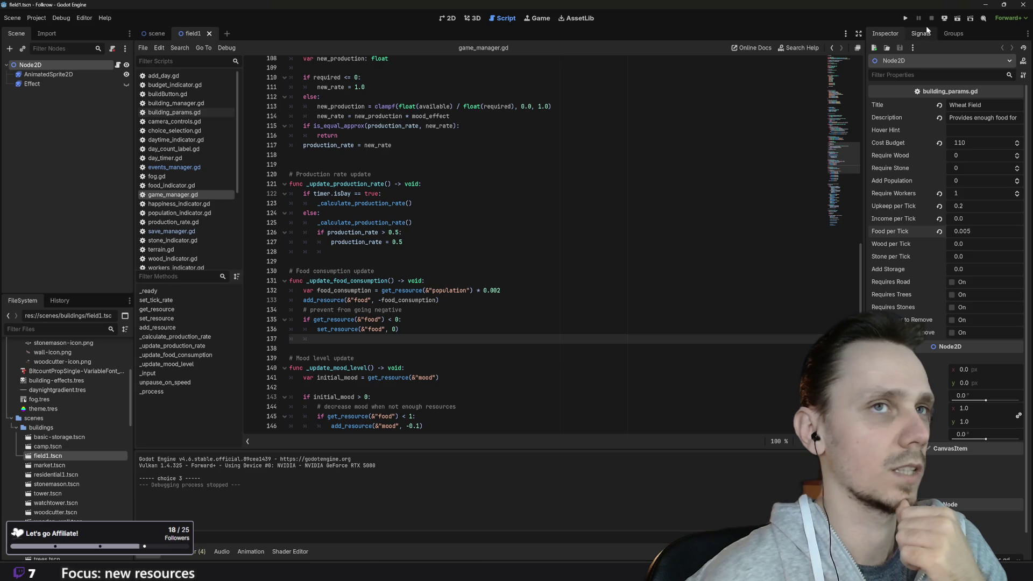
left_click(906, 18)
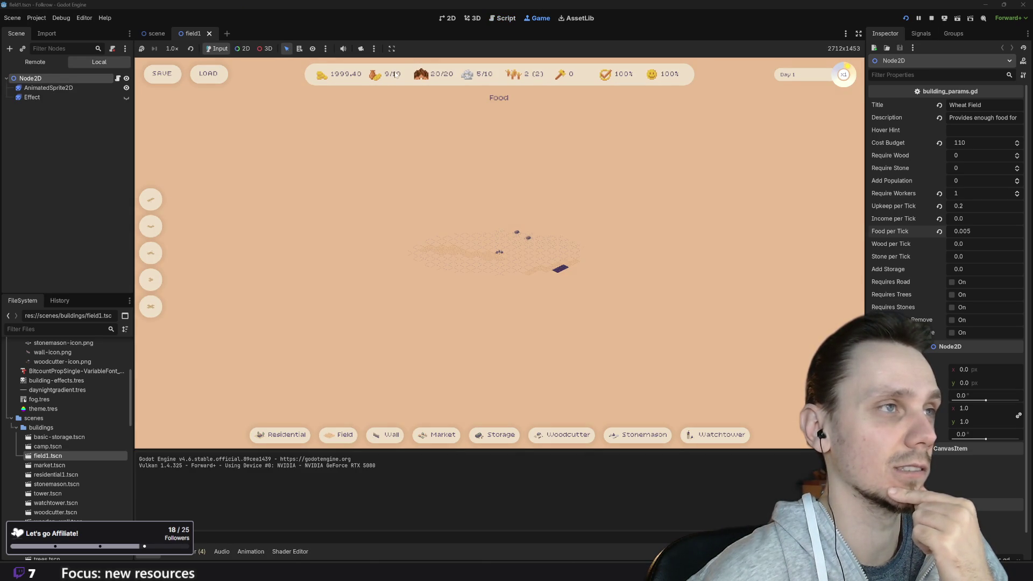
Zoom in on the fresh day-one game map and place the first field on it.
scroll(555, 279, "up", 2)
scroll(557, 285, "up", 2)
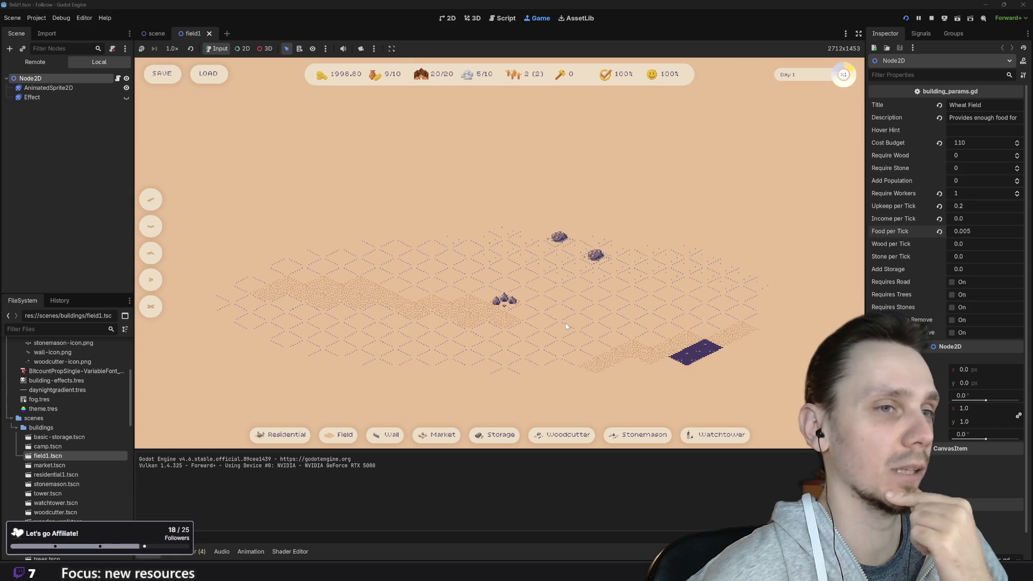
scroll(566, 325, "up", 2)
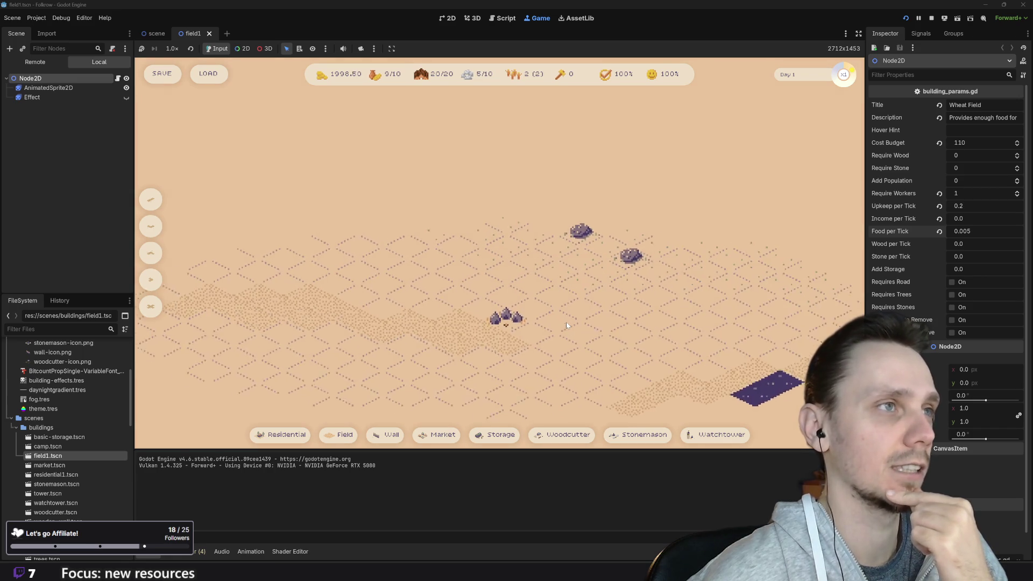
scroll(567, 326, "down", 3)
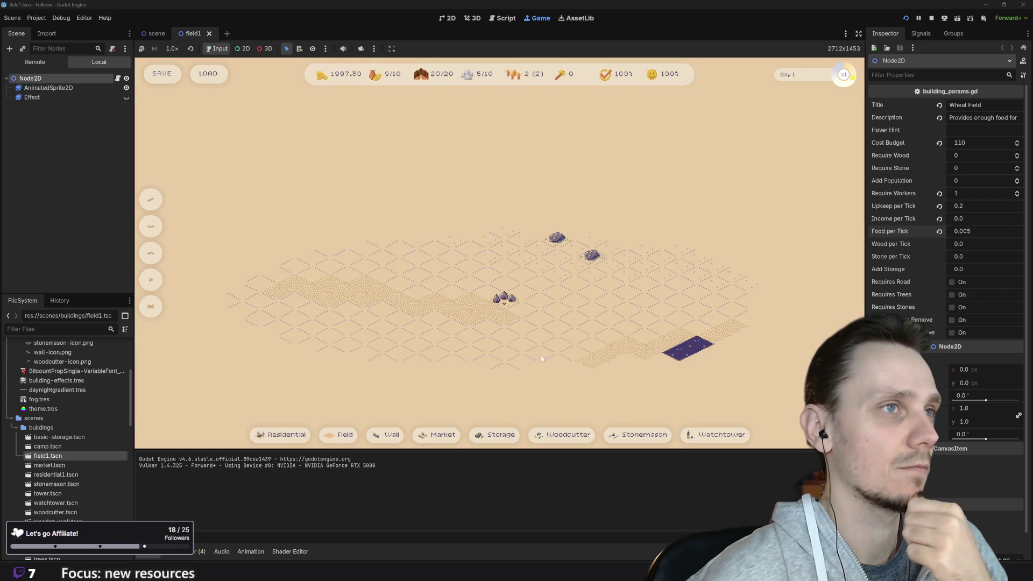
scroll(539, 356, "up", 3)
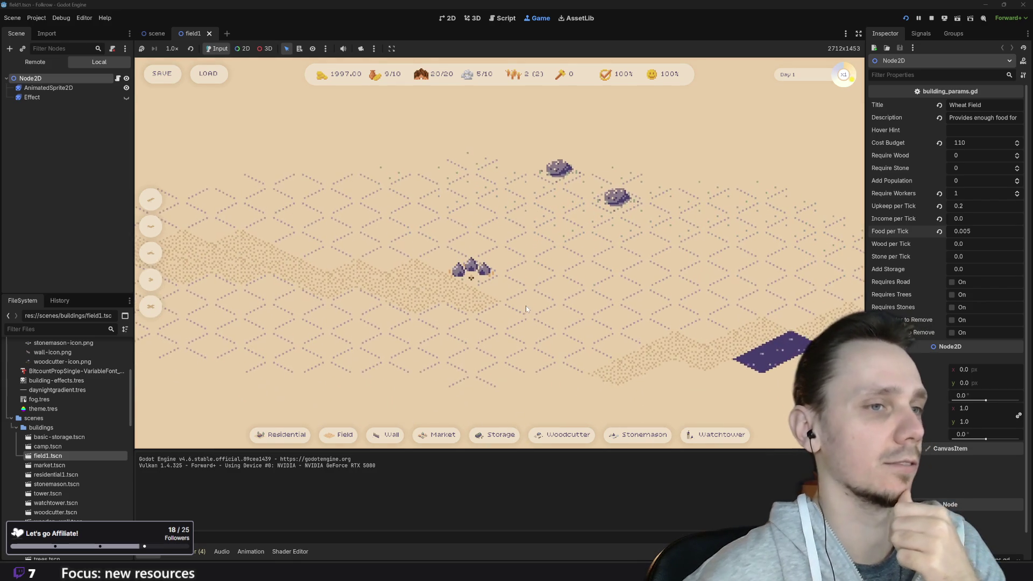
scroll(524, 305, "down", 3)
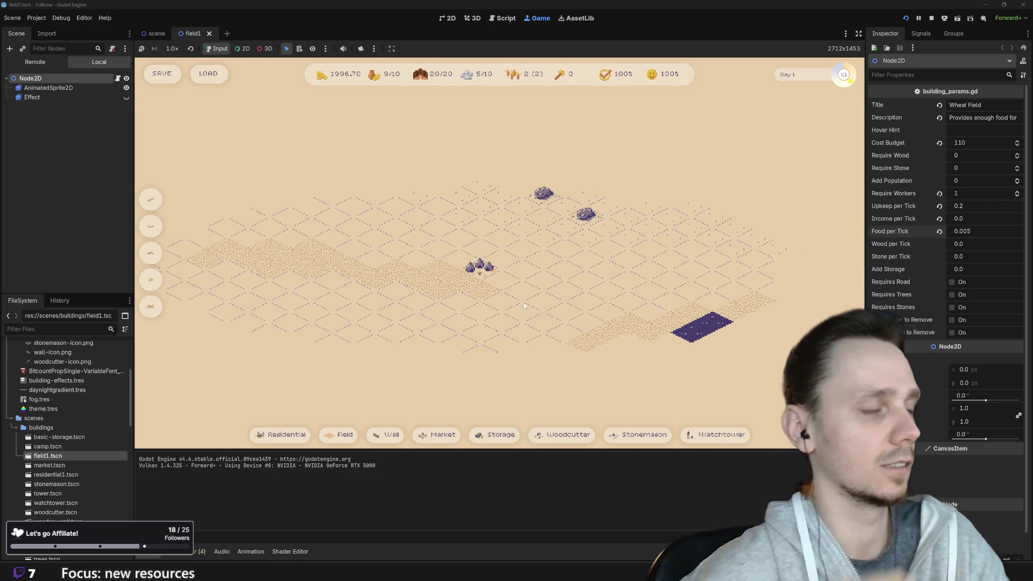
left_click(497, 321)
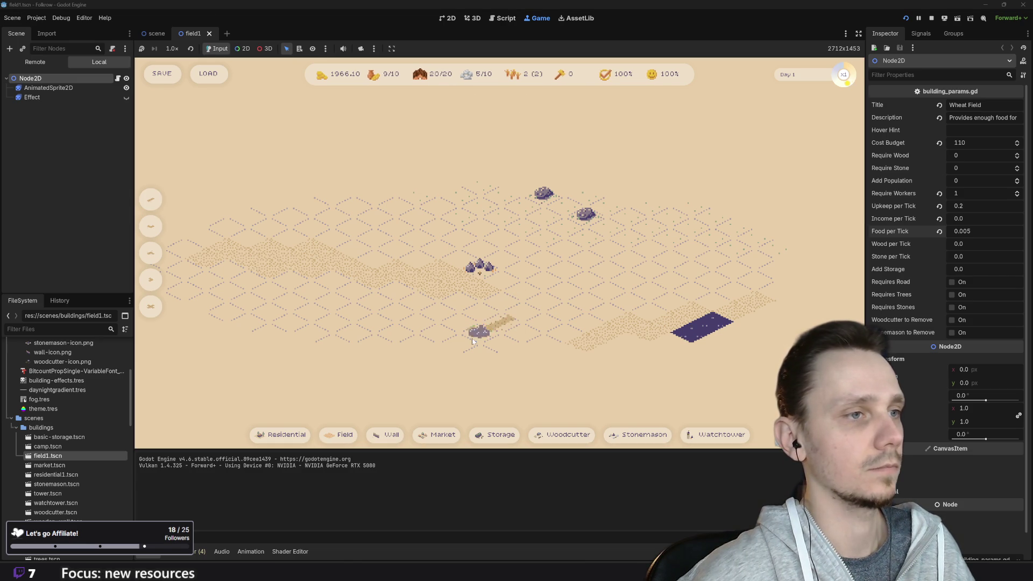
Place a house beside the road and two wheat fields in the running game.
left_click(461, 324)
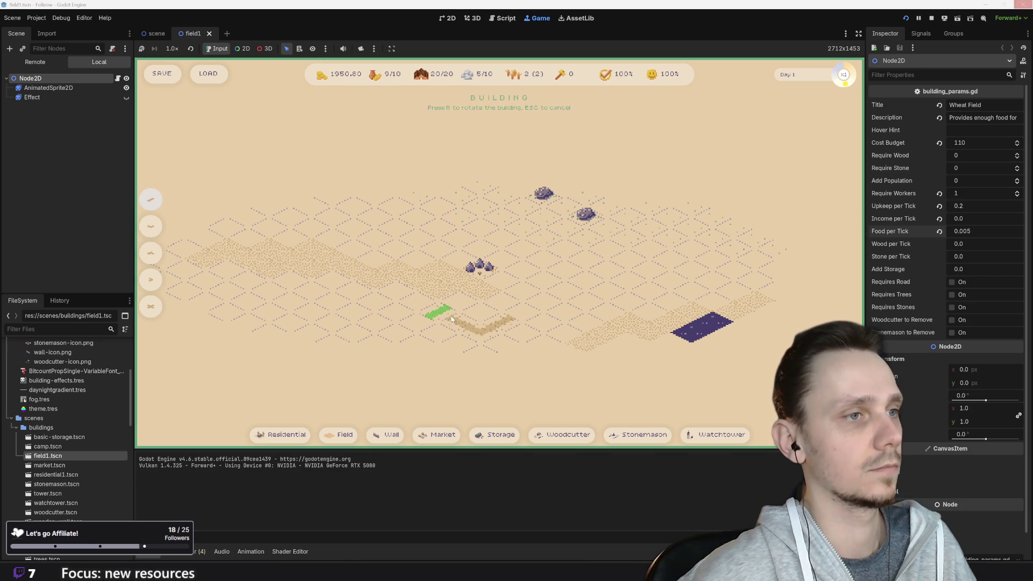
left_click(438, 317)
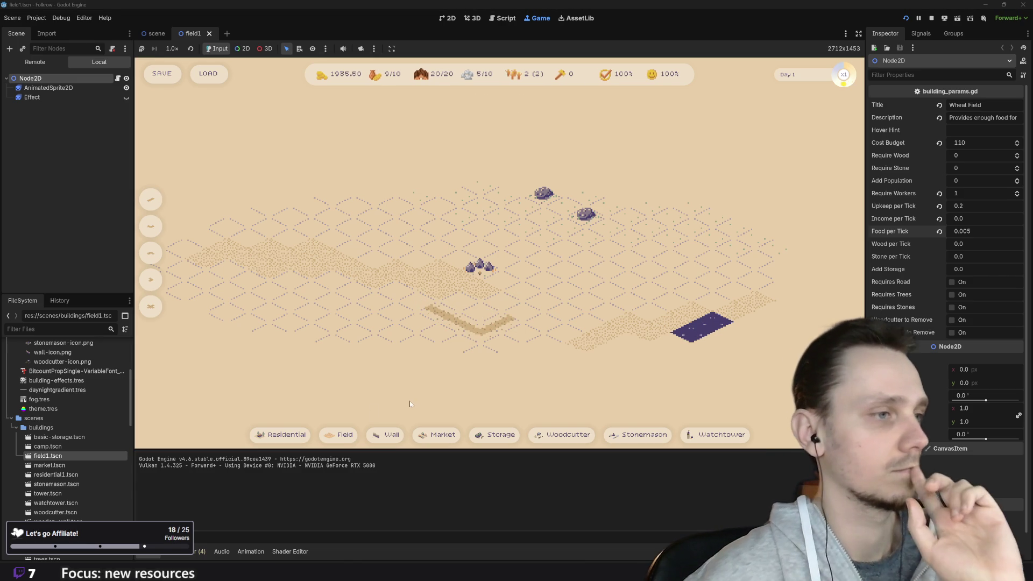
left_click(266, 437)
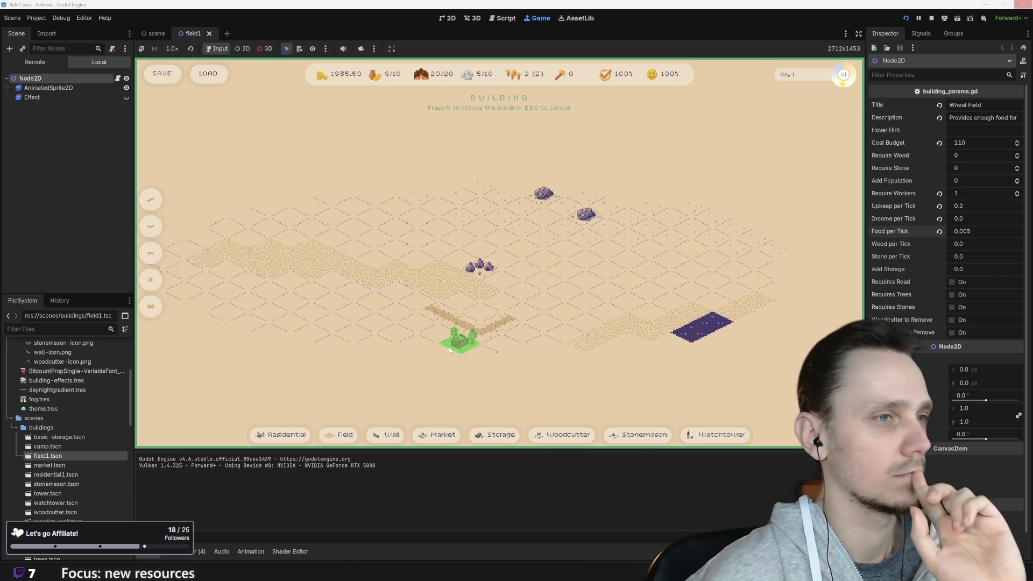
left_click(474, 313)
left_click(339, 435)
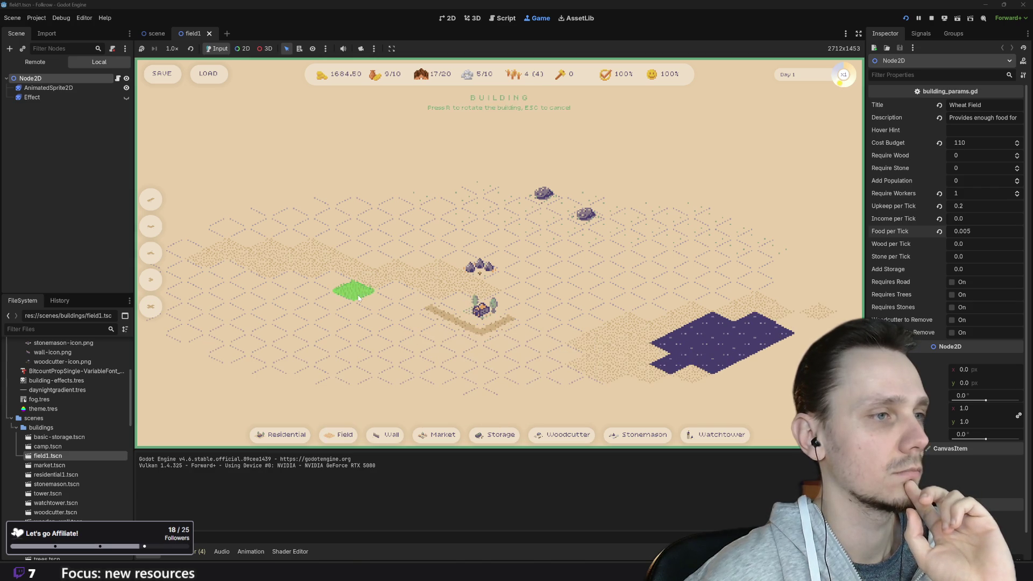
left_click(348, 351)
left_click(347, 434)
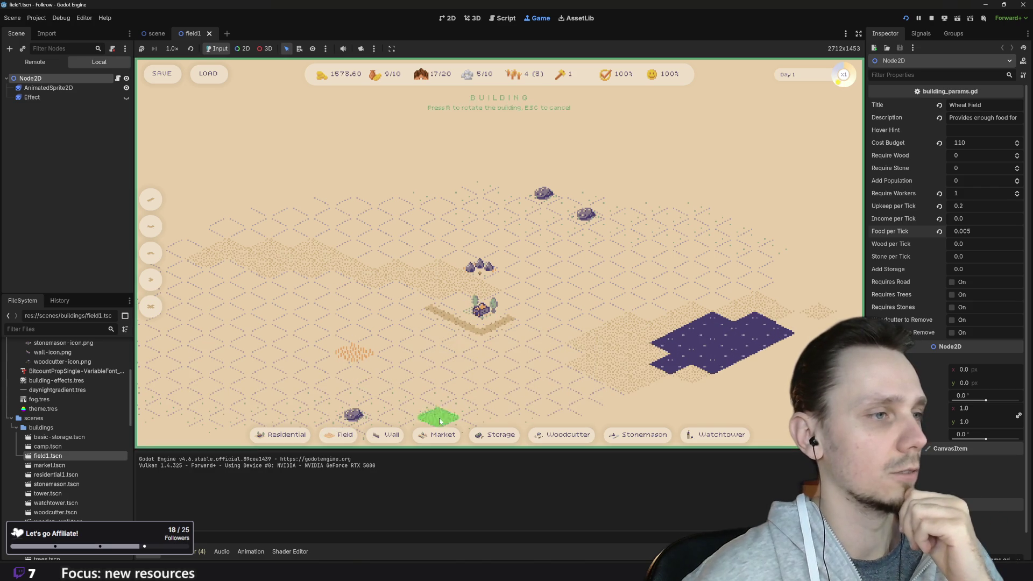
key("s")
left_click(486, 266)
Extend the road leftward from the crossing and place a storage building next to it.
key("w")
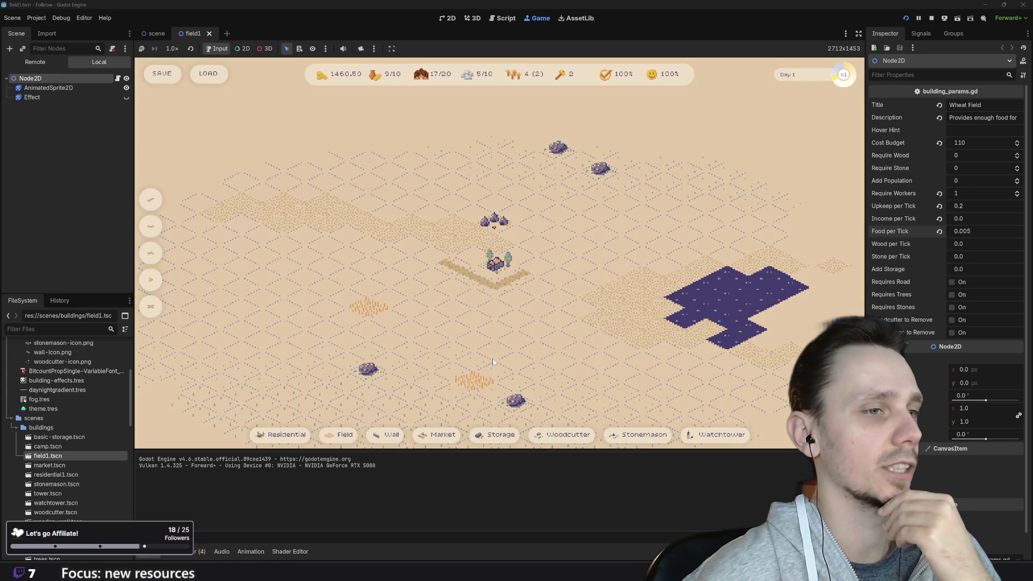
mouse_move(592, 570)
mouse_move(602, 528)
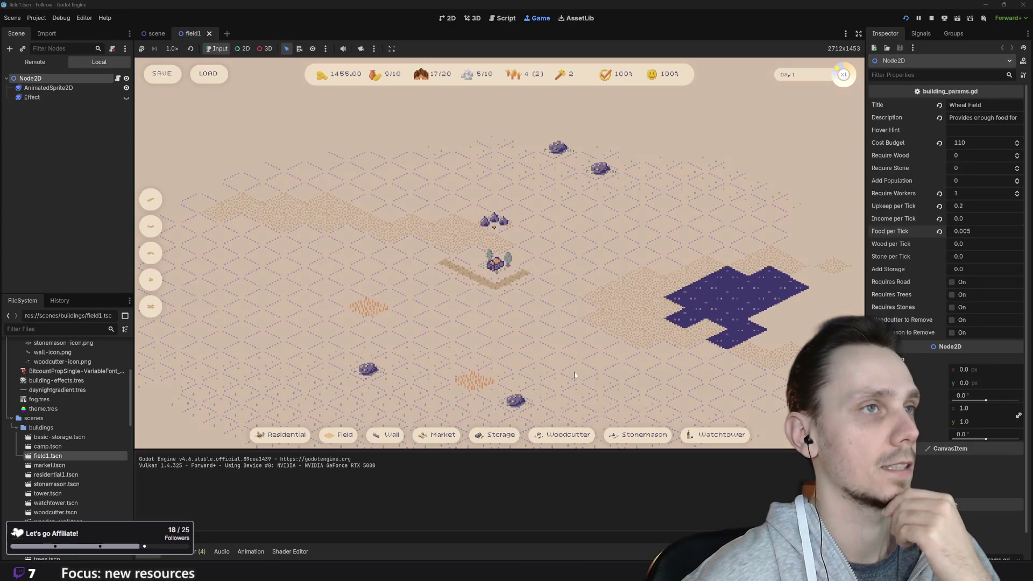
key("d")
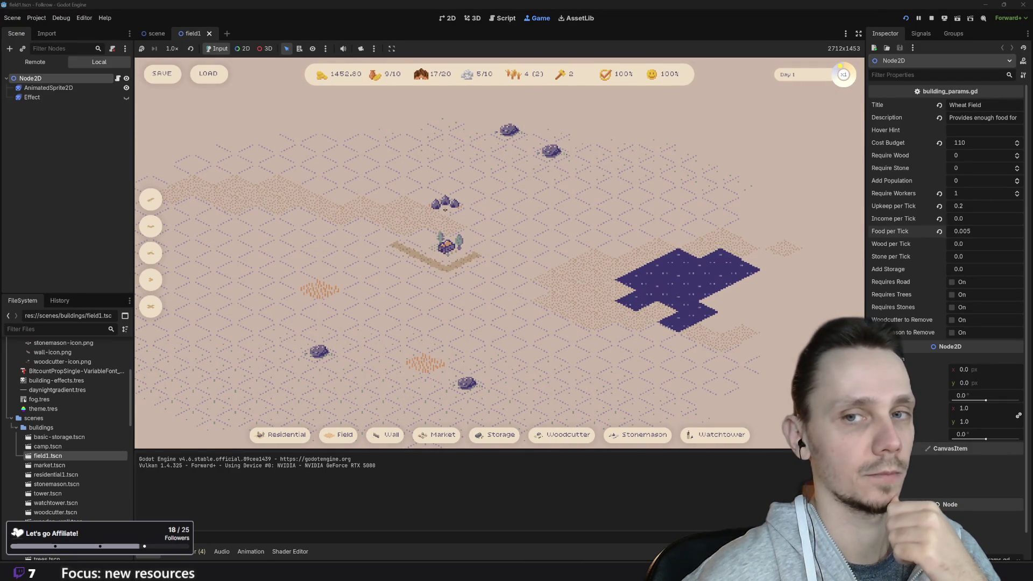
key("a")
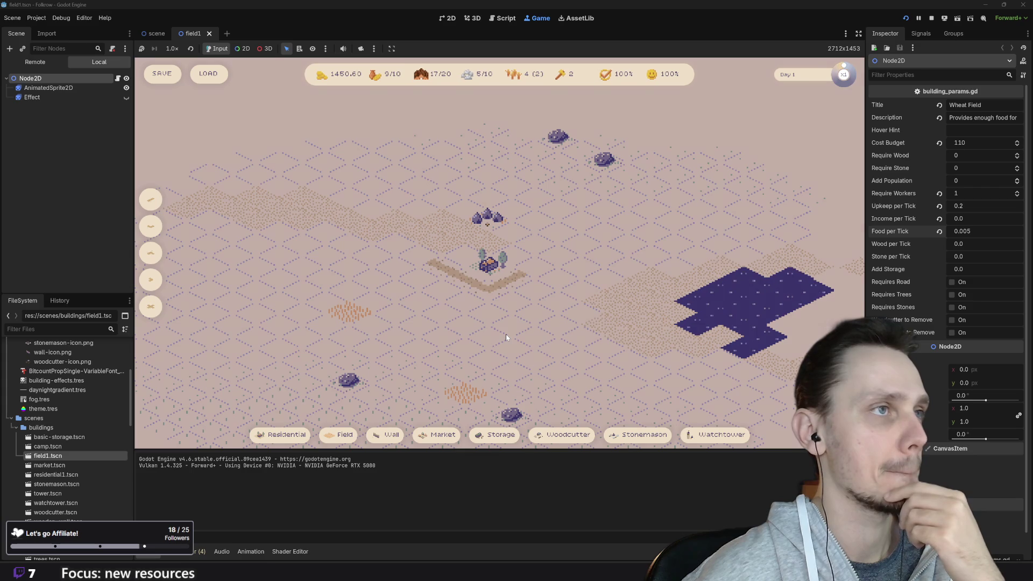
left_click(451, 438)
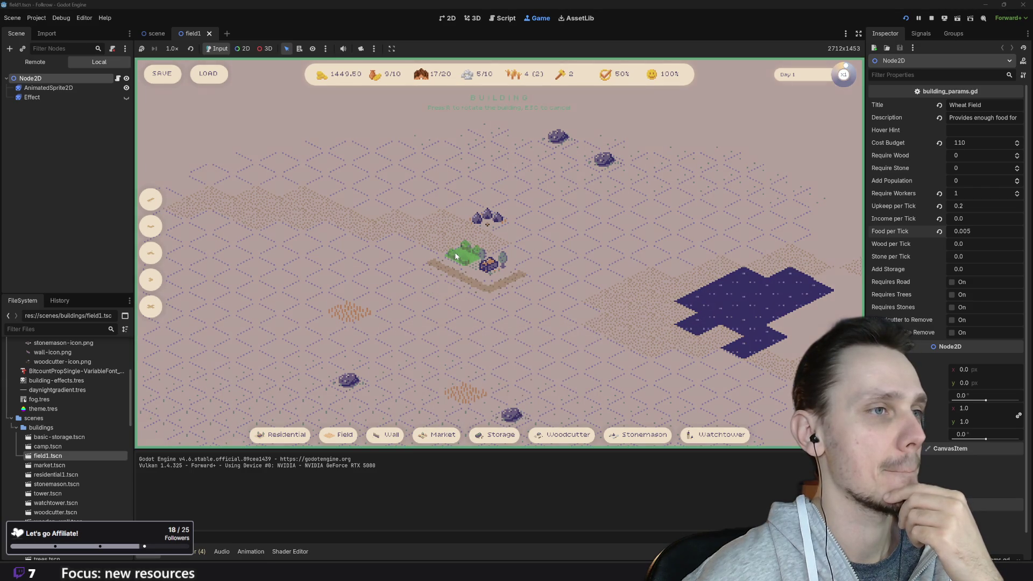
right_click(443, 295)
left_click(444, 295)
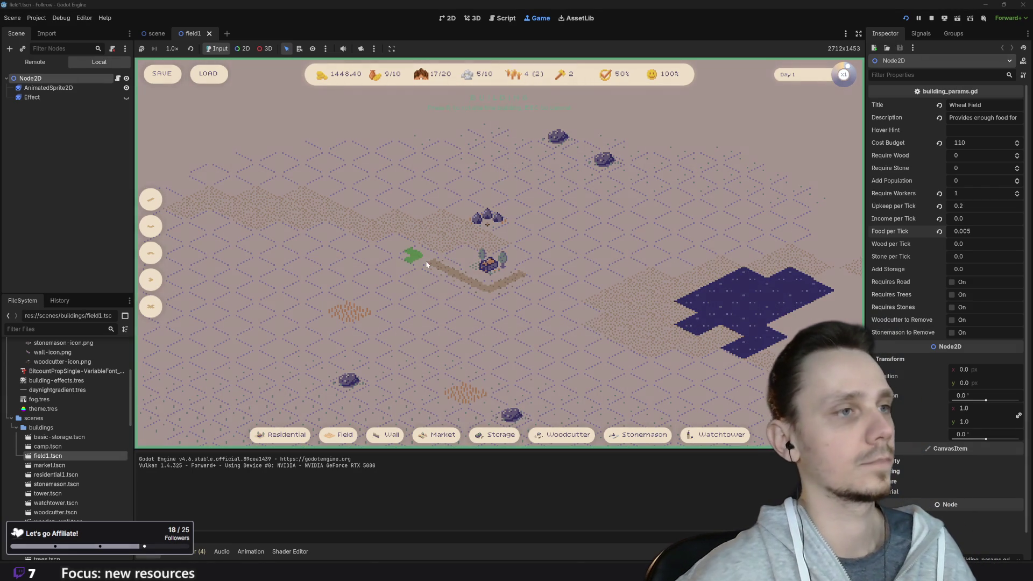
left_click(426, 260)
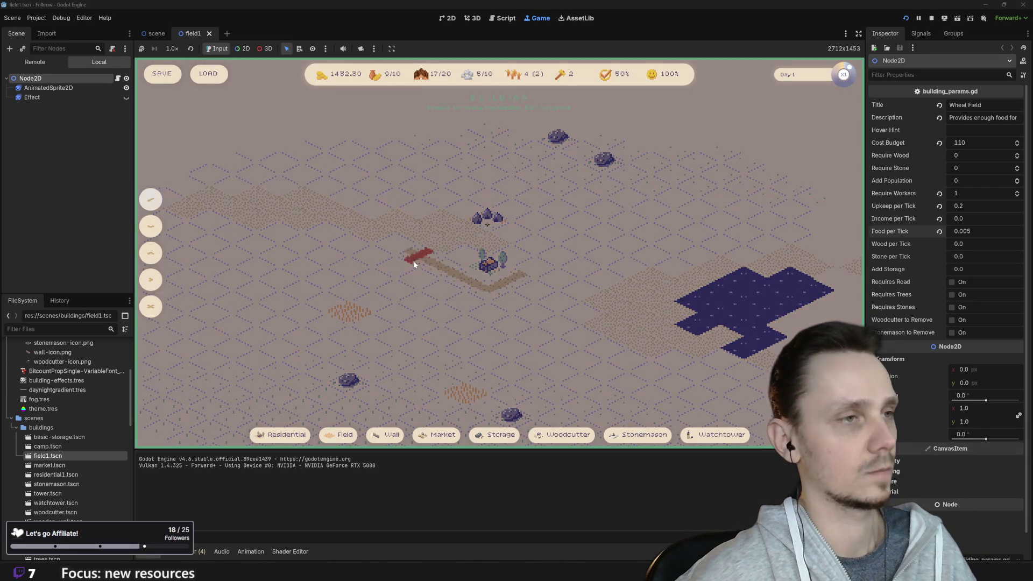
left_click(386, 277)
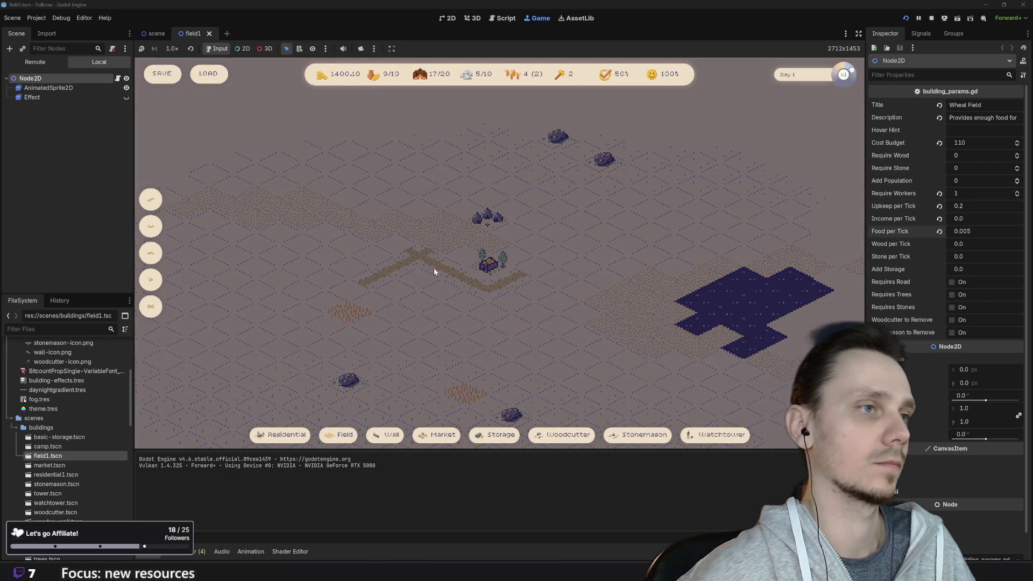
left_click(474, 430)
left_click(441, 237)
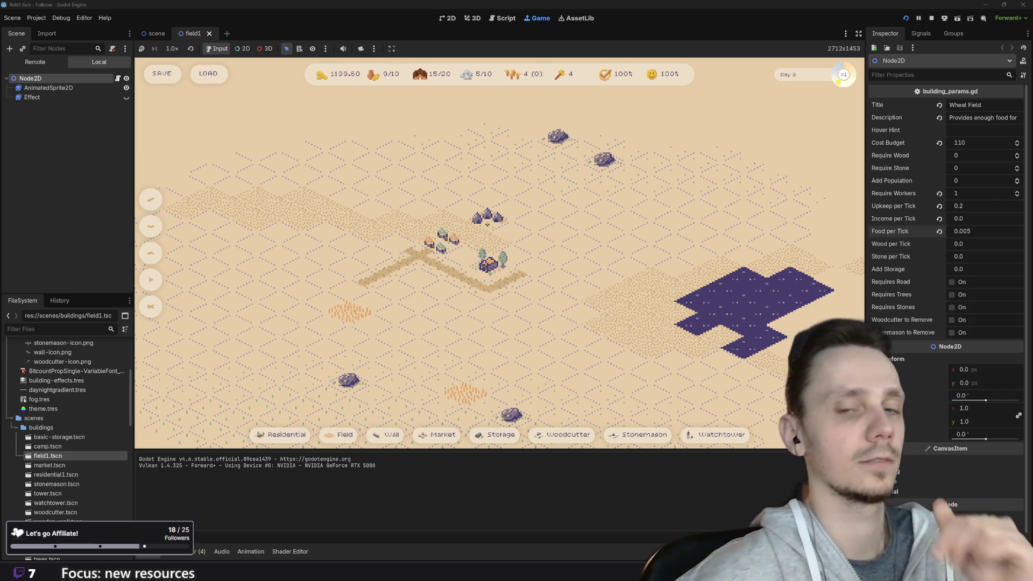
Pan the map and place a wheat field and another building near the road.
left_click_drag(472, 337, 557, 311)
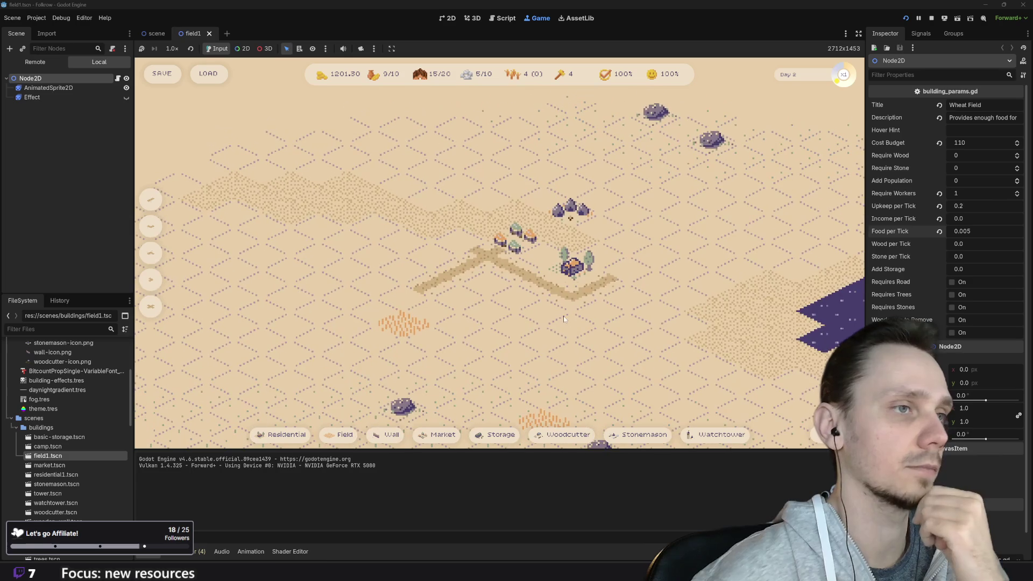
key("2")
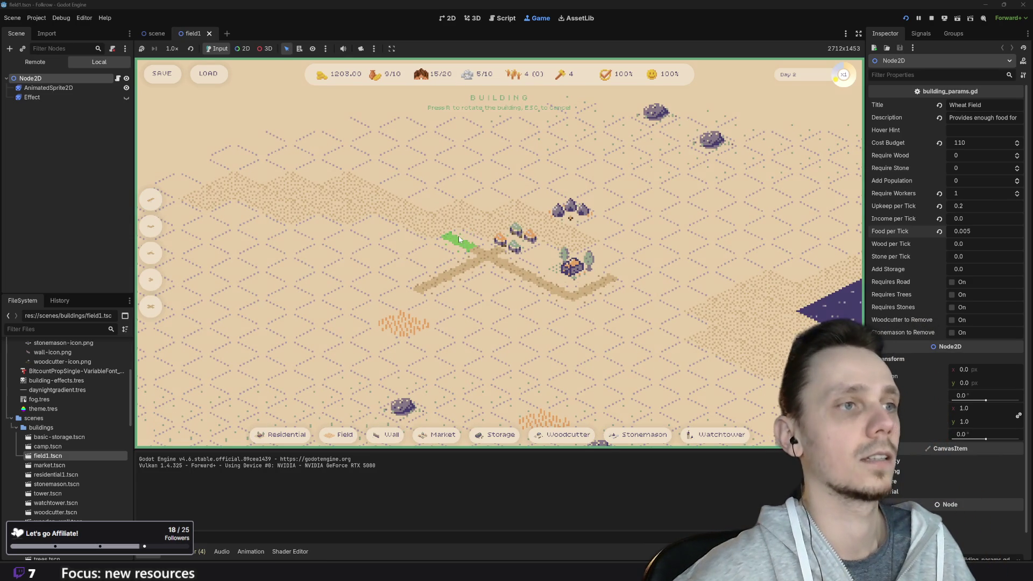
left_click(439, 226)
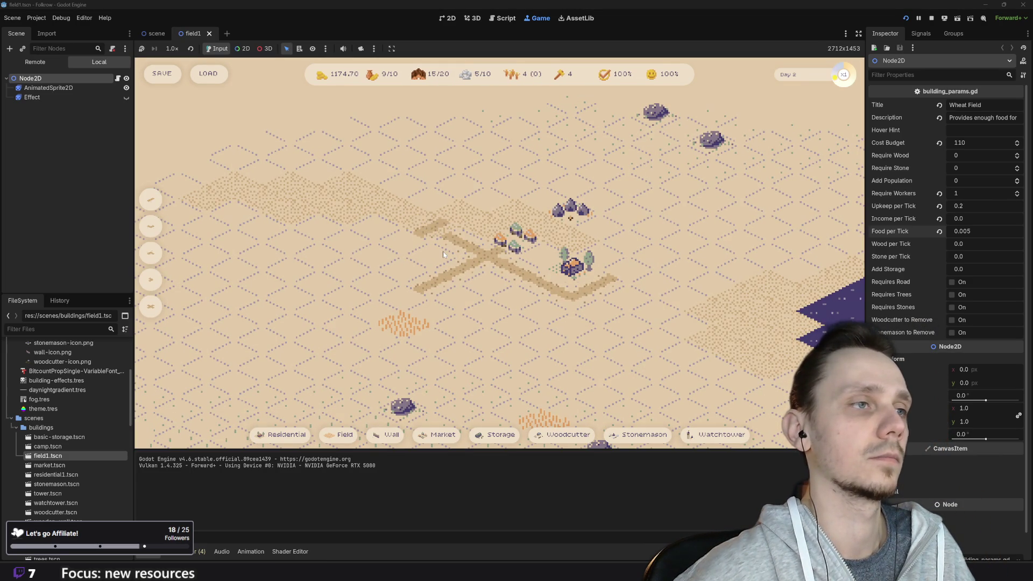
scroll(500, 251, "down", 3)
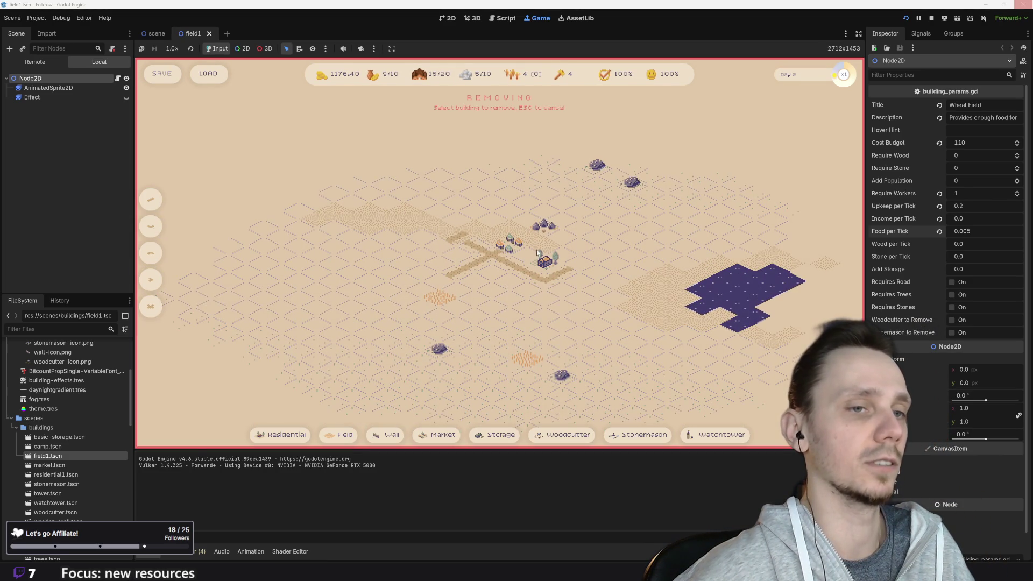
scroll(470, 395, "up", 2)
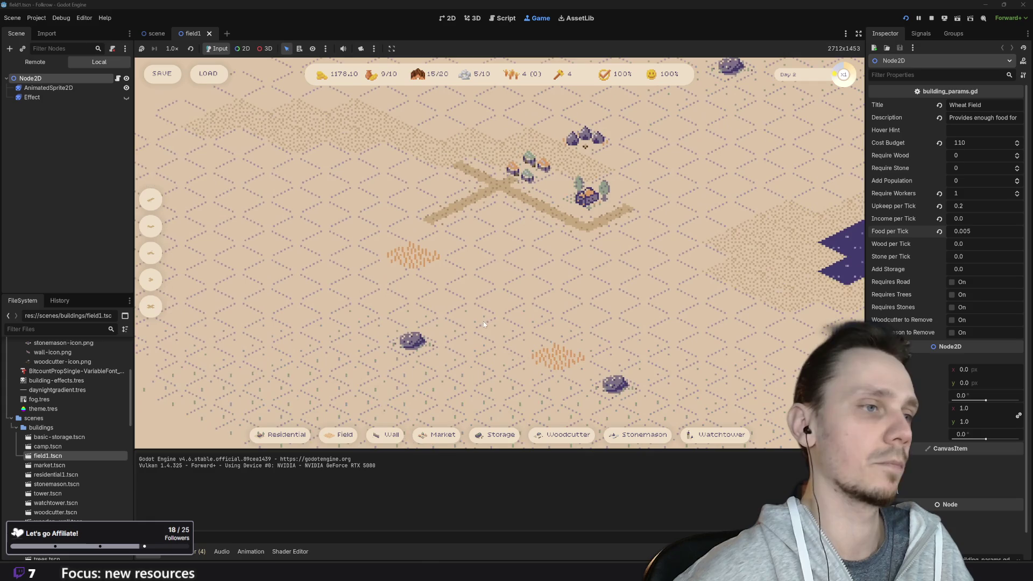
left_click(465, 322)
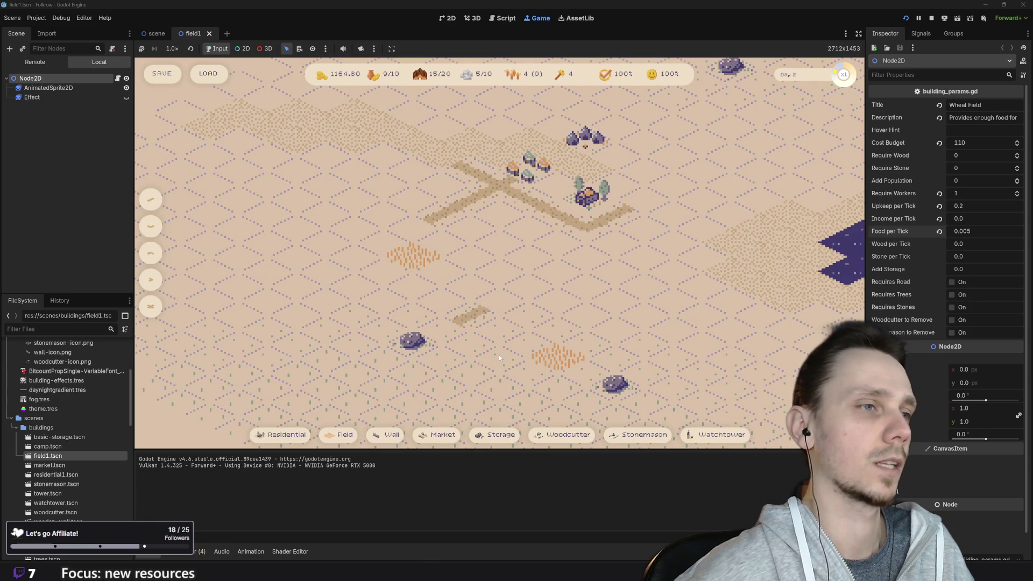
Add another house by the road, abandoning stray stonemason and woodcutter placements.
left_click(652, 435)
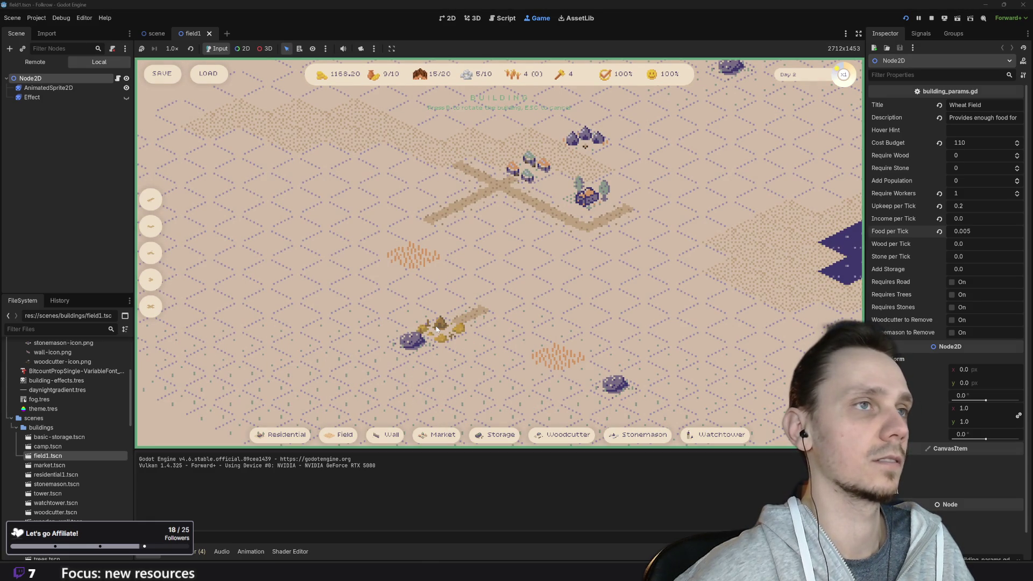
key("Escape")
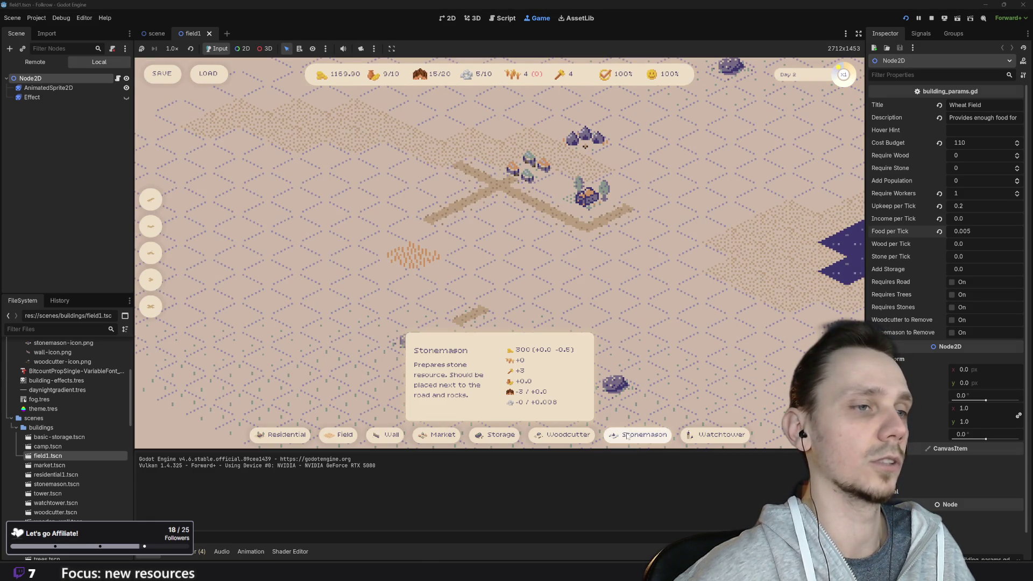
key("w")
key("d")
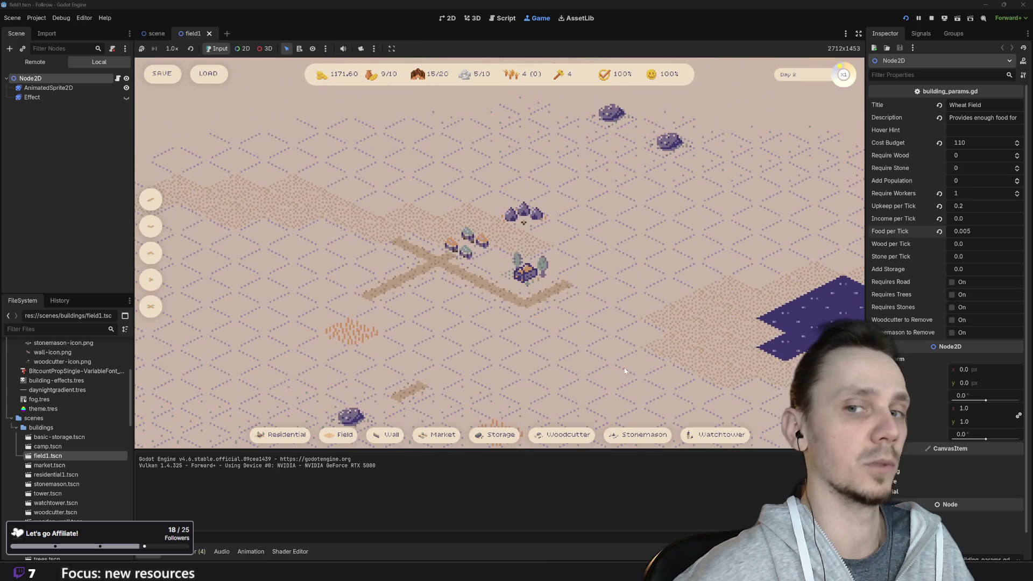
left_click(301, 436)
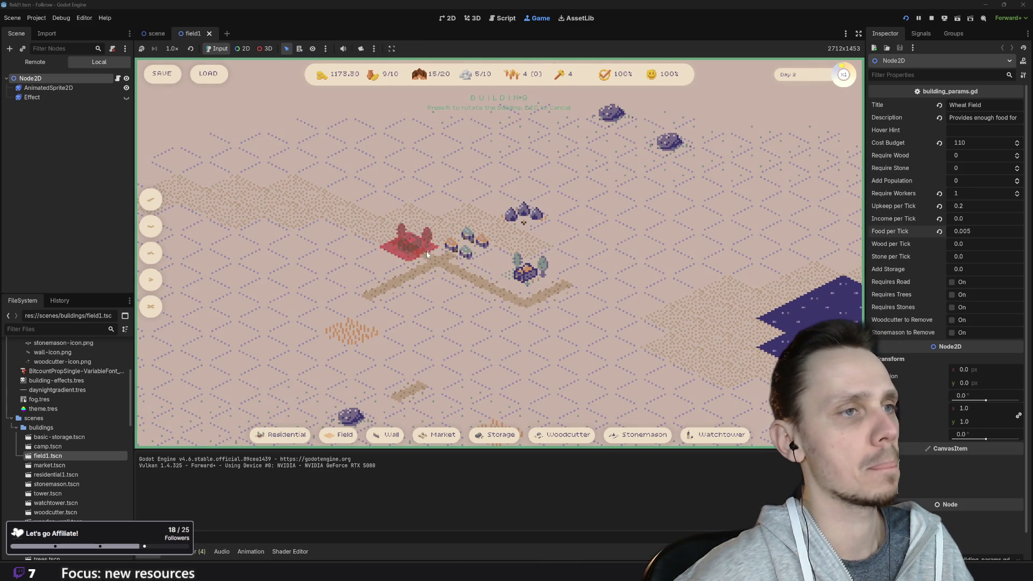
left_click(494, 267)
scroll(516, 288, "down", 2)
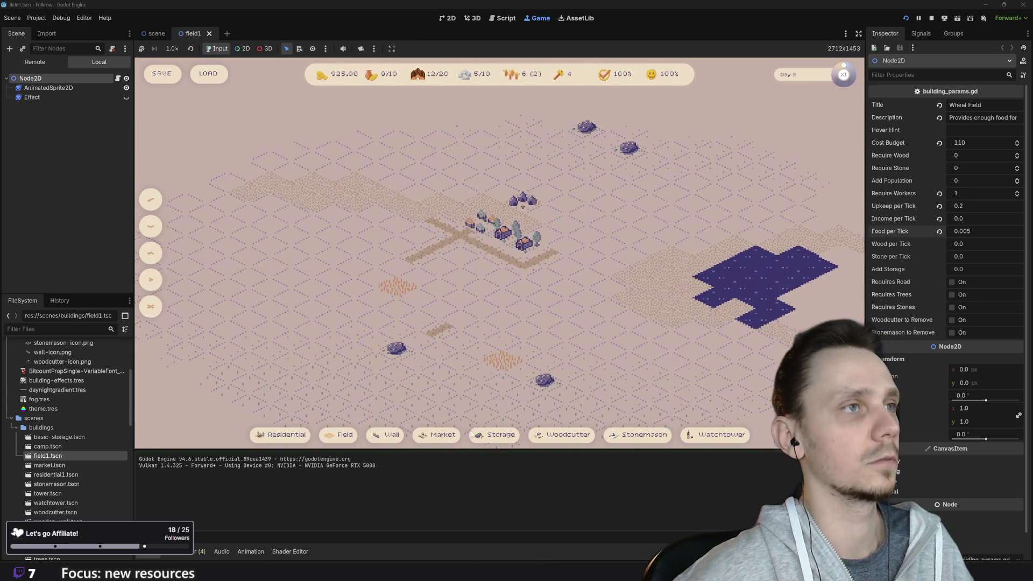
left_click(554, 434)
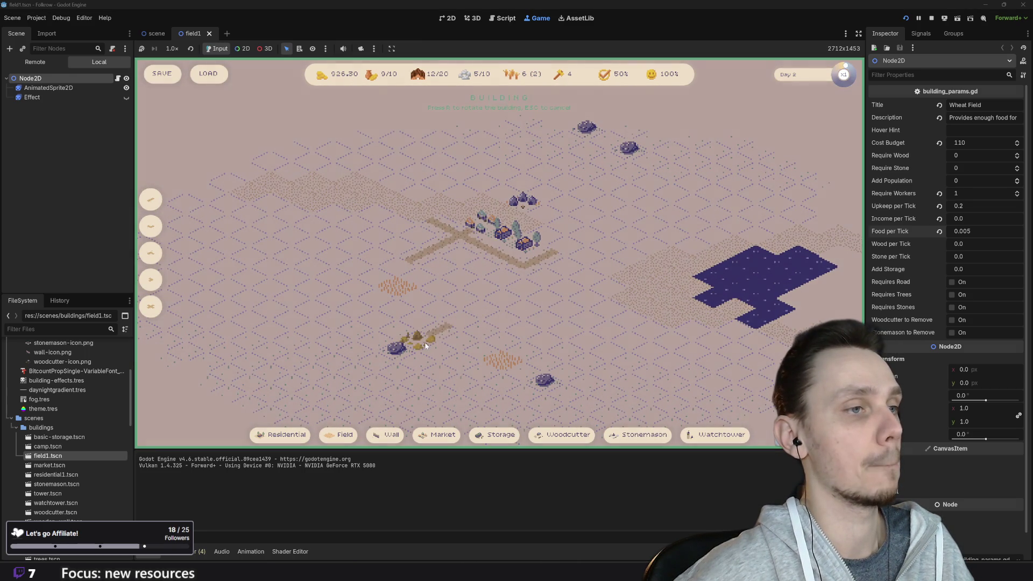
key("Escape")
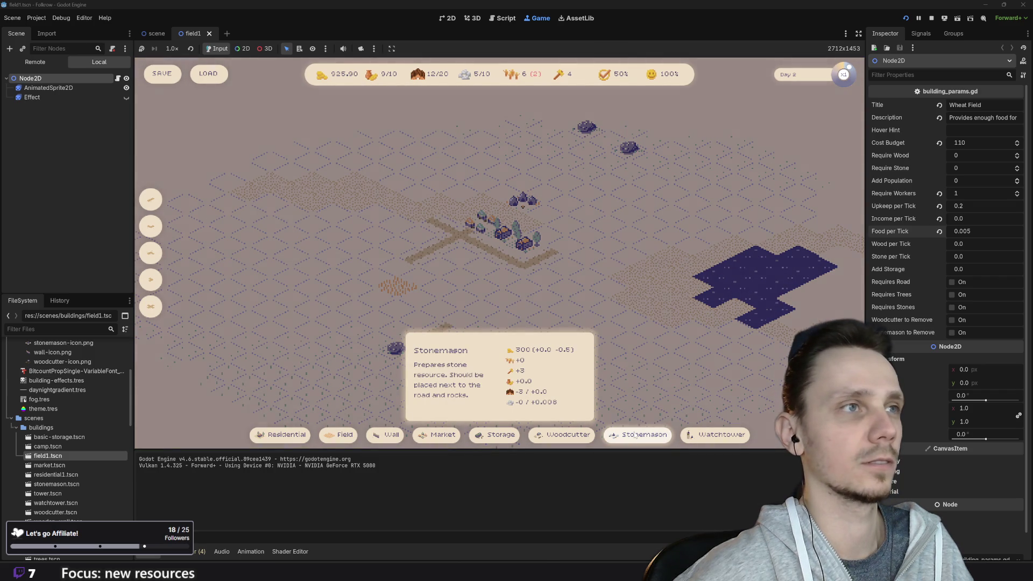
scroll(551, 301, "up", 2)
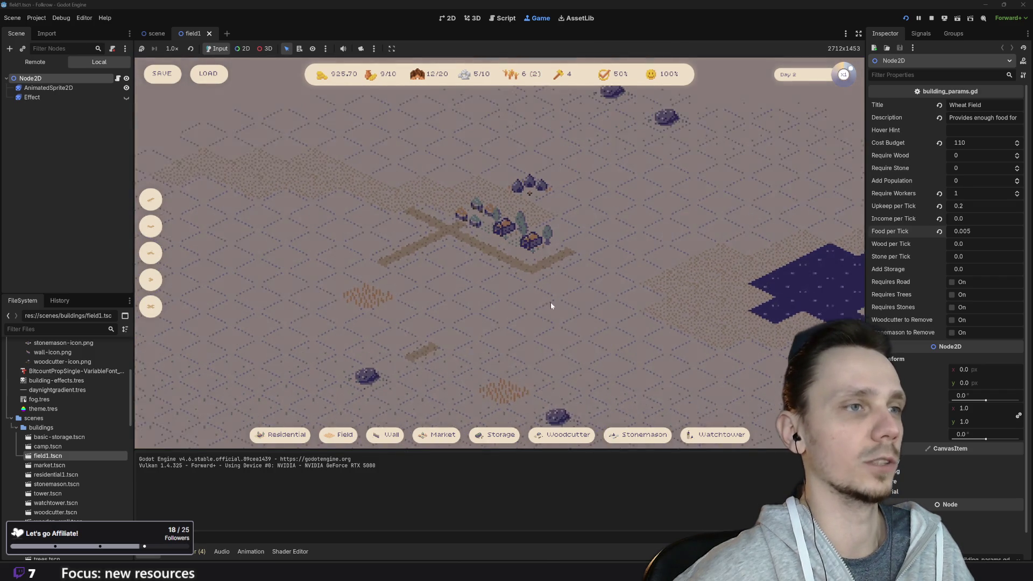
Place a stonemason beside the lower-left rock and begin placing a wheat field.
left_click(639, 434)
left_click(430, 205)
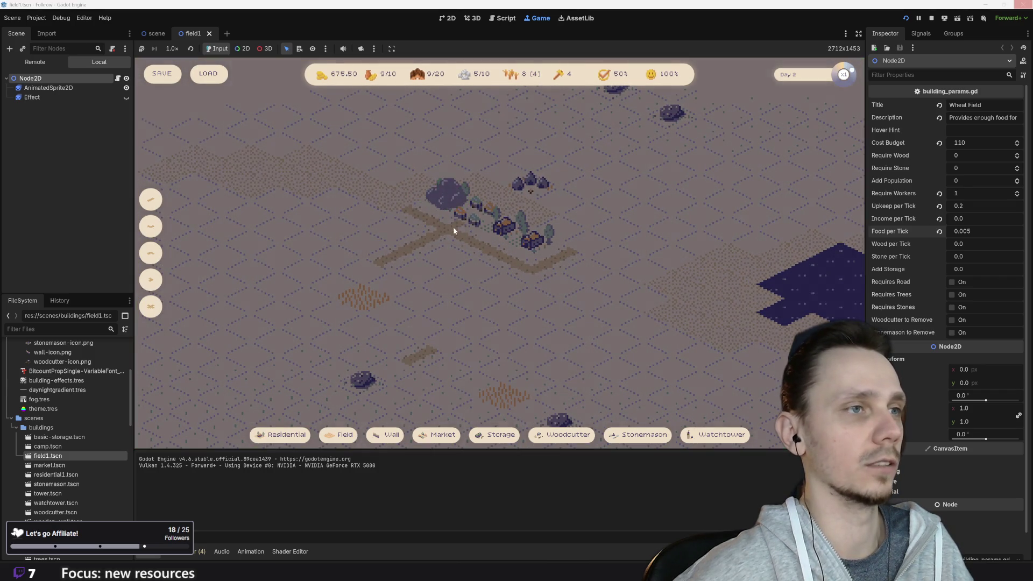
left_click(639, 434)
left_click(393, 377)
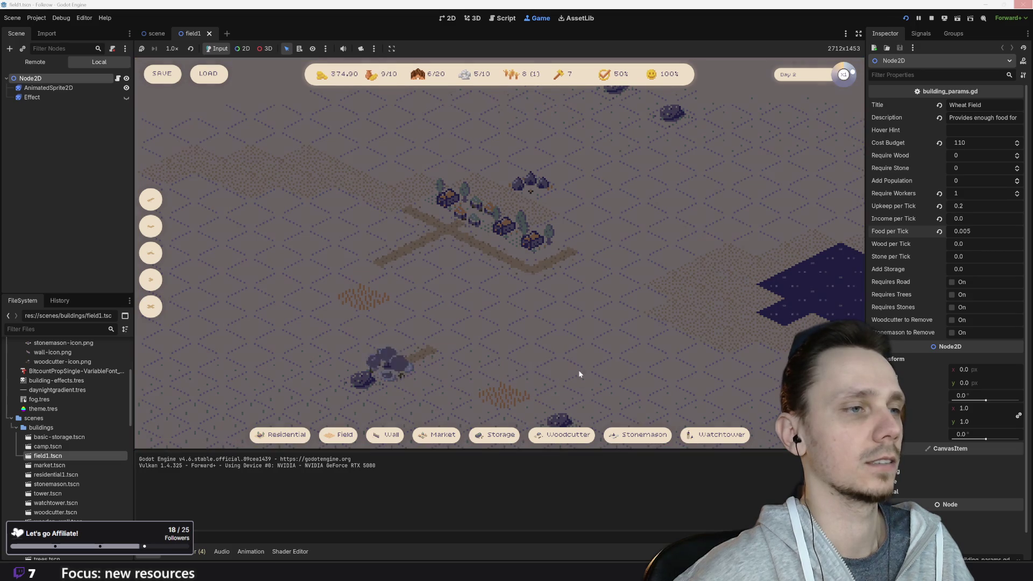
left_click(344, 433)
left_click(353, 330)
scroll(582, 334, "down", 2)
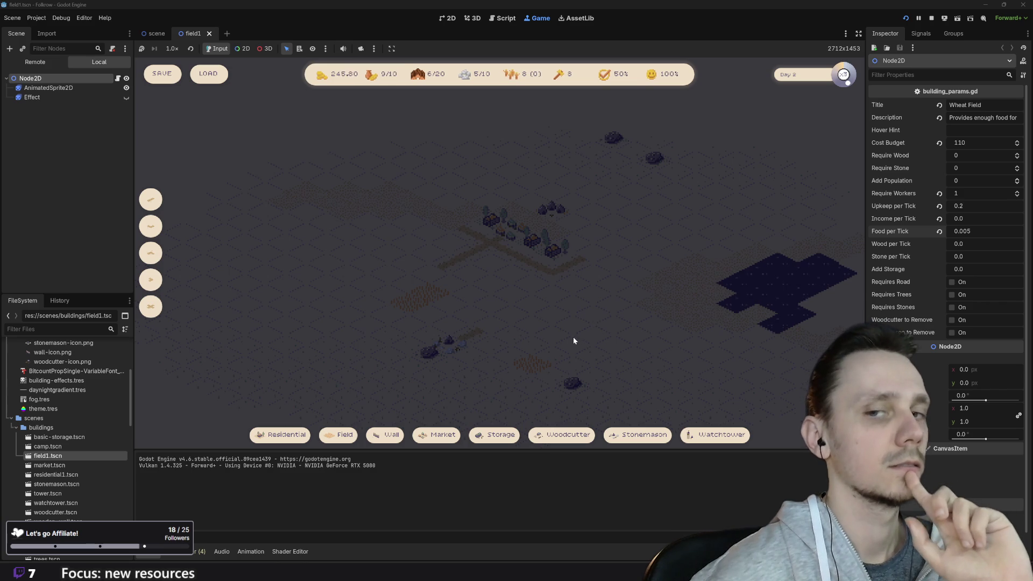
Survey the village through Day 4 by panning and zooming, then pick the Watchtower to place.
scroll(573, 337, "up", 1)
scroll(592, 349, "up", 1)
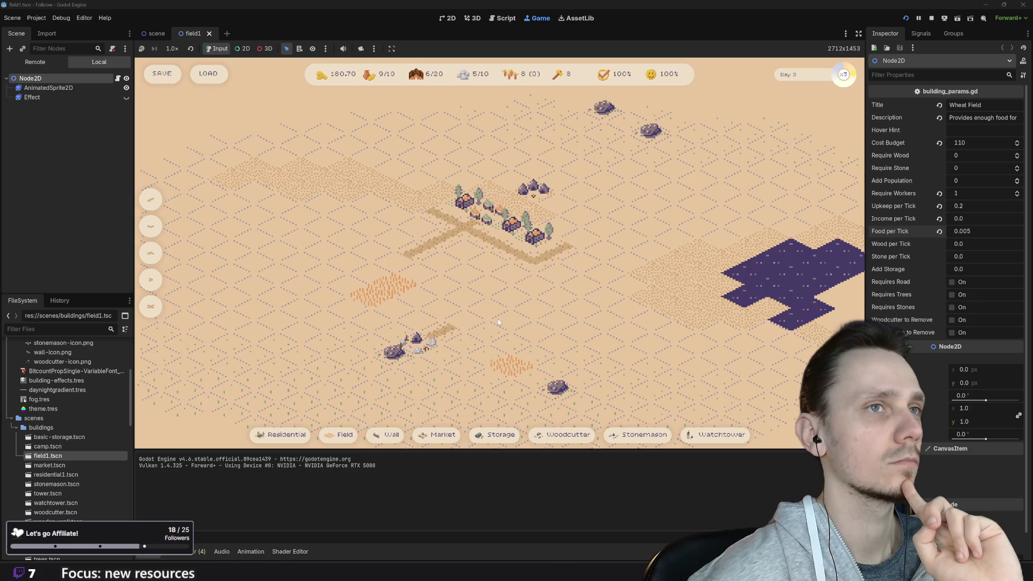
scroll(498, 322, "down", 2)
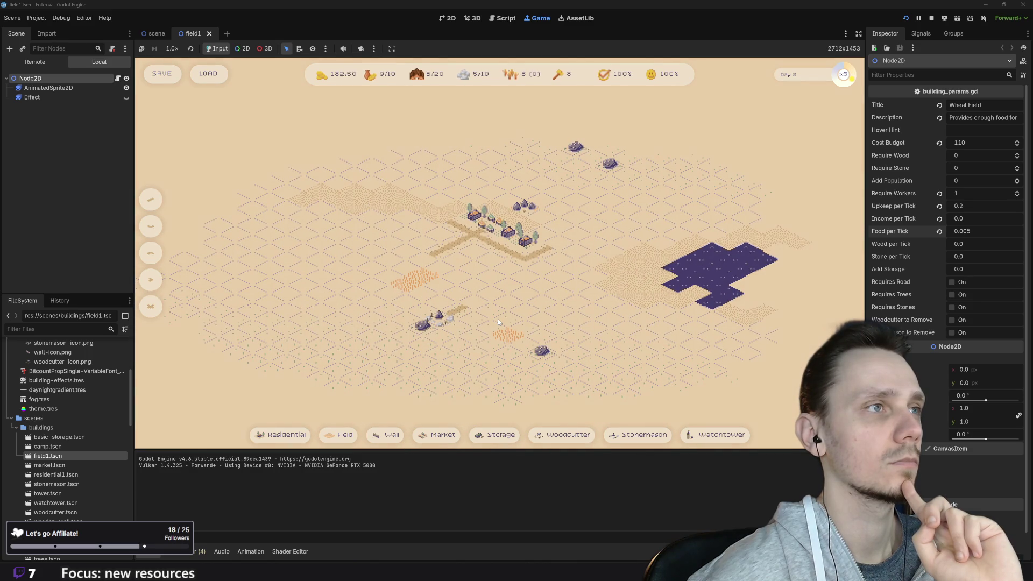
left_click_drag(531, 337, 636, 351)
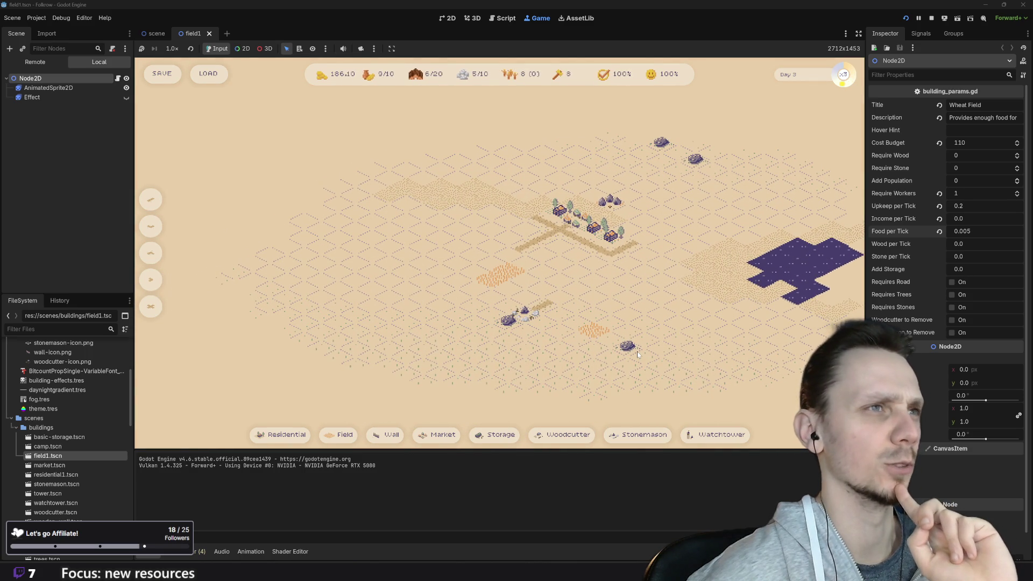
left_click_drag(636, 351, 605, 359)
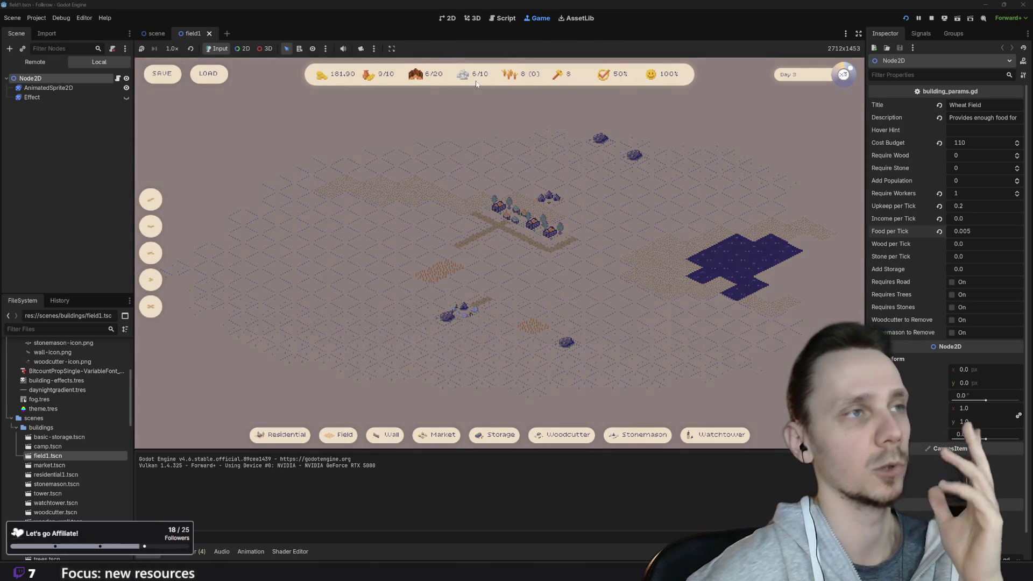
scroll(382, 280, "up", 2)
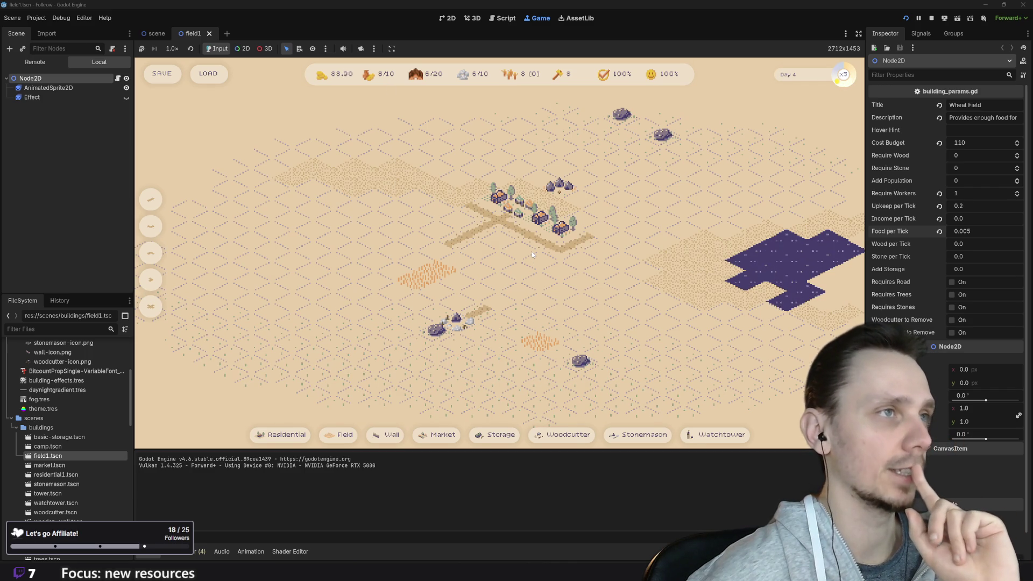
scroll(527, 262, "up", 1)
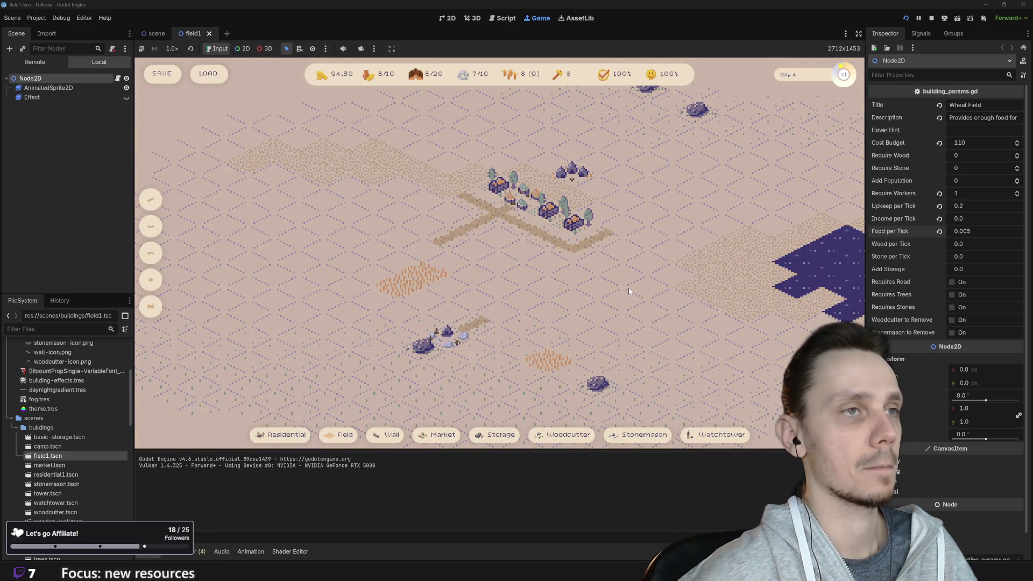
scroll(628, 290, "down", 1)
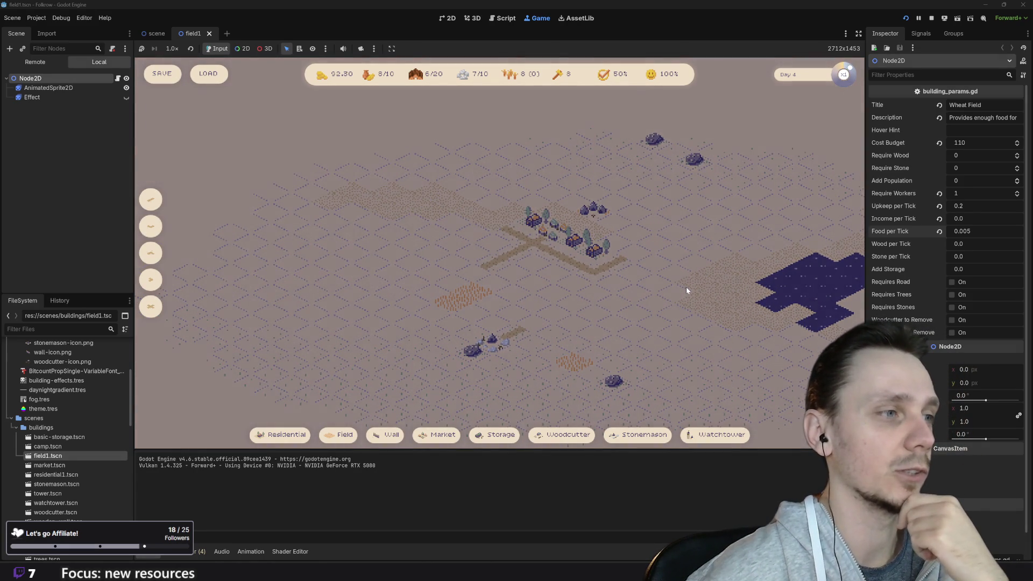
left_click(715, 434)
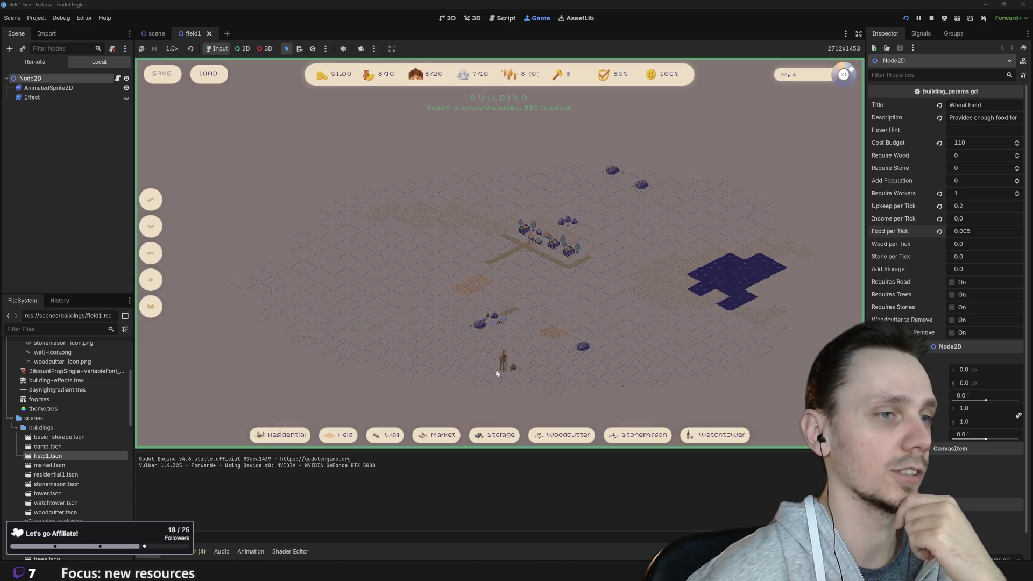
Cancel the watchtower placement, stop the game and scroll up in game_manager.gd from line 128.
key("Escape")
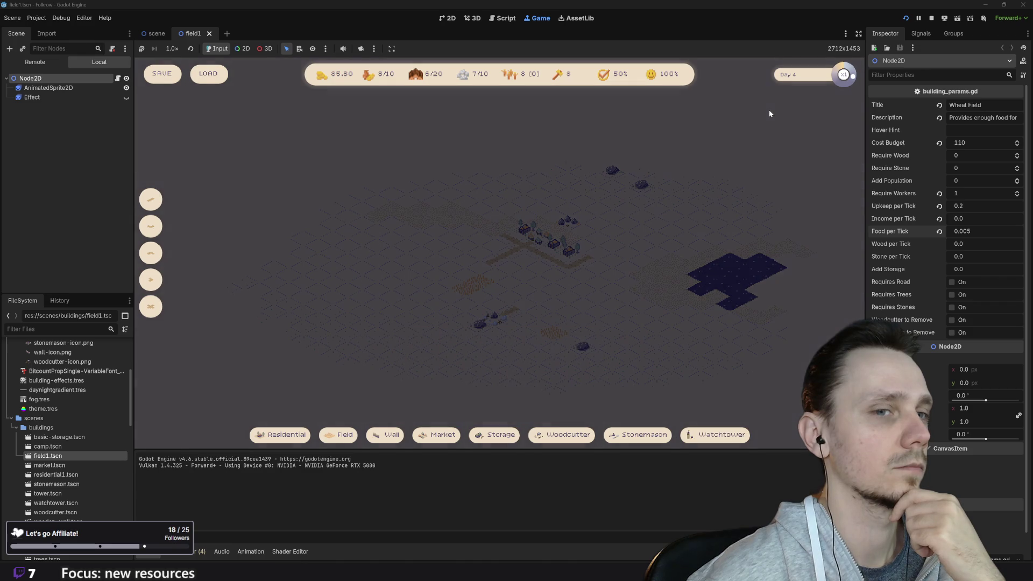
left_click(931, 19)
left_click(330, 257)
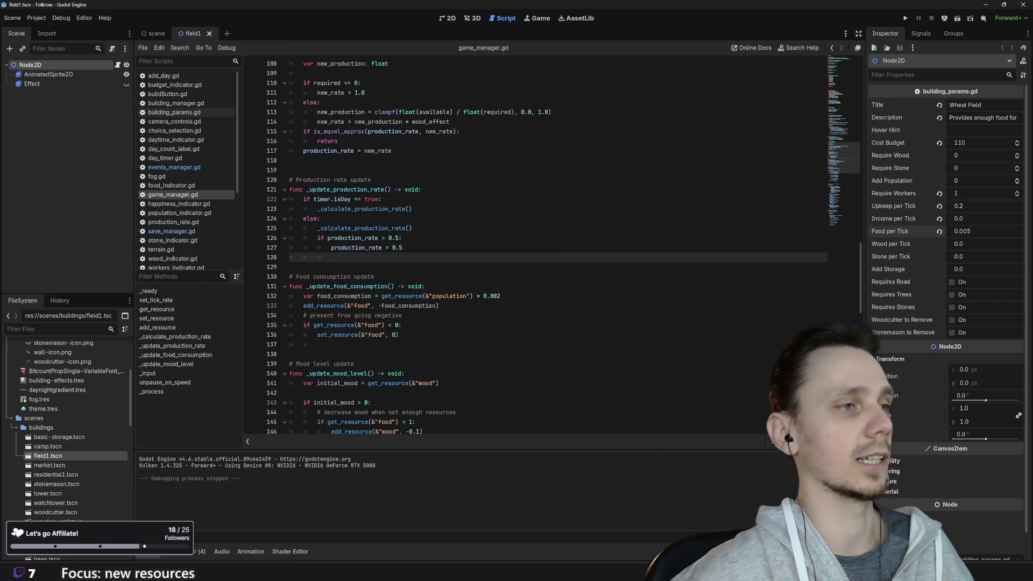
scroll(484, 258, "up", 8)
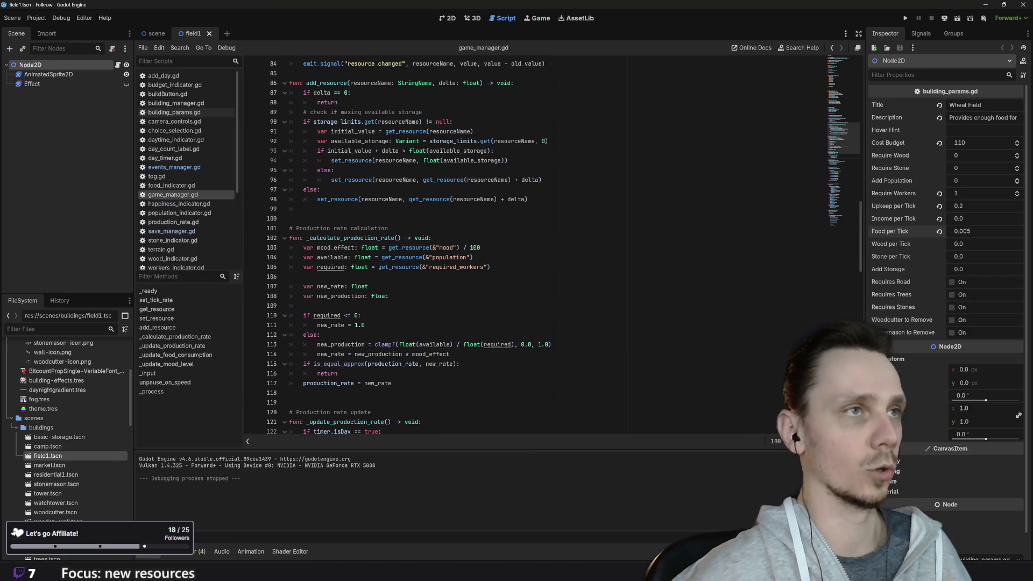
Switch to the browser and bring up the Linear issues board.
mouse_move(428, 578)
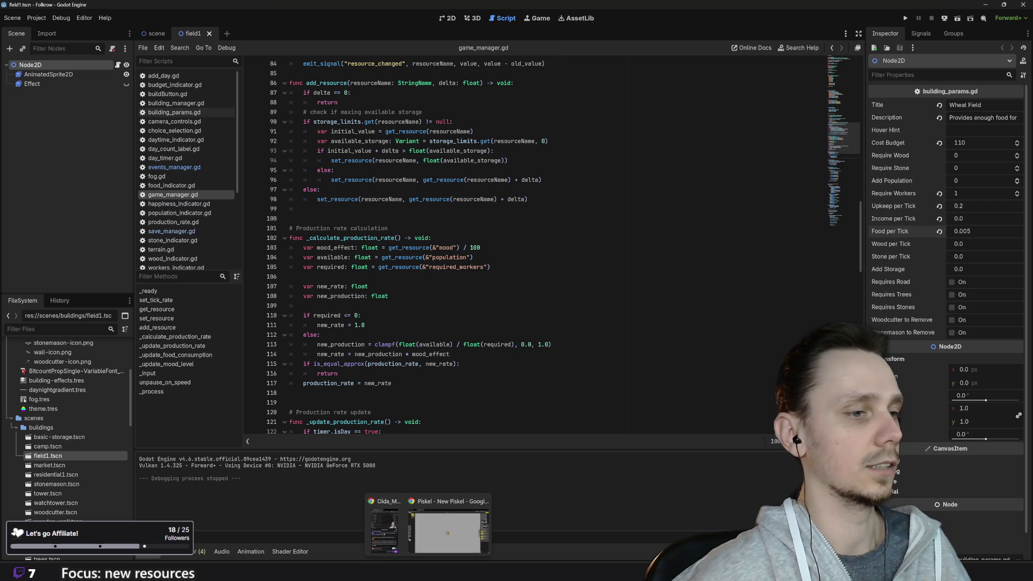
left_click(448, 530)
left_click(54, 8)
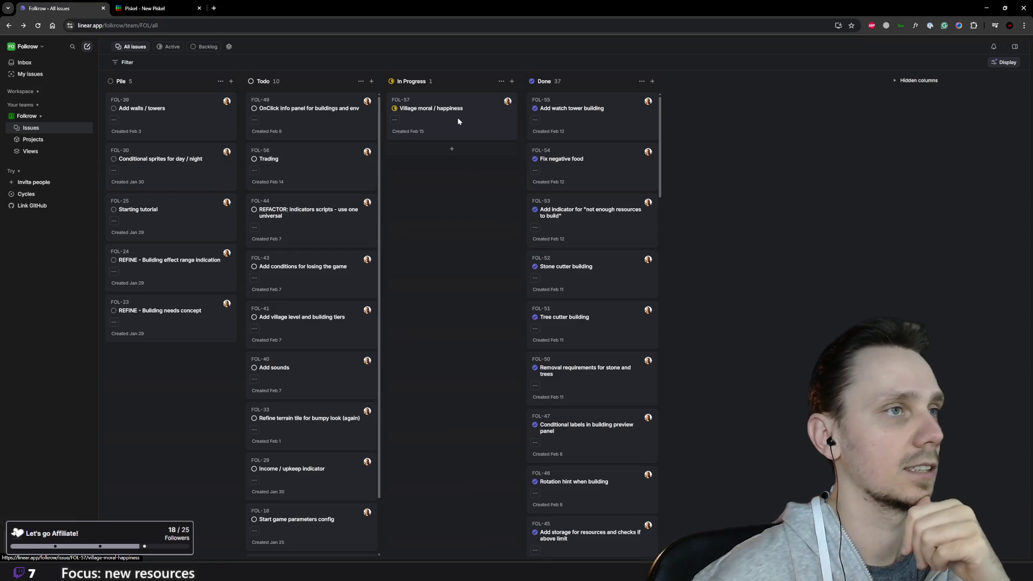
Retitle issue FOL-57 from 'Village moral / happiness' to 'Village mood' and review the board columns.
left_click(445, 113)
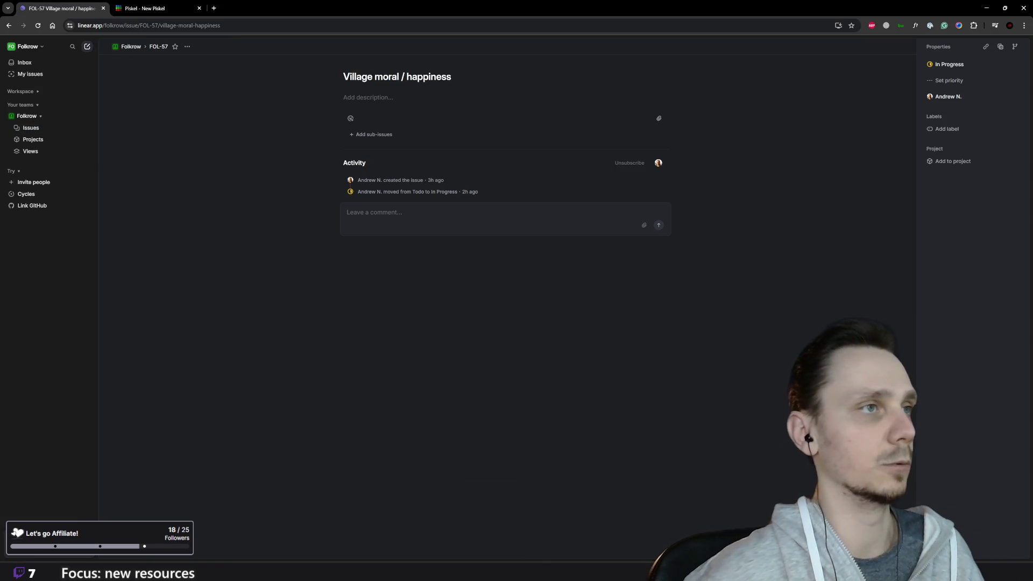
left_click_drag(383, 77, 452, 77)
type("mood")
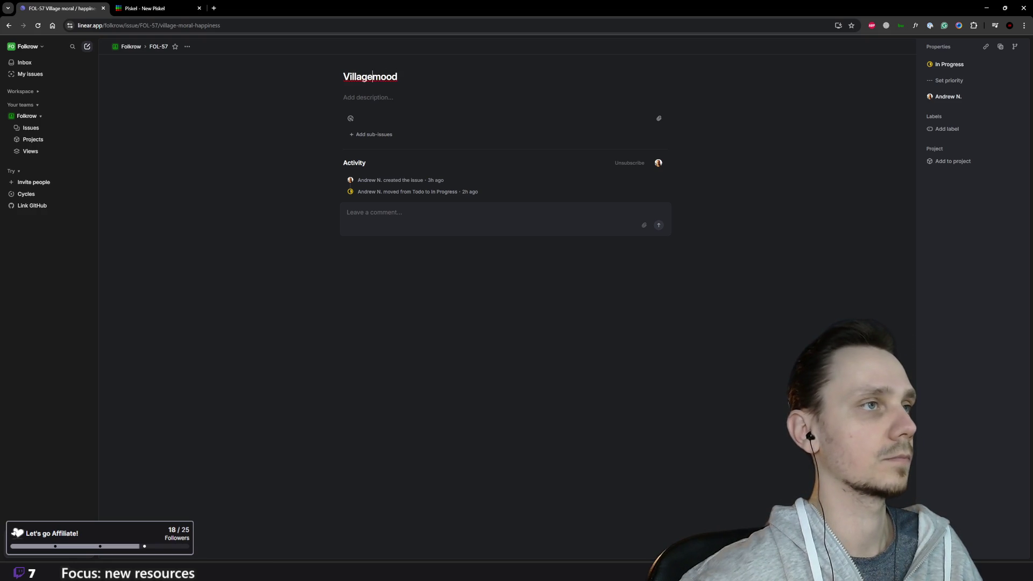
key("Escape")
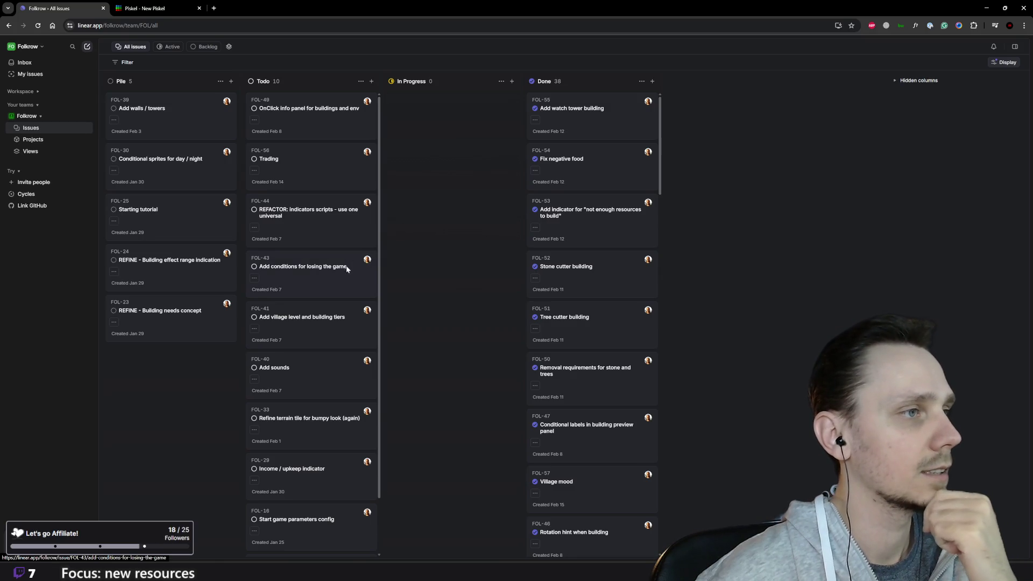
scroll(346, 269, "down", 1)
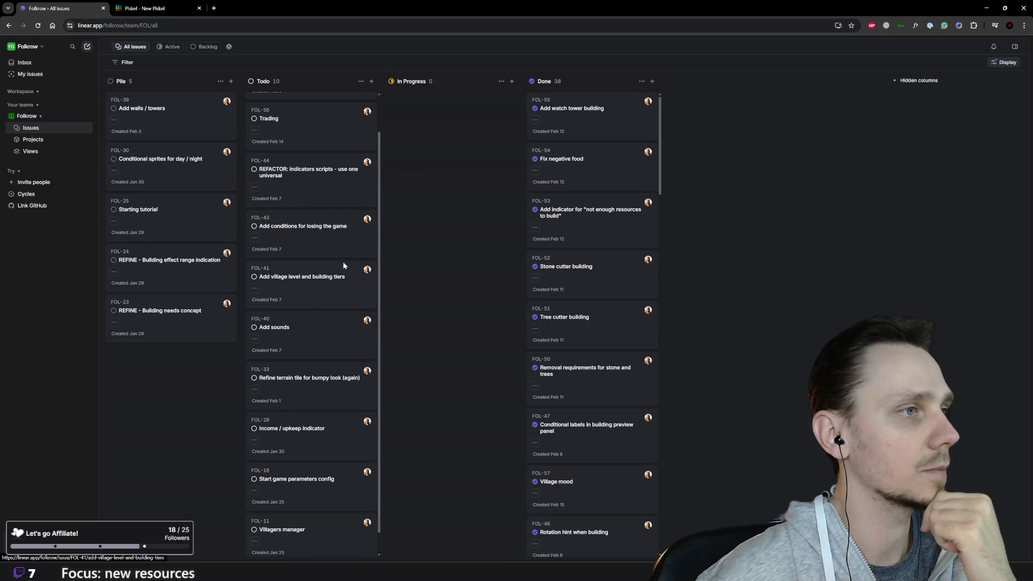
scroll(343, 263, "down", 1)
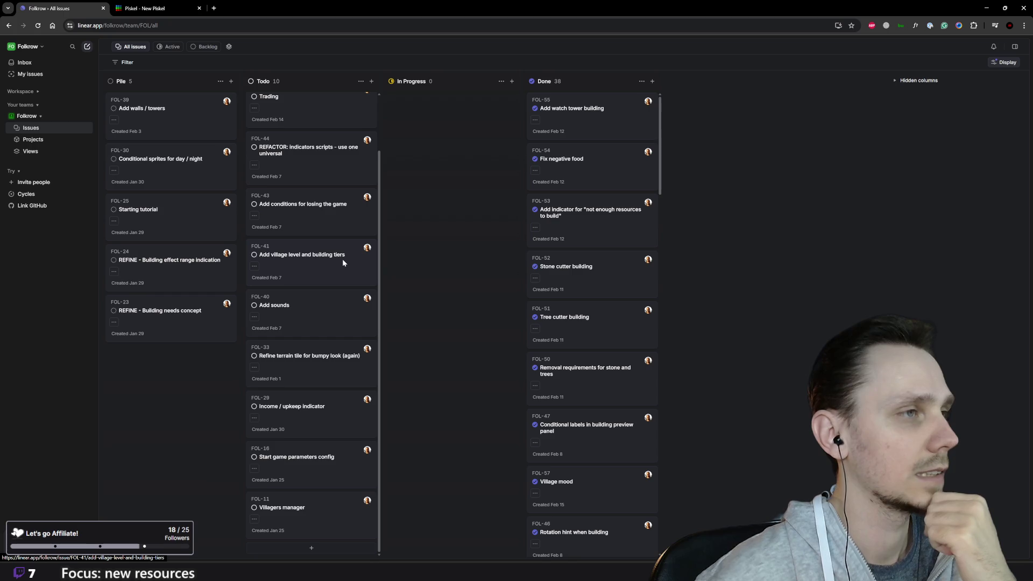
scroll(342, 259, "up", 2)
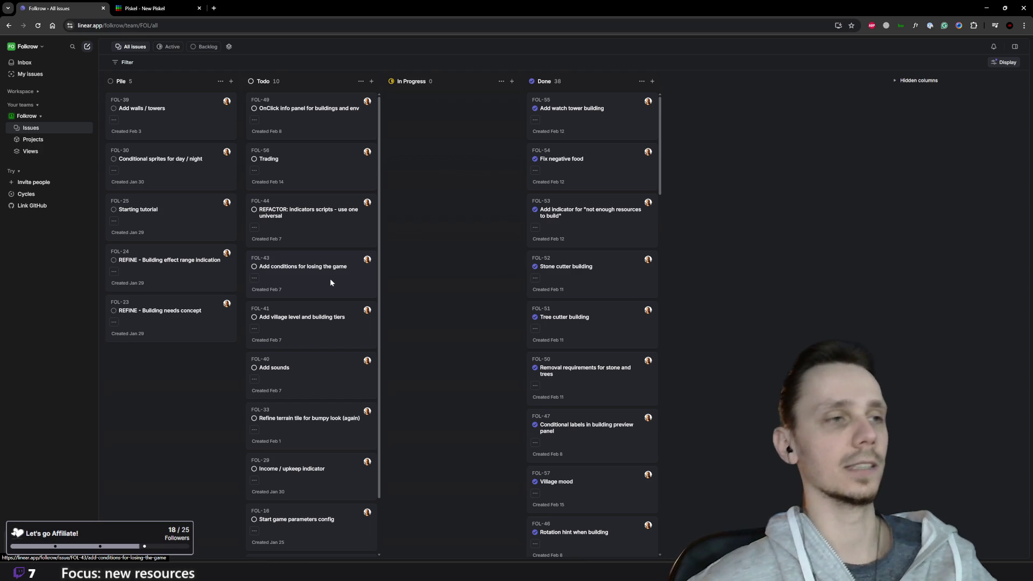
Return to game_manager.gd's start parameters: budget 2000.0, food 10.00, mood 100.0.
mouse_move(640, 570)
left_click(638, 531)
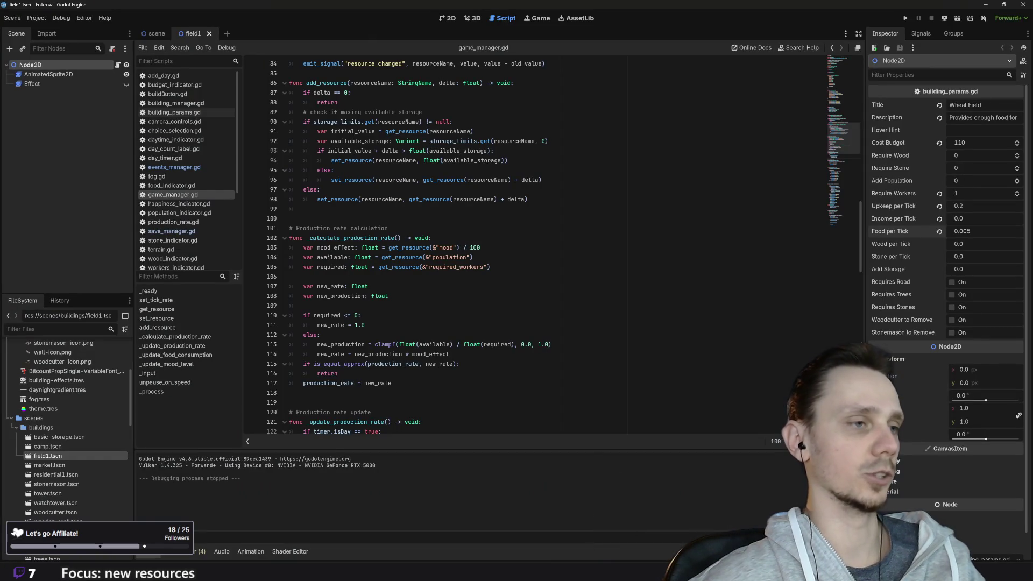
scroll(538, 247, "up", 20)
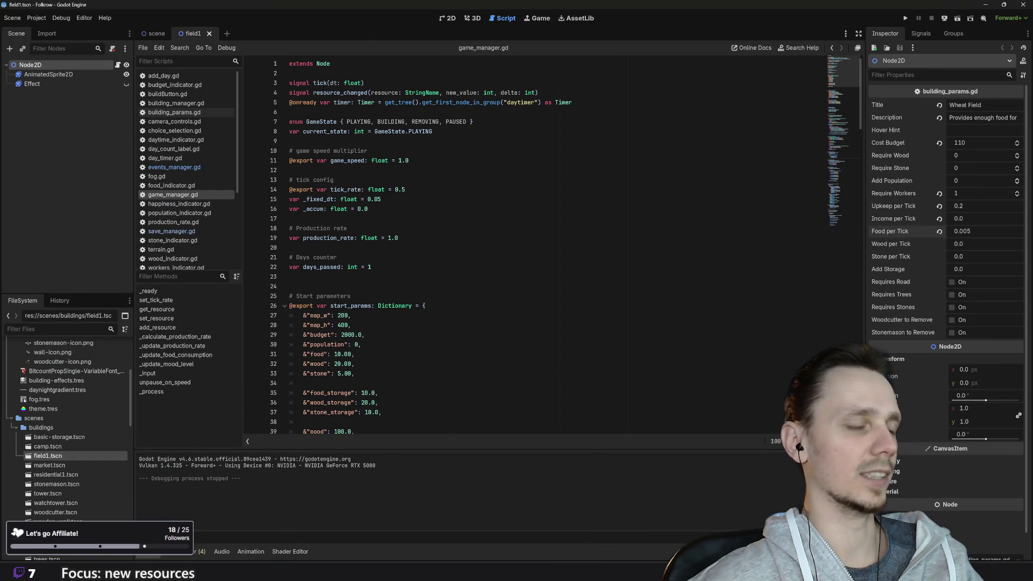
scroll(538, 247, "down", 6)
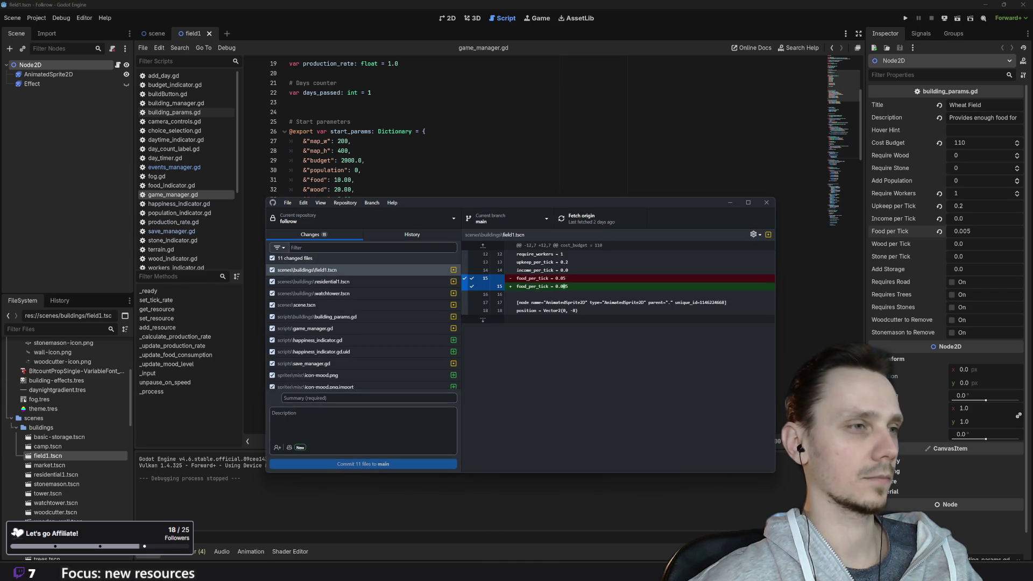
Commit the 11 changed files to main with the summary 'mood level added'.
type("r")
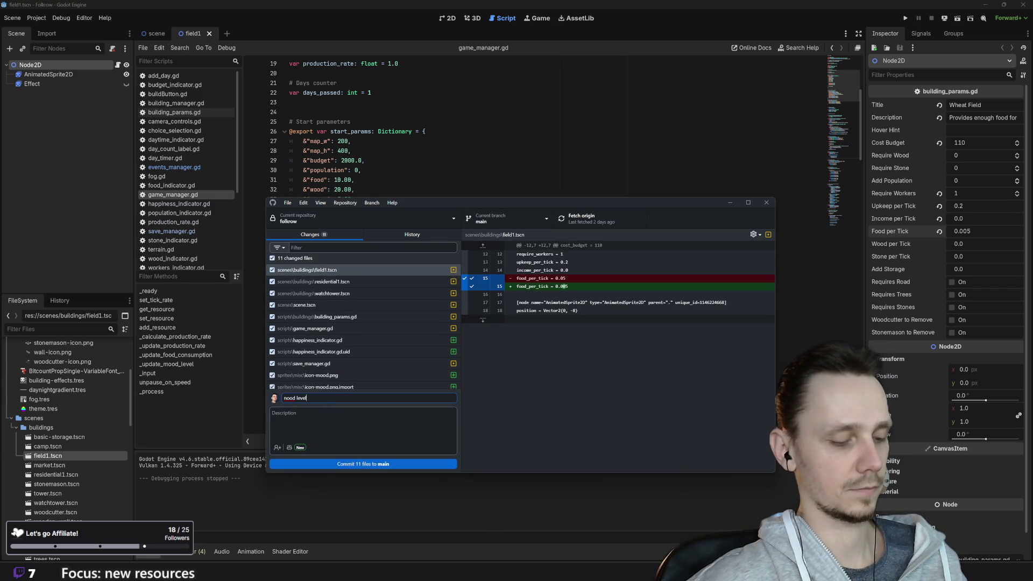
left_click(363, 463)
left_click(598, 216)
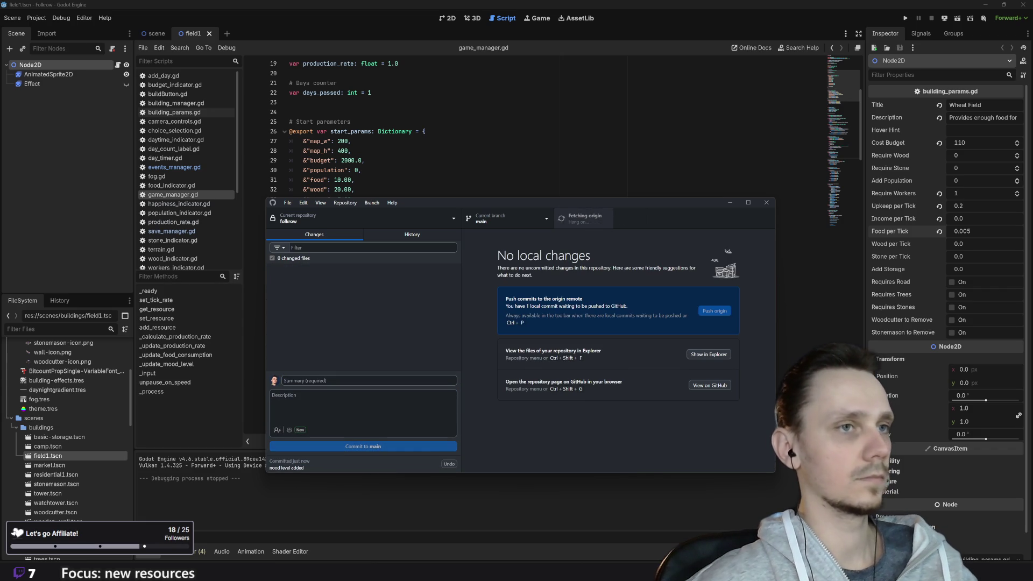
left_click(361, 170)
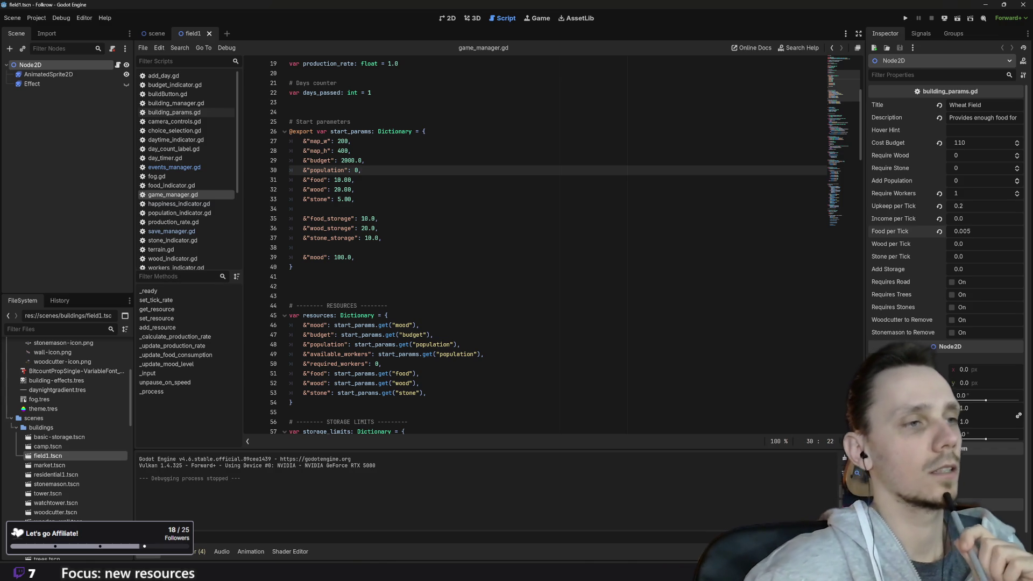
Scroll to the mood update in game_manager.gd and run the game on a fresh Day 1 map.
scroll(535, 244, "down", 20)
scroll(535, 245, "down", 9)
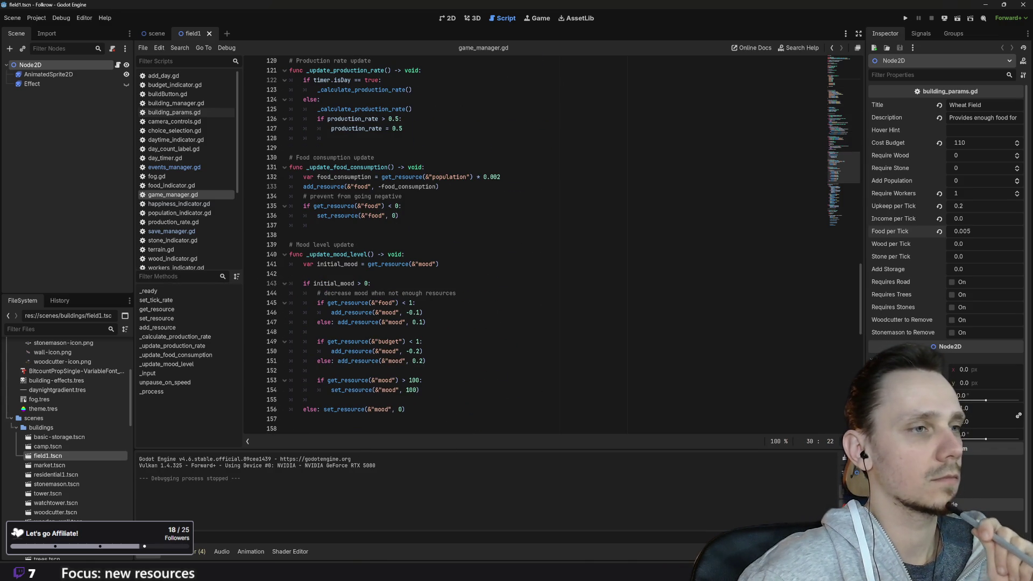
scroll(535, 244, "down", 3)
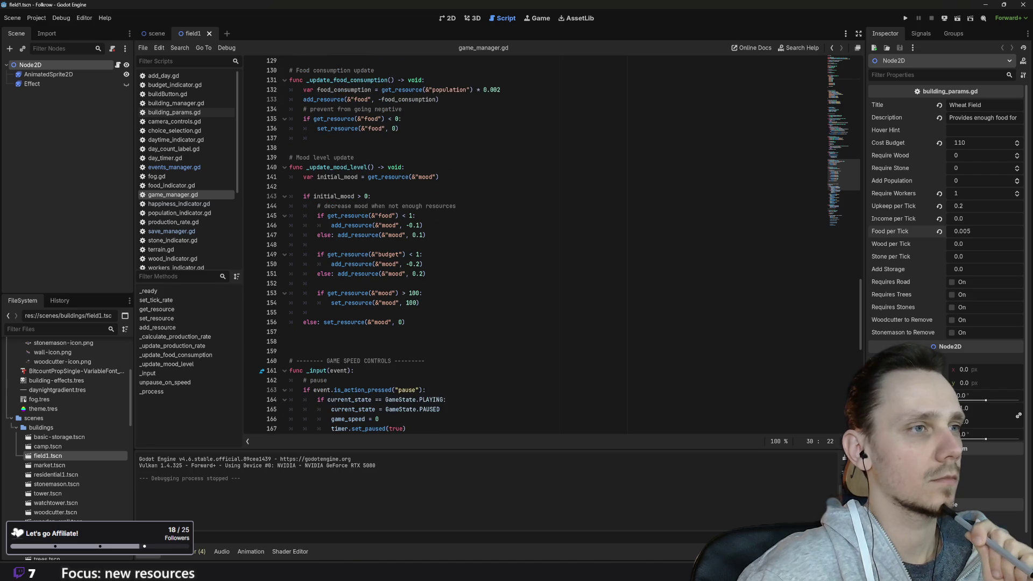
left_click(906, 17)
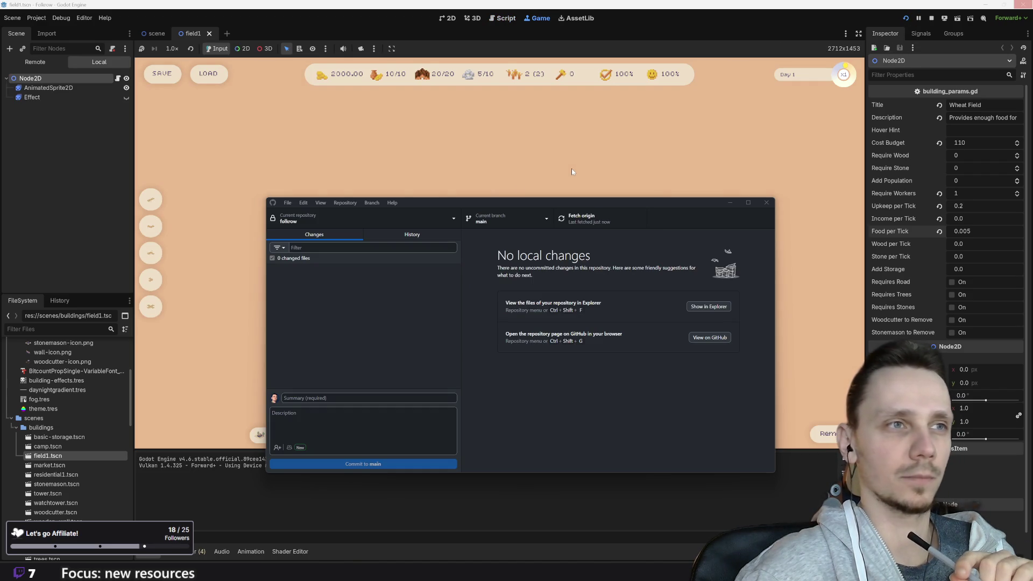
left_click_drag(465, 203, 522, 194)
In the running game, load the saved game and demolish the small house.
left_click(215, 270)
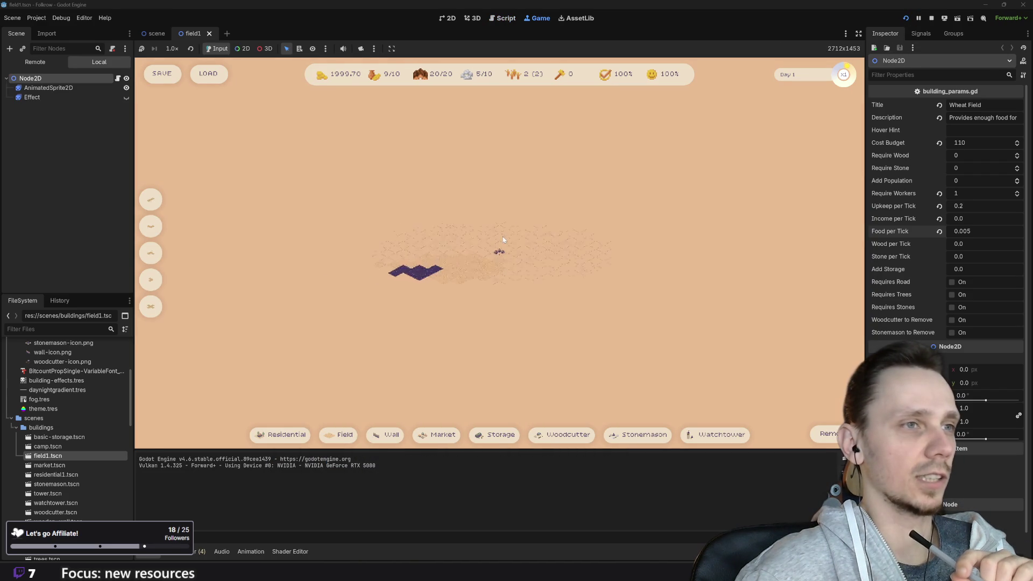
left_click(216, 78)
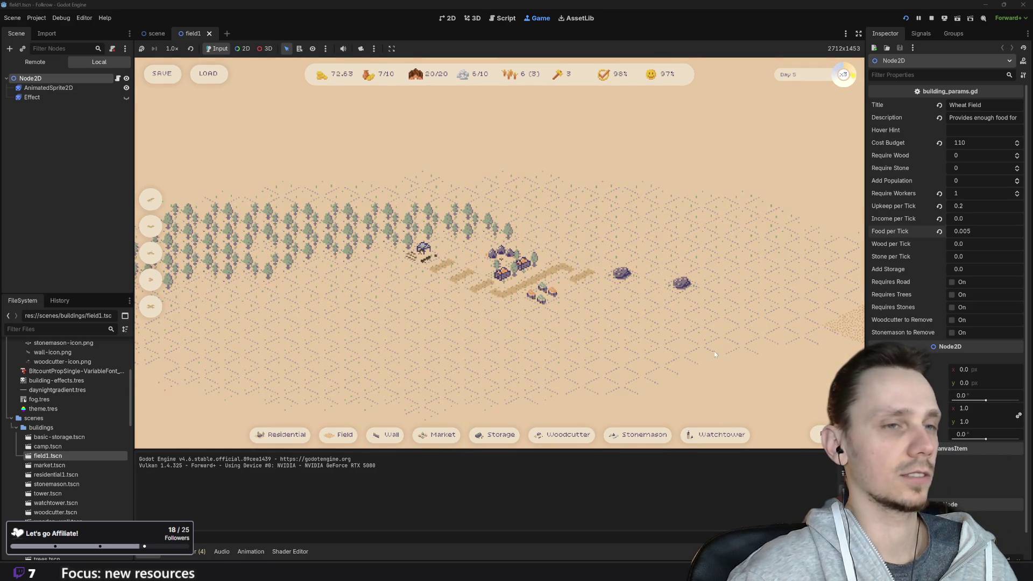
left_click(815, 433)
left_click(541, 293)
Run the game at x3 speed, return to x1, then save the game.
key("3")
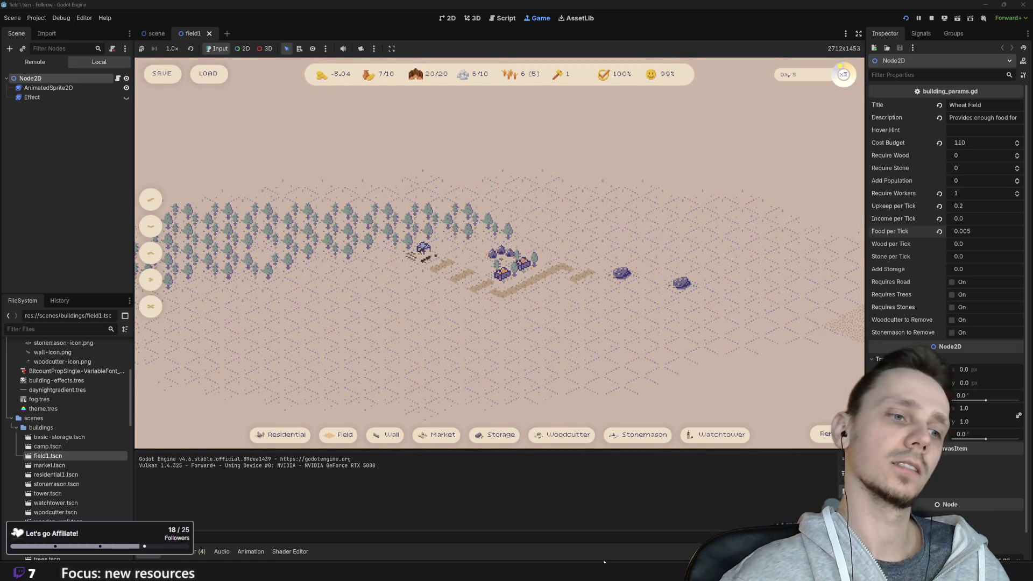
mouse_move(605, 578)
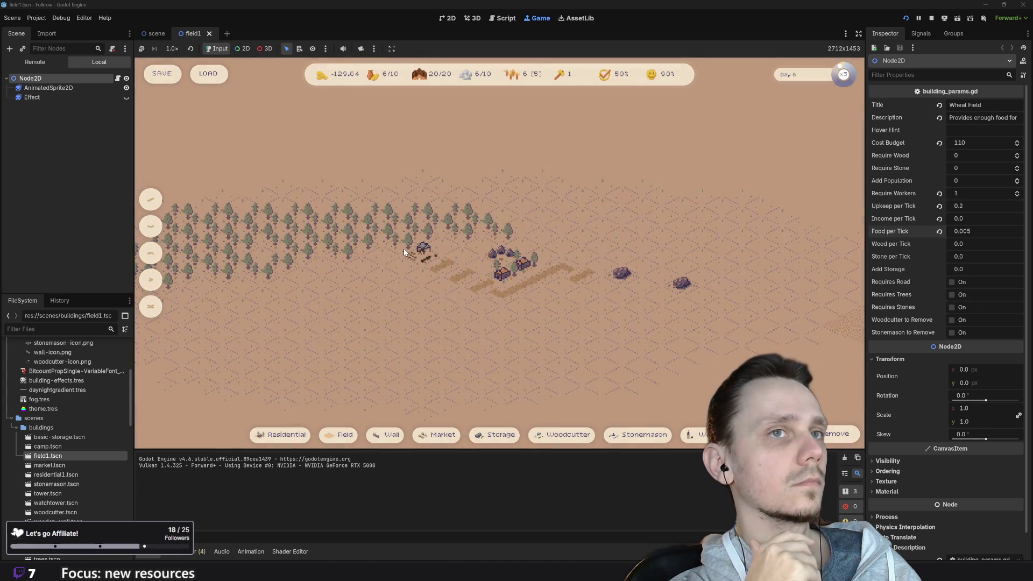
key("1")
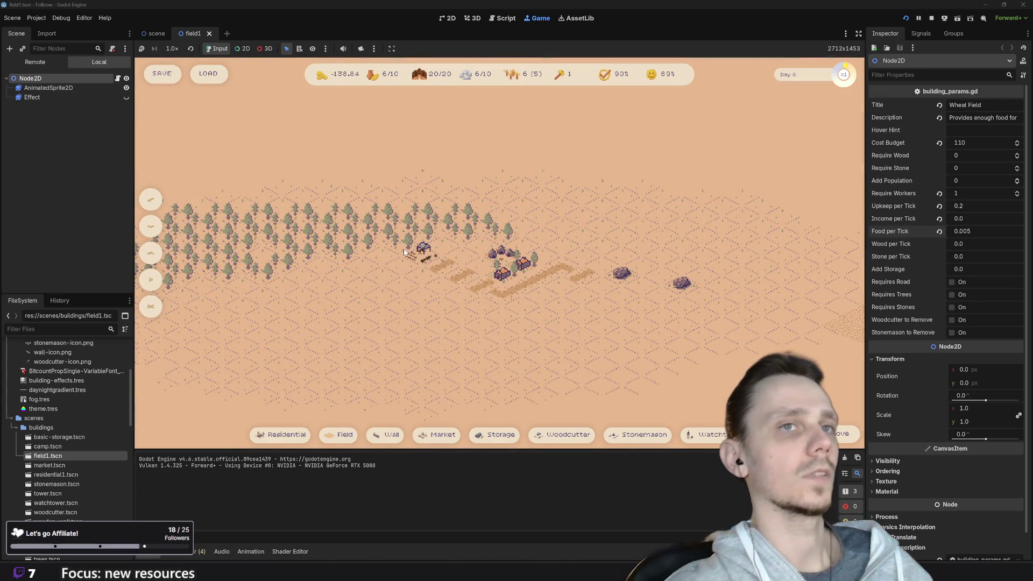
left_click(162, 75)
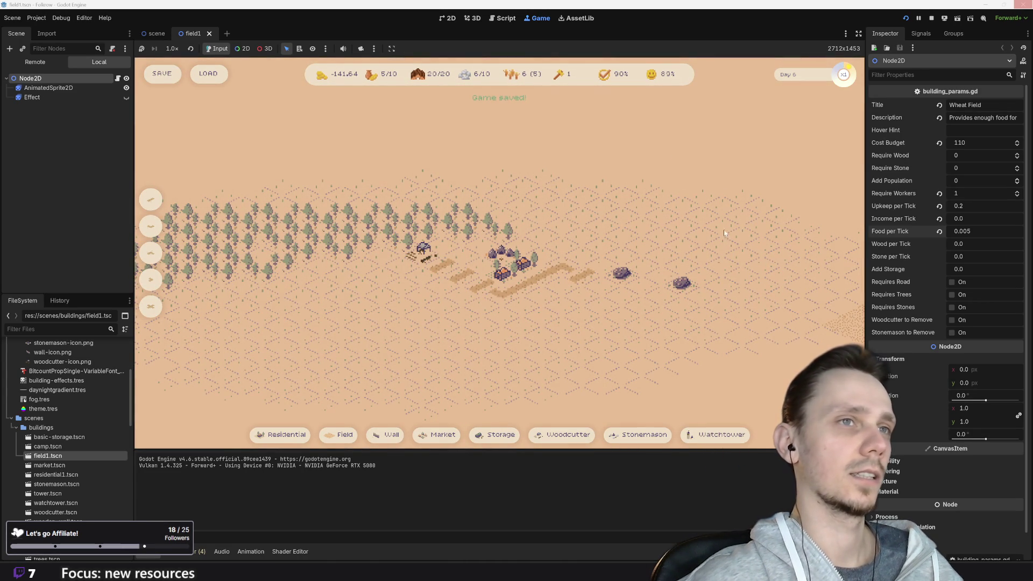
Restart the game, load the saved state and pan over the loaded village.
left_click(906, 18)
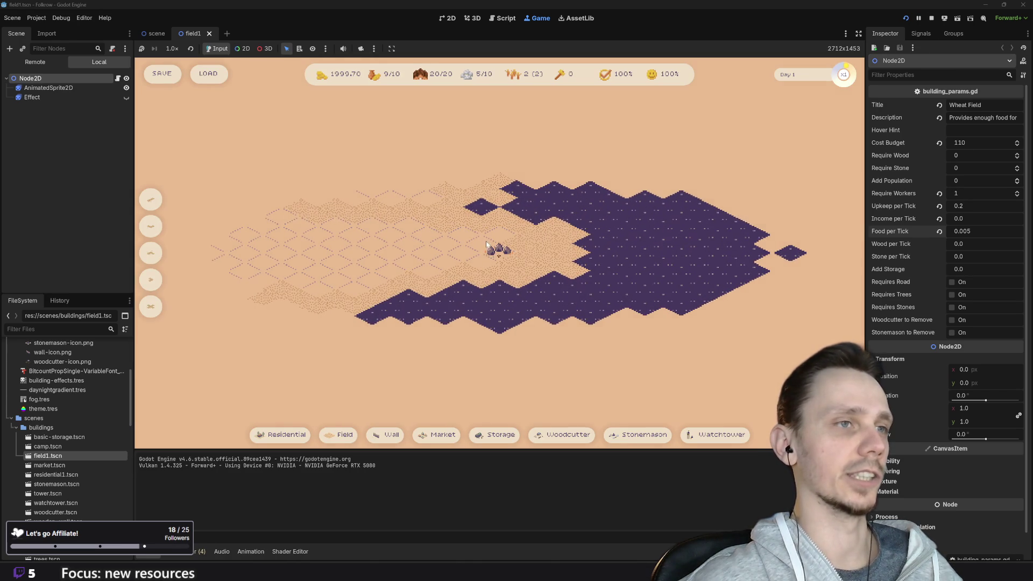
left_click(205, 76)
left_click_drag(539, 322, 567, 348)
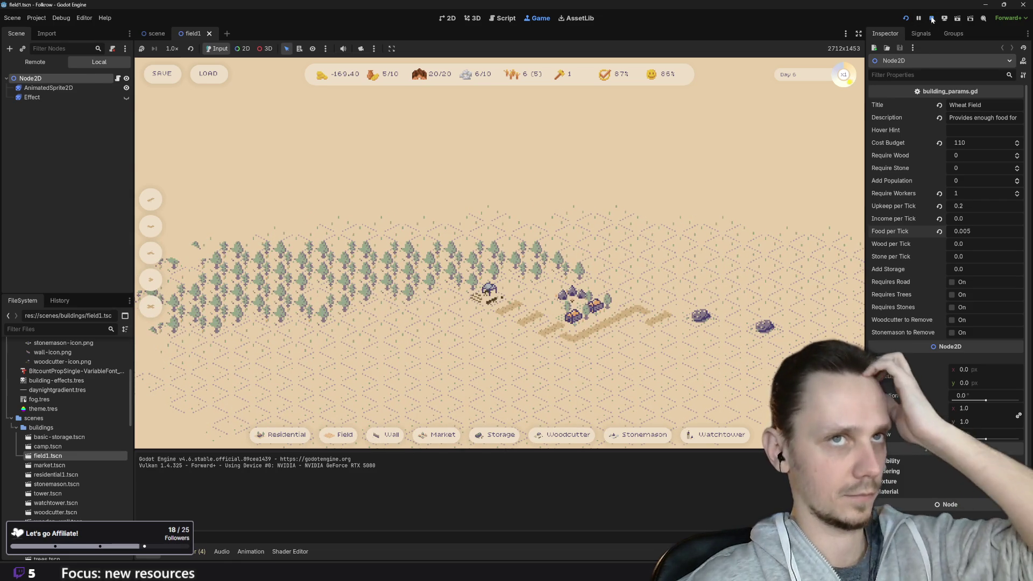
Stop the game with F8 and switch over to the Linear issue board.
key("F8")
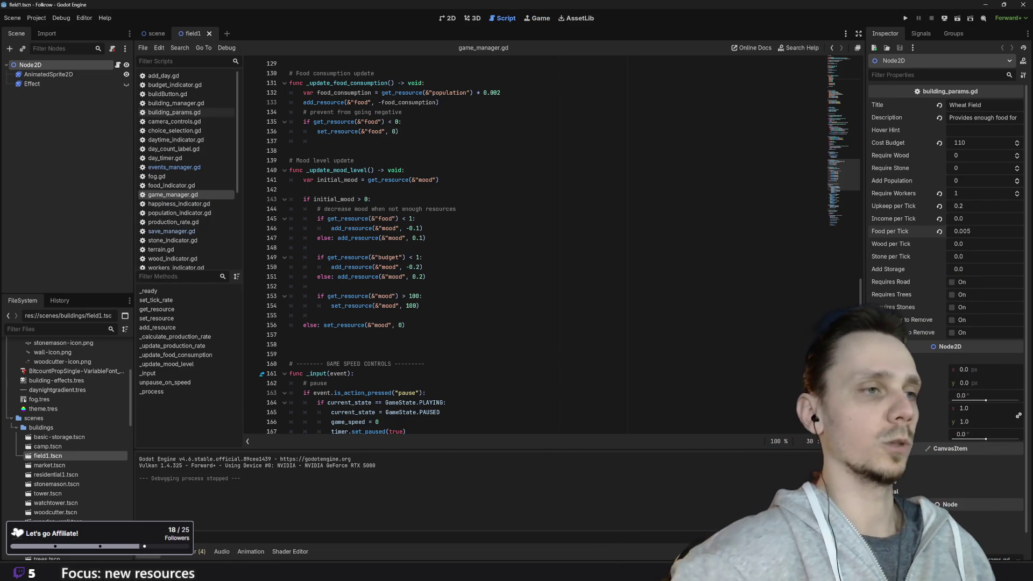
scroll(484, 242, "up", 15)
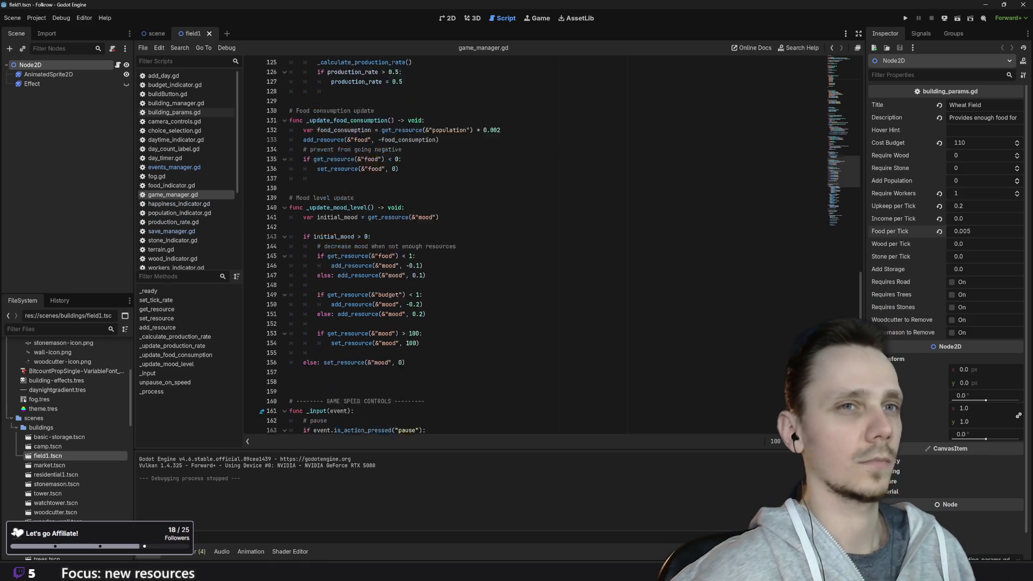
scroll(535, 242, "up", 9)
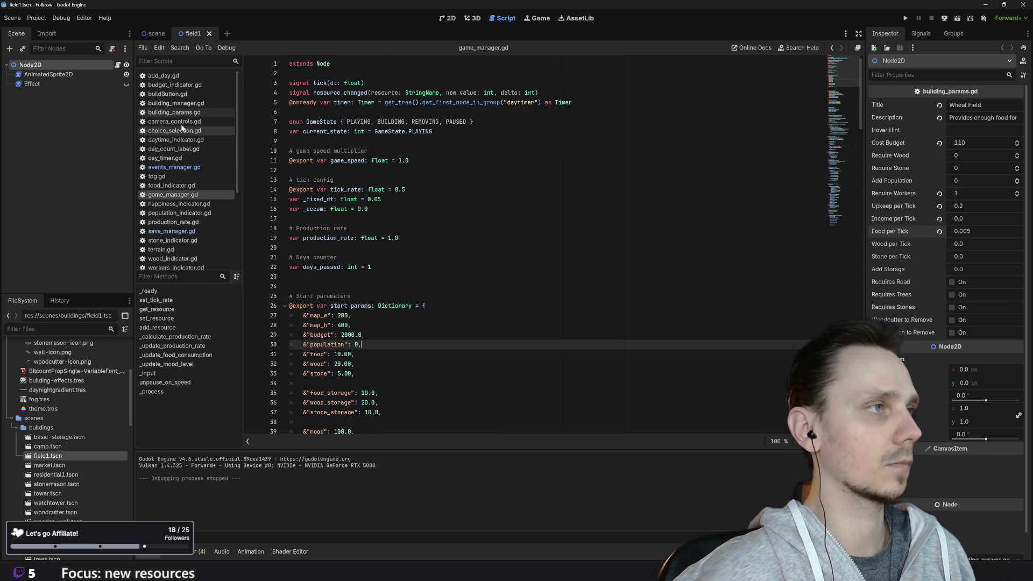
mouse_move(428, 570)
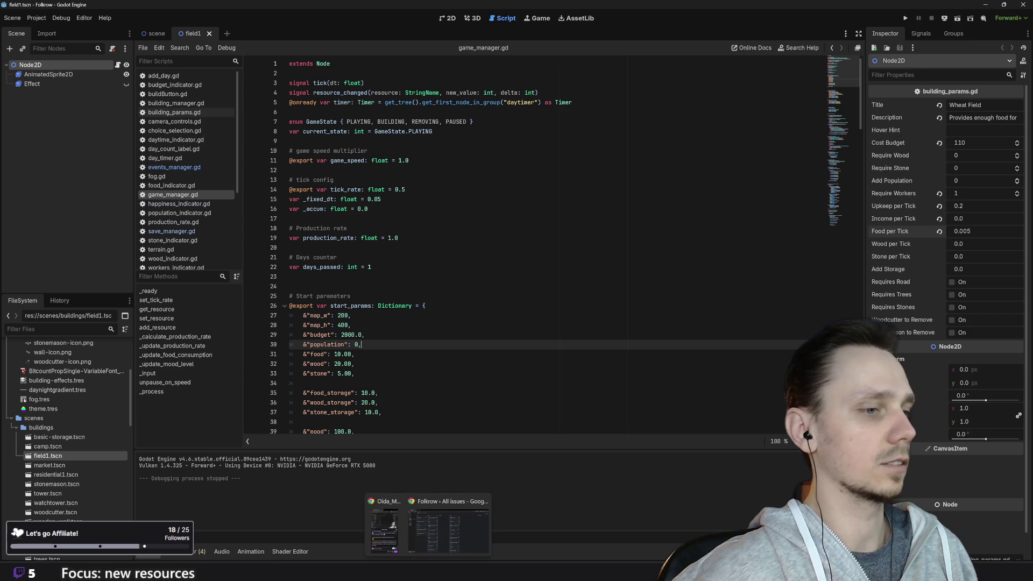
left_click(427, 509)
scroll(274, 461, "down", 3)
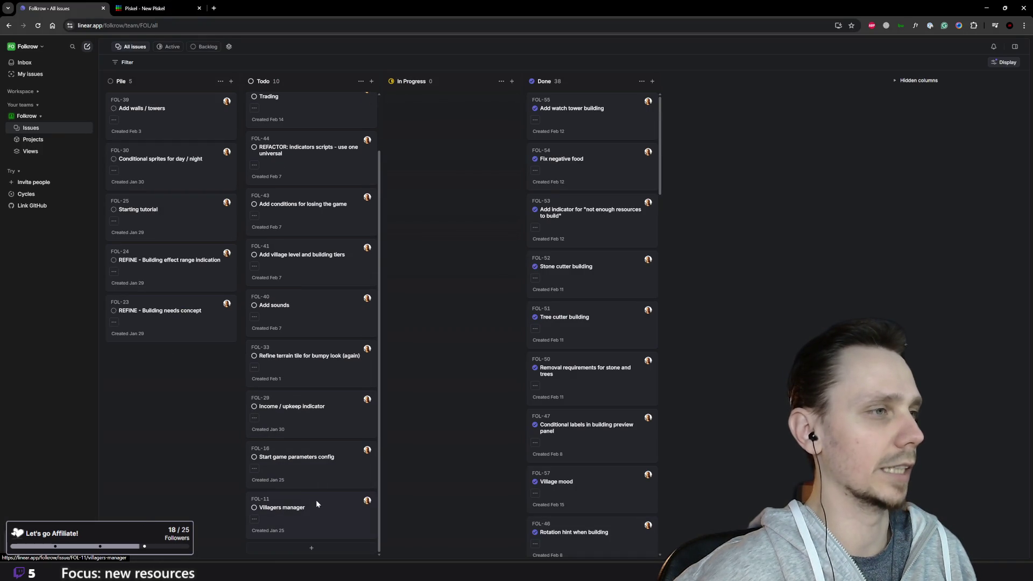
Create an In Progress issue titled 'Compensation of resources on removal', fixing the typos.
scroll(314, 516, "up", 2)
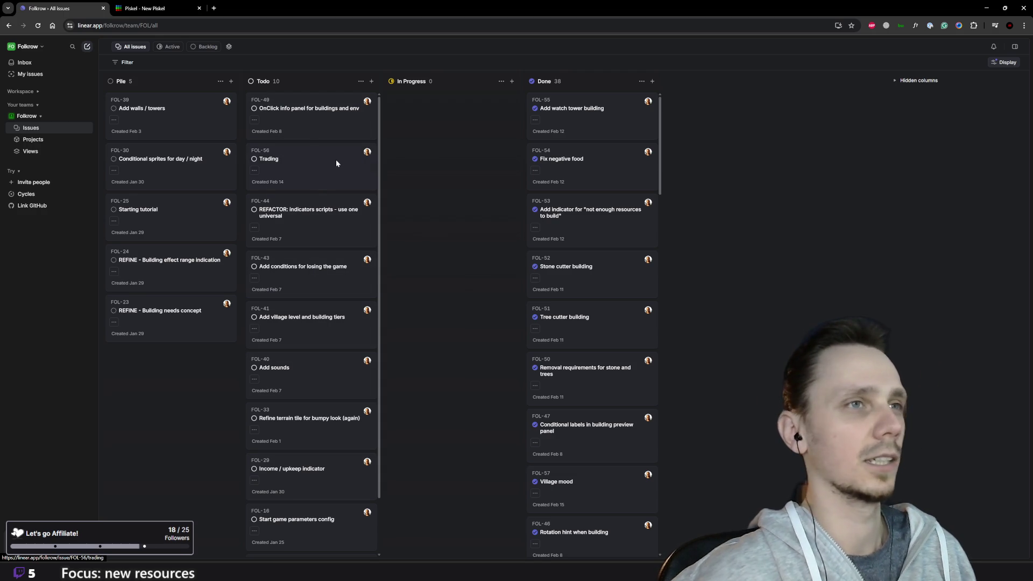
scroll(340, 495, "down", 2)
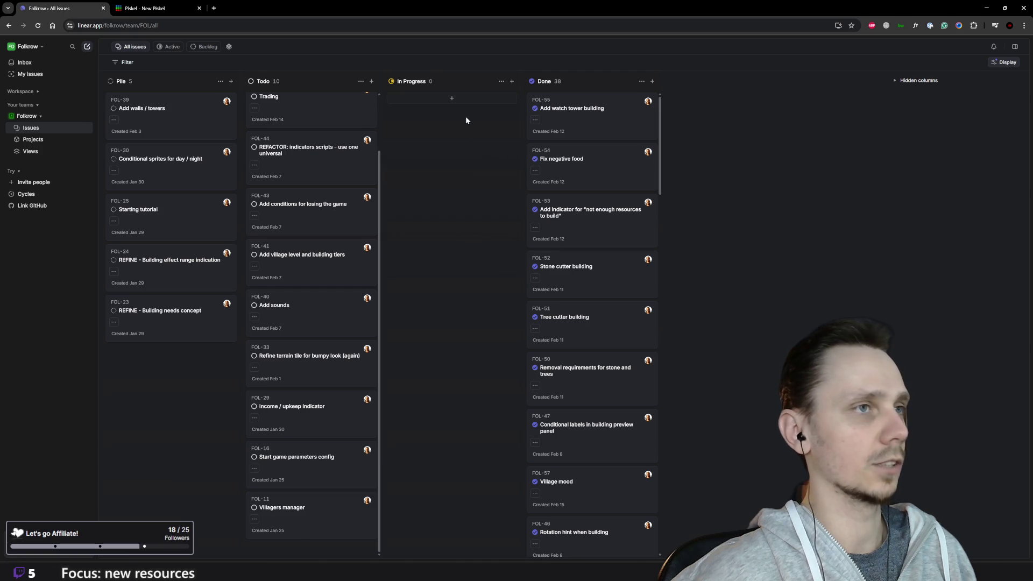
left_click(465, 99)
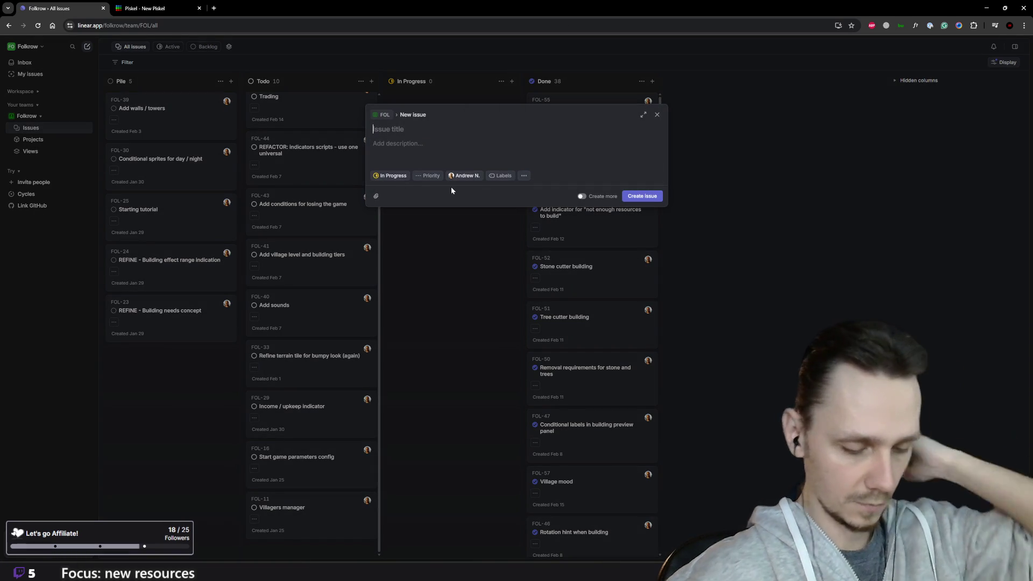
type("Compensatyion")
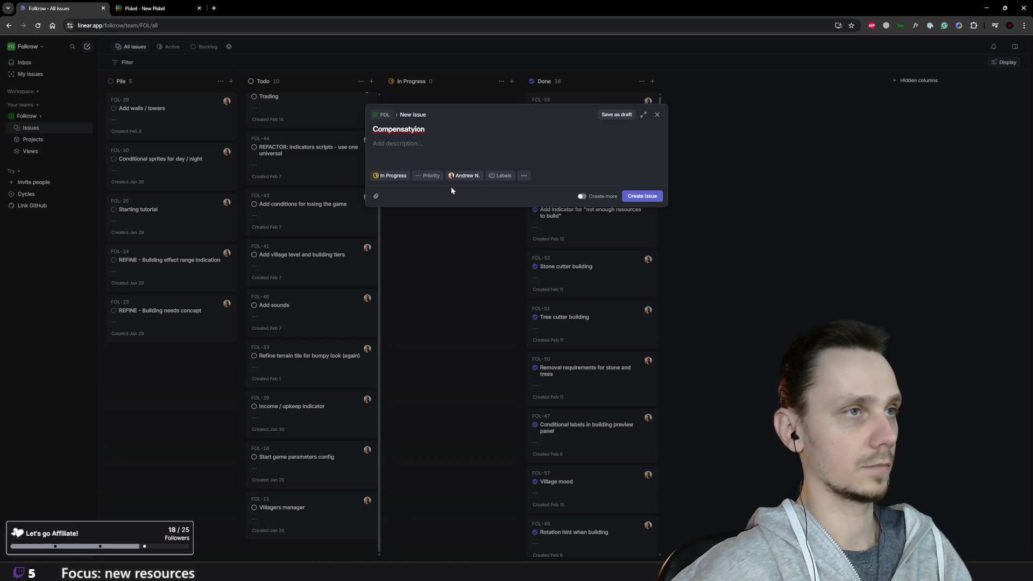
key("BackSpace")
key("BackSpace")
key("BackSpace")
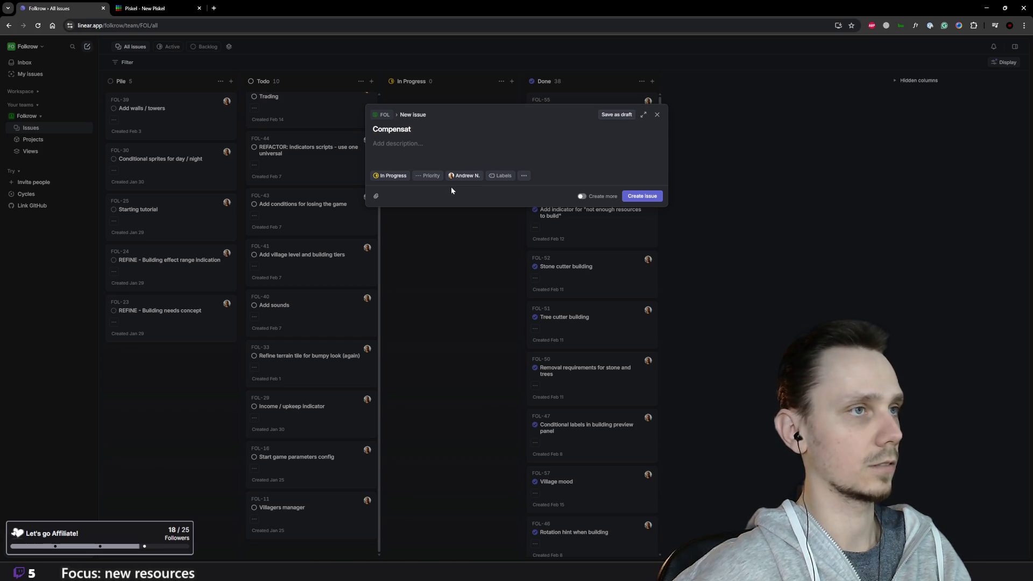
type("ion of resources on re,oval")
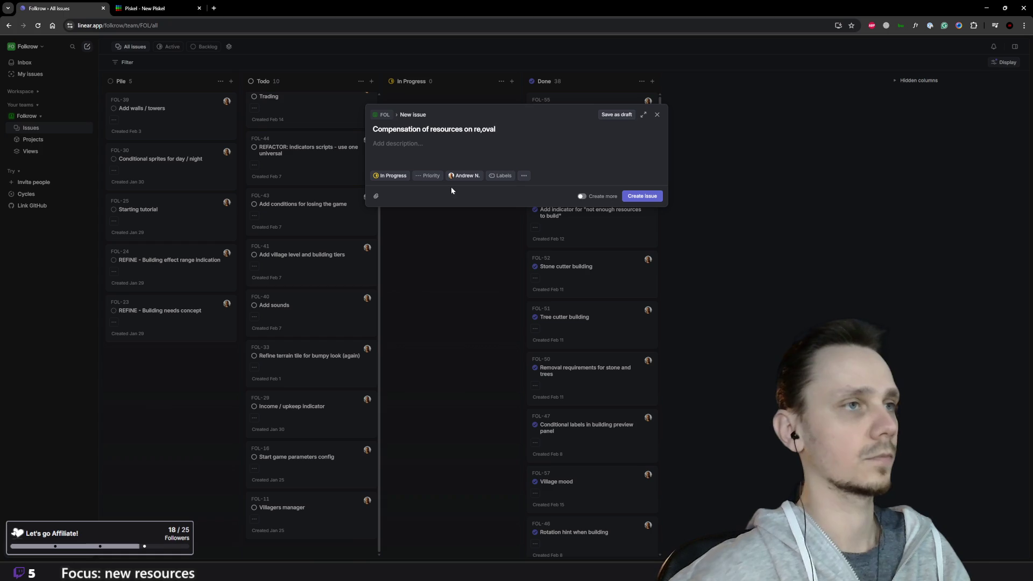
left_click(483, 129)
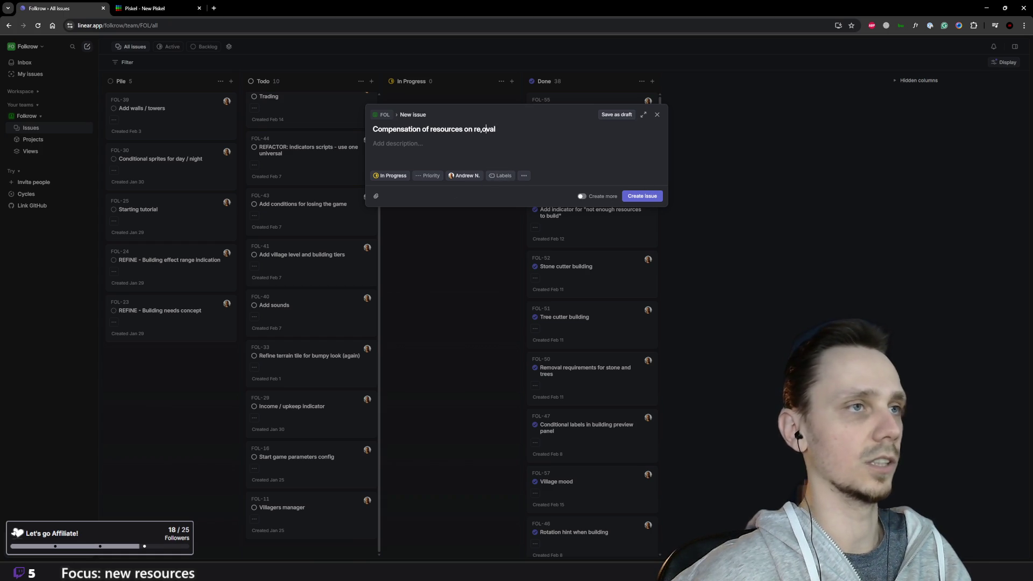
key("BackSpace")
type("m")
key("ctrl+Return")
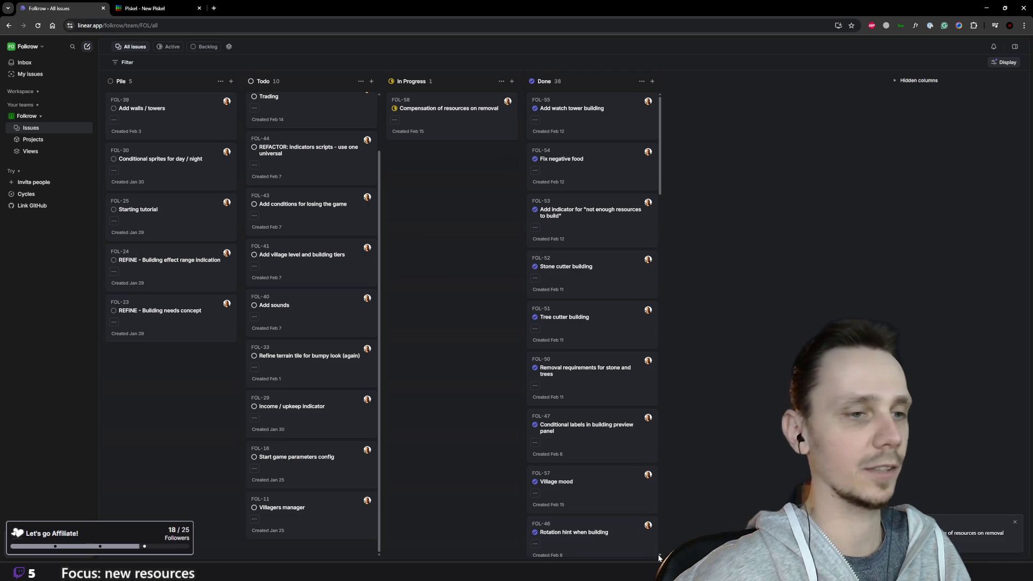
Return to the Godot editor and scroll through the current script.
mouse_move(659, 557)
left_click(640, 530)
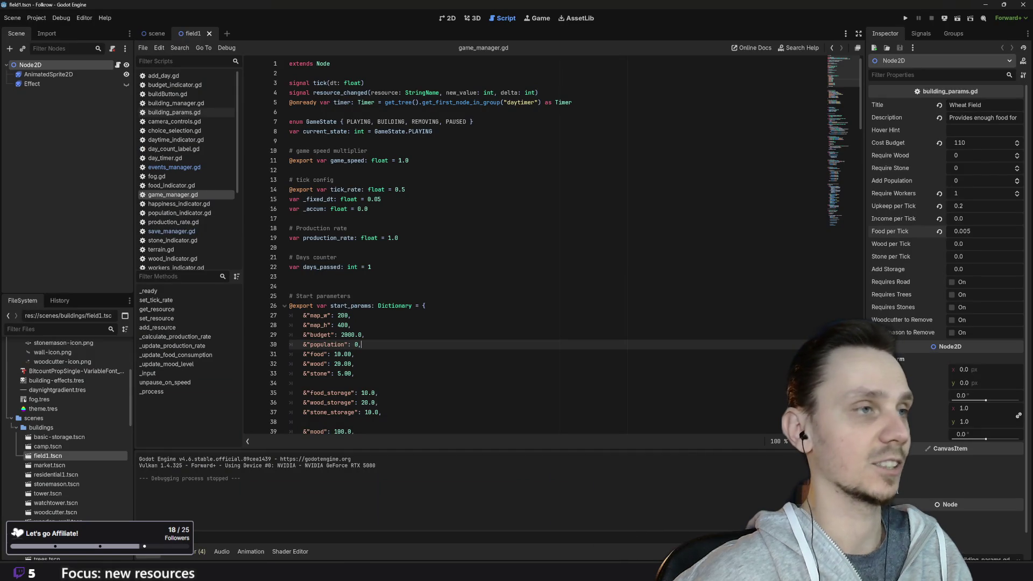
scroll(532, 247, "down", 7)
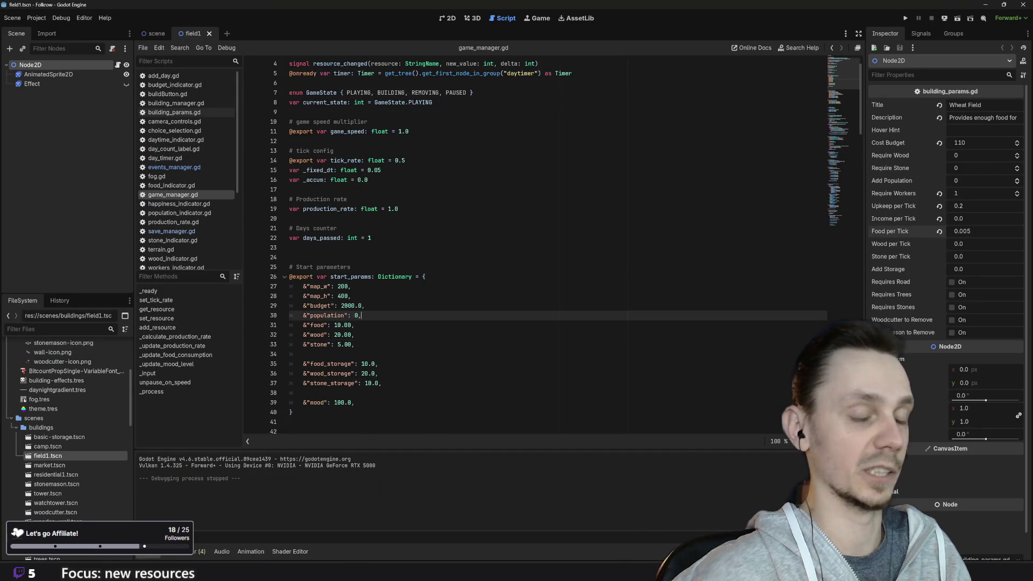
scroll(459, 315, "down", 9)
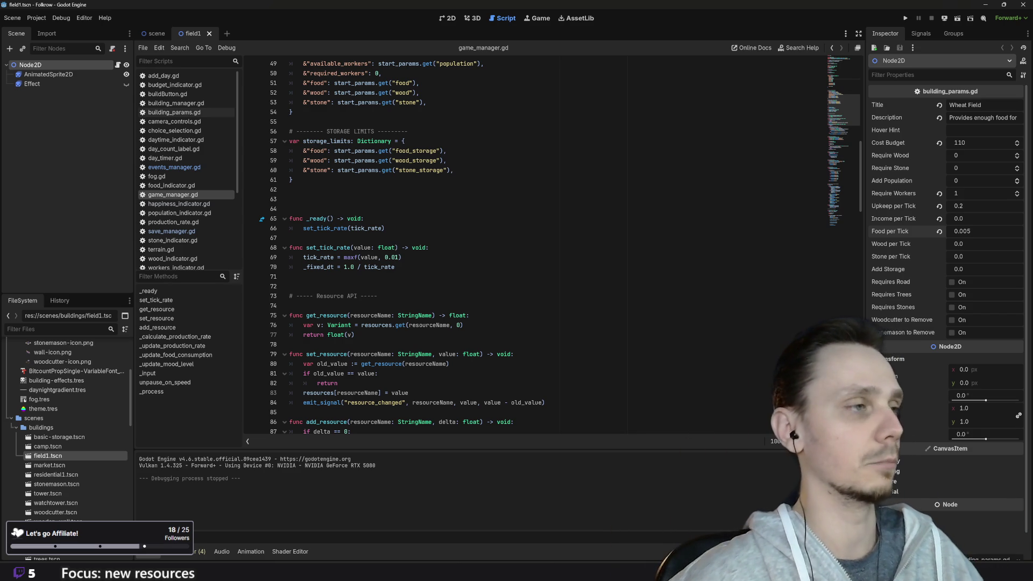
scroll(532, 247, "up", 15)
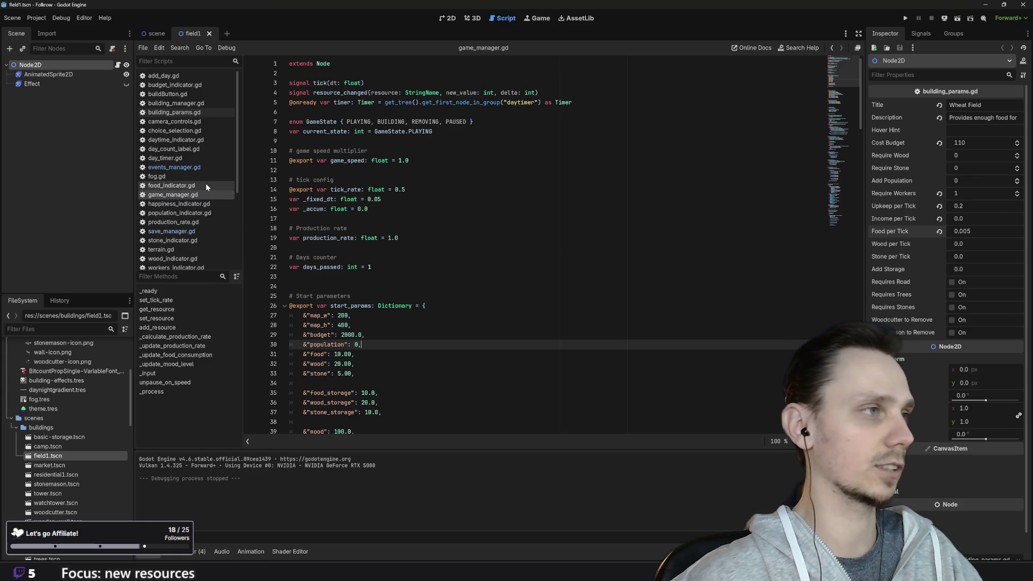
Open building_params.gd and review on_placed, on_removed and the export variables.
left_click(196, 115)
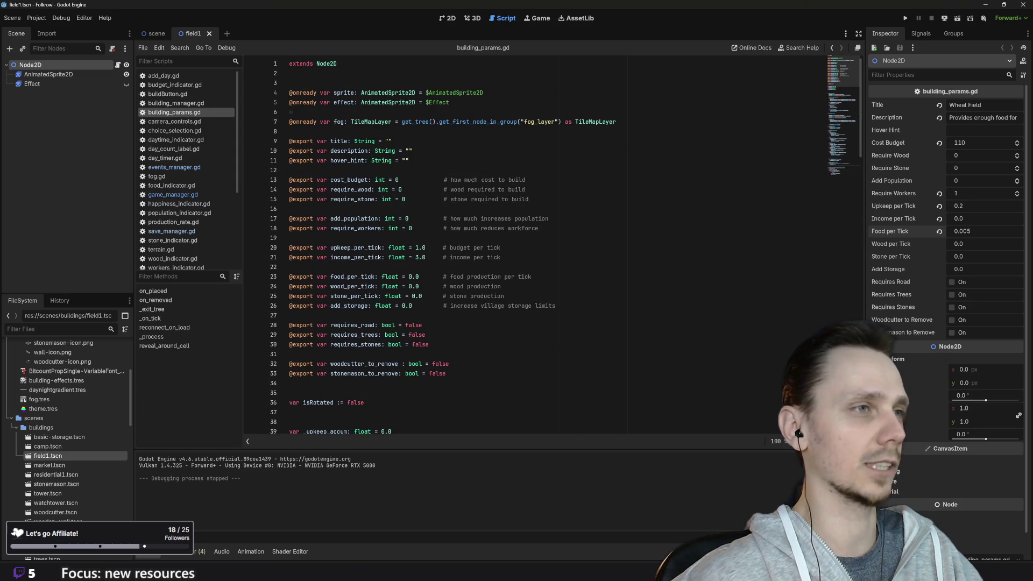
scroll(564, 247, "down", 10)
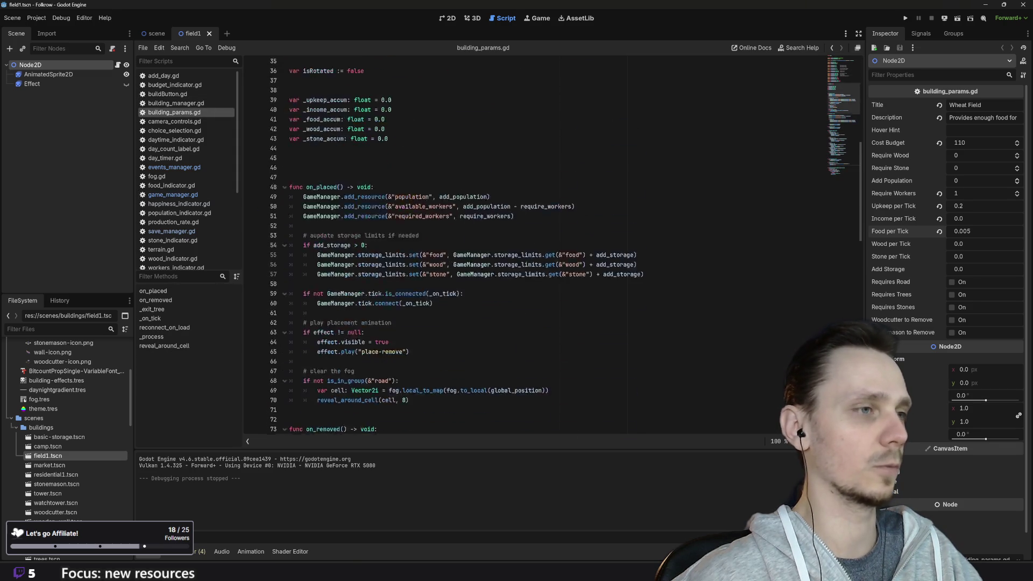
scroll(552, 247, "down", 5)
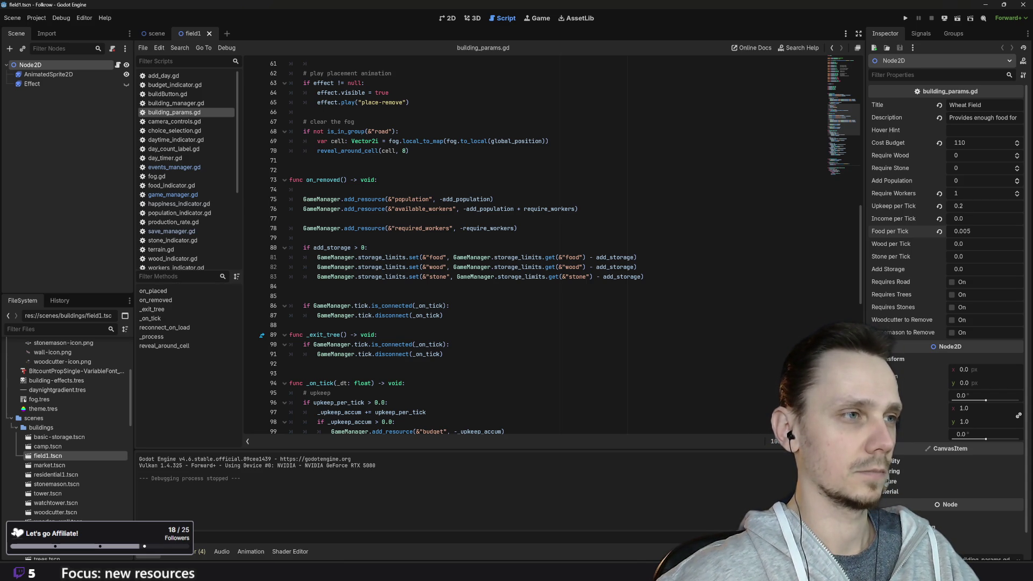
scroll(538, 248, "up", 20)
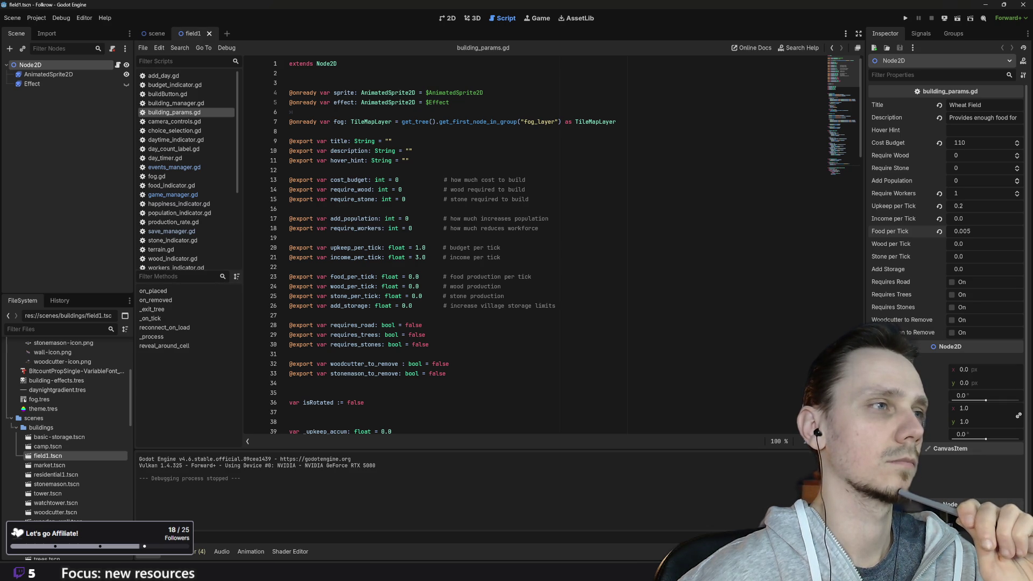
scroll(566, 244, "down", 2)
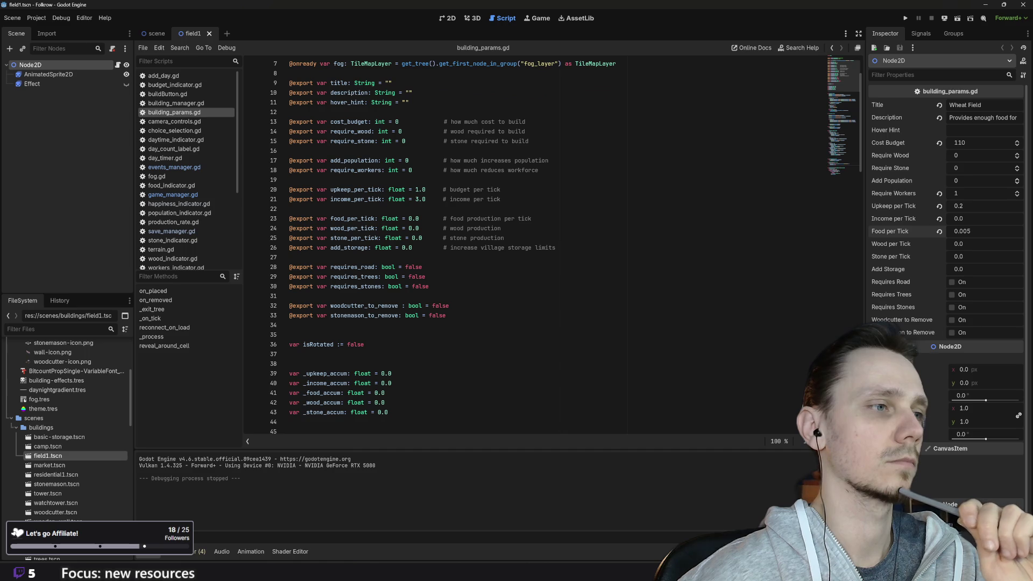
scroll(535, 248, "down", 1)
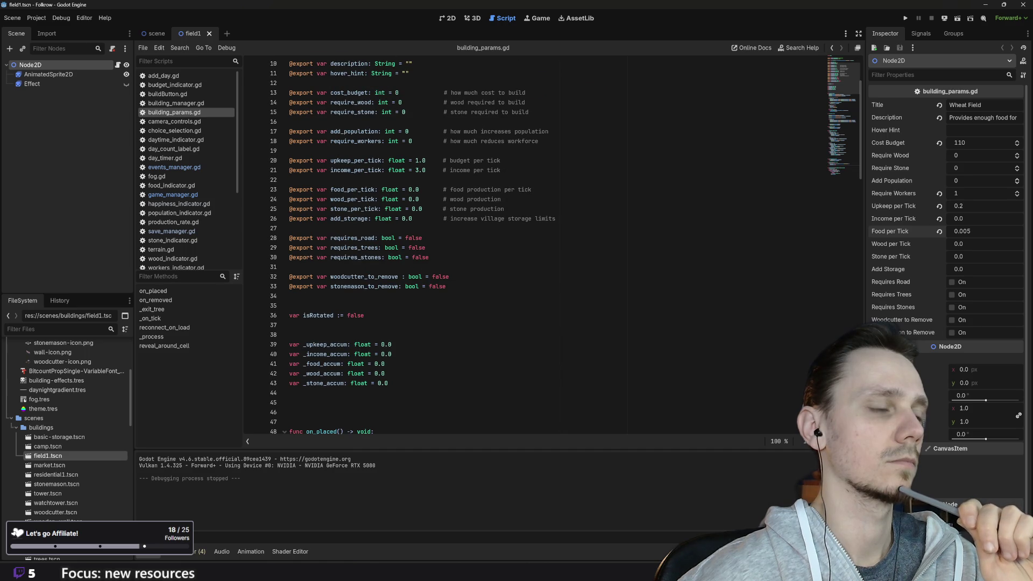
left_click(447, 286)
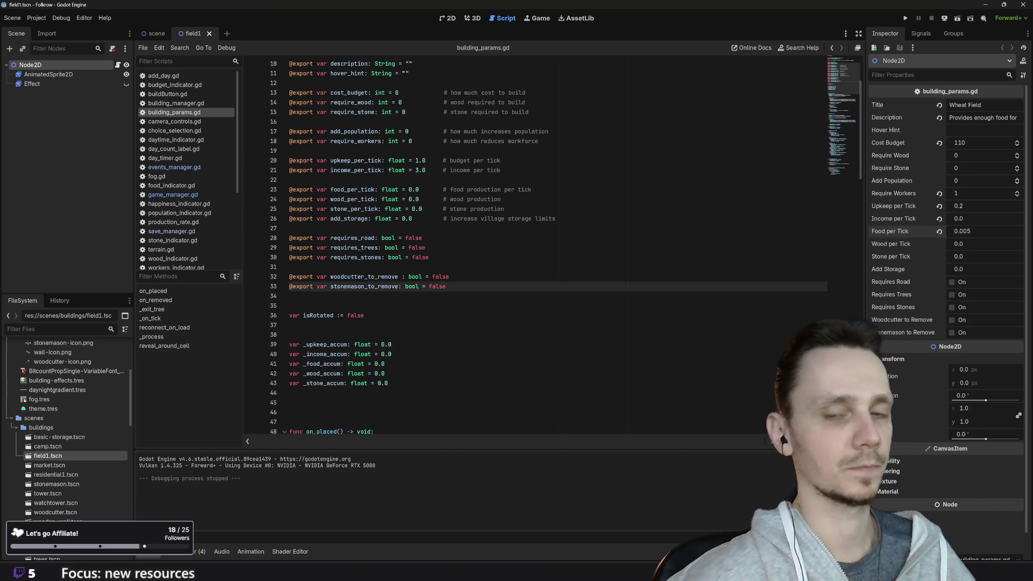
key("Return")
key("Return")
type("@export v")
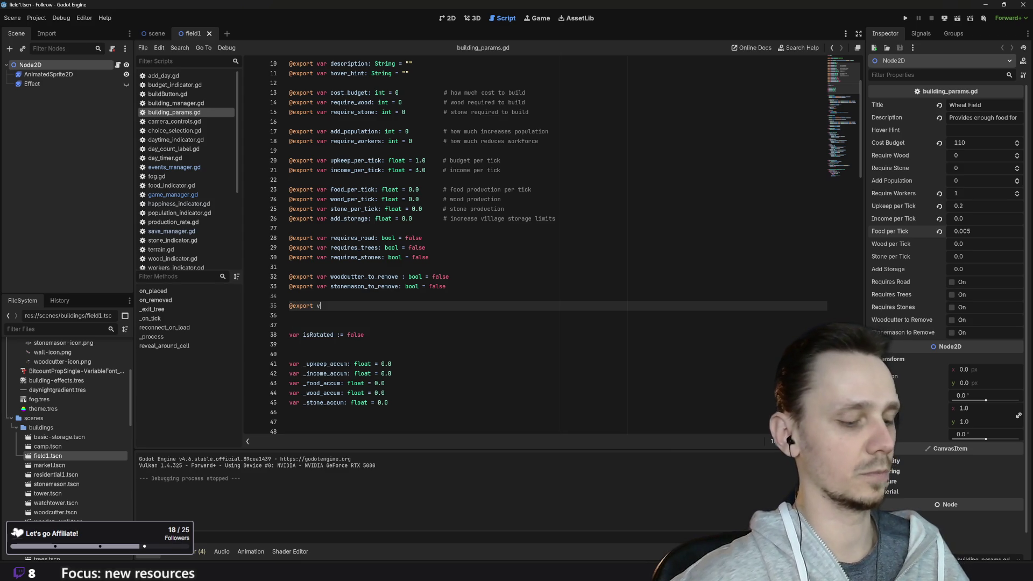
type("ar ")
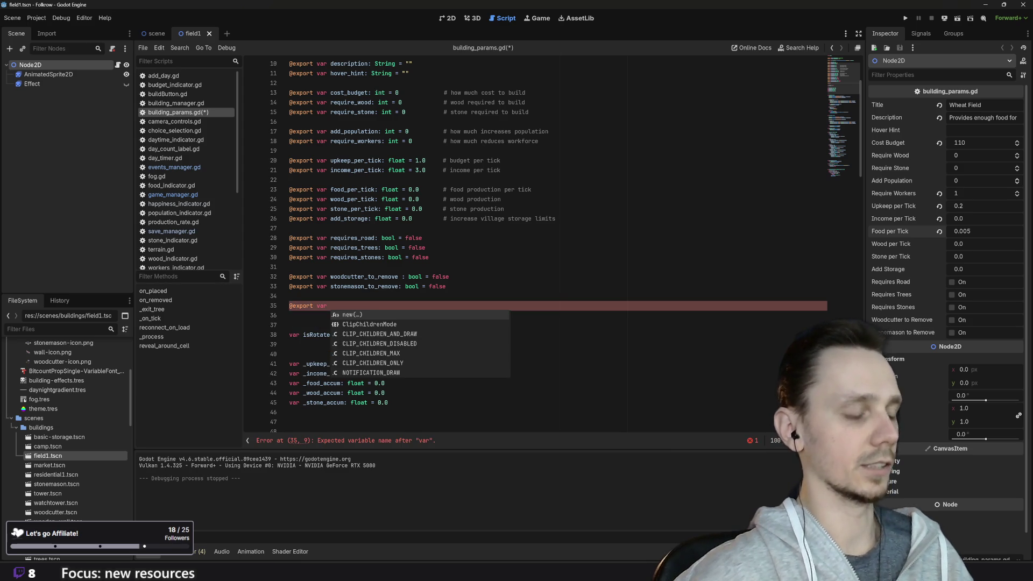
type("removal_c")
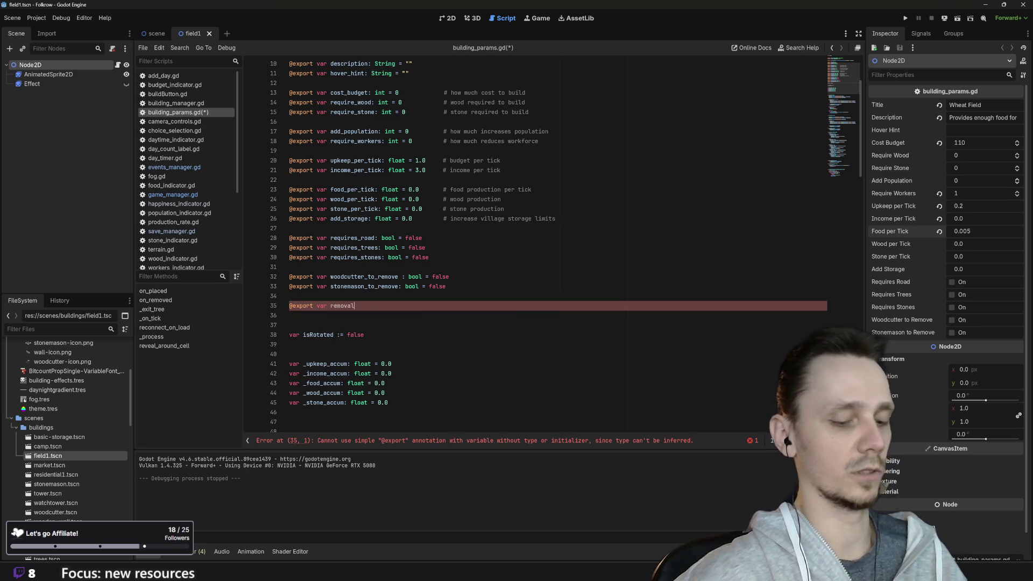
type("ompensa")
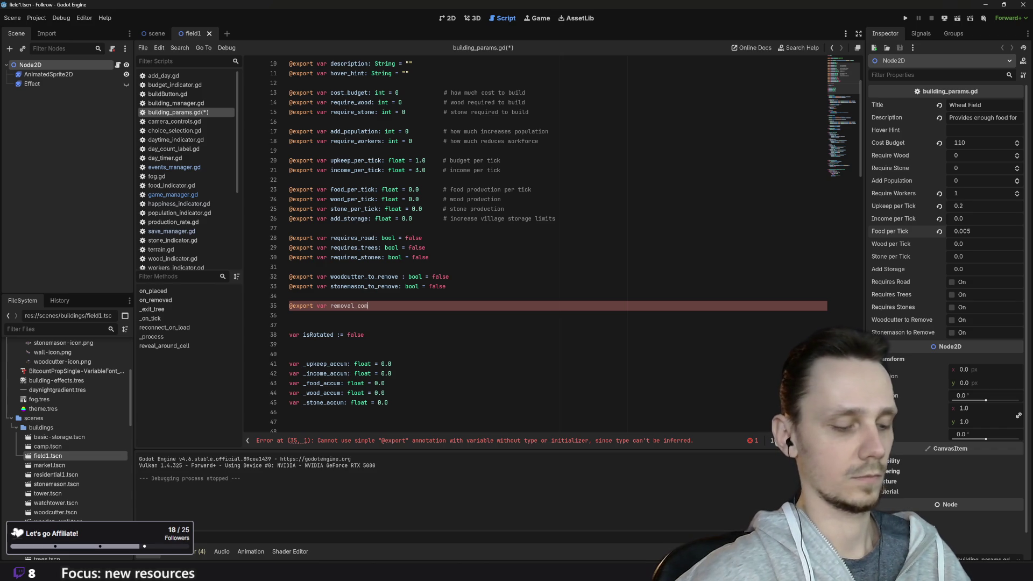
type("tion_")
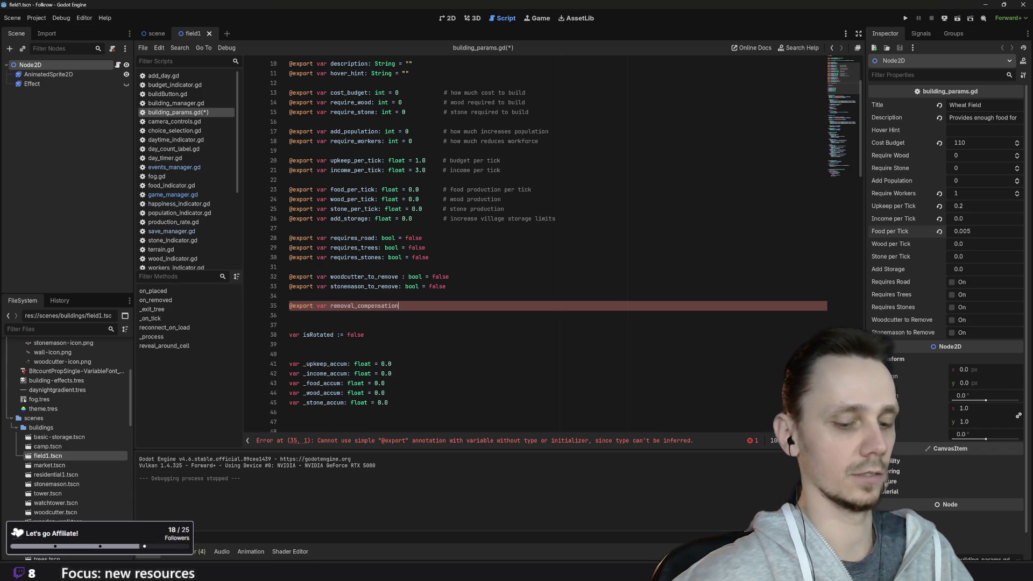
type("ratio:")
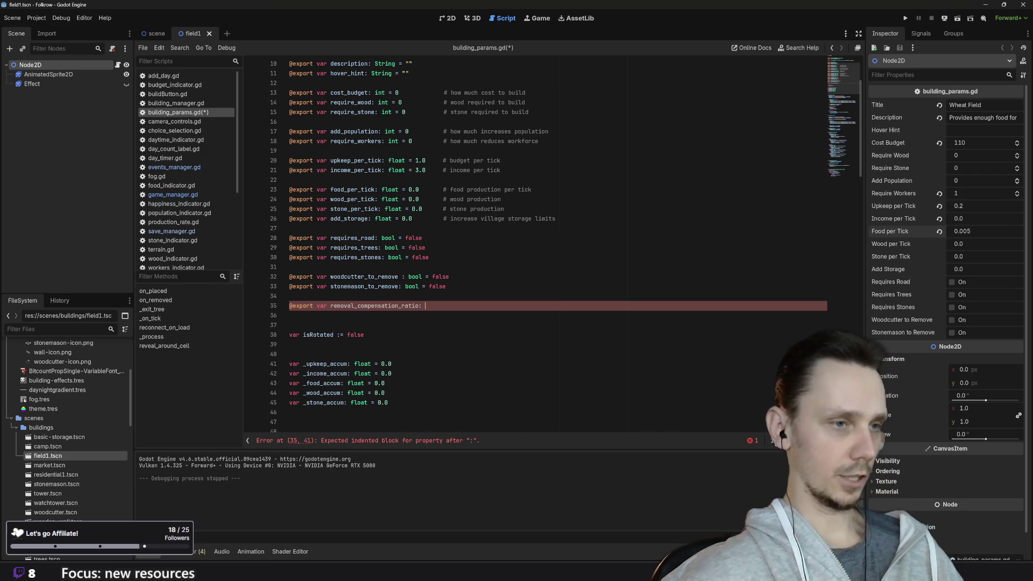
type("float ")
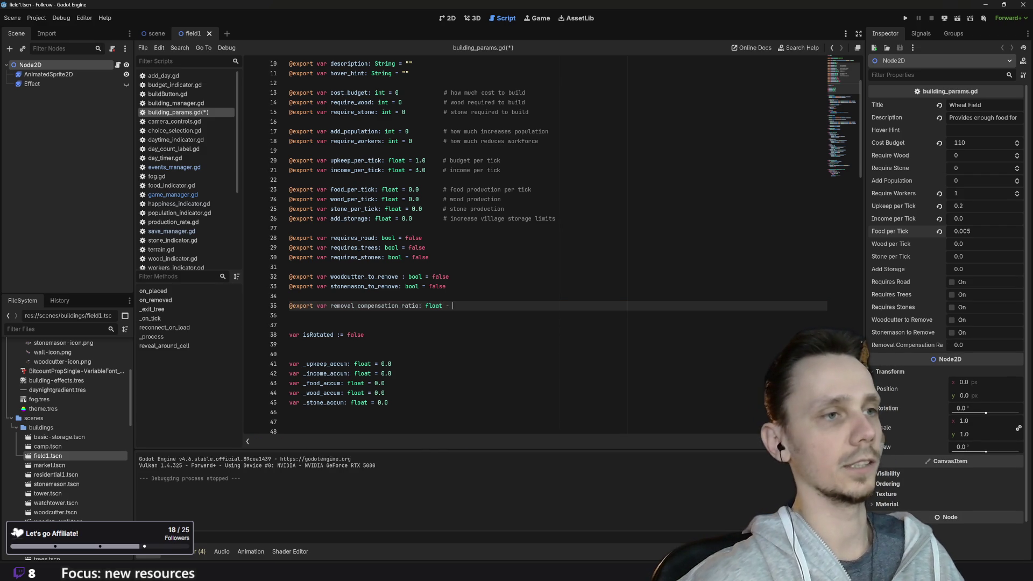
type("=")
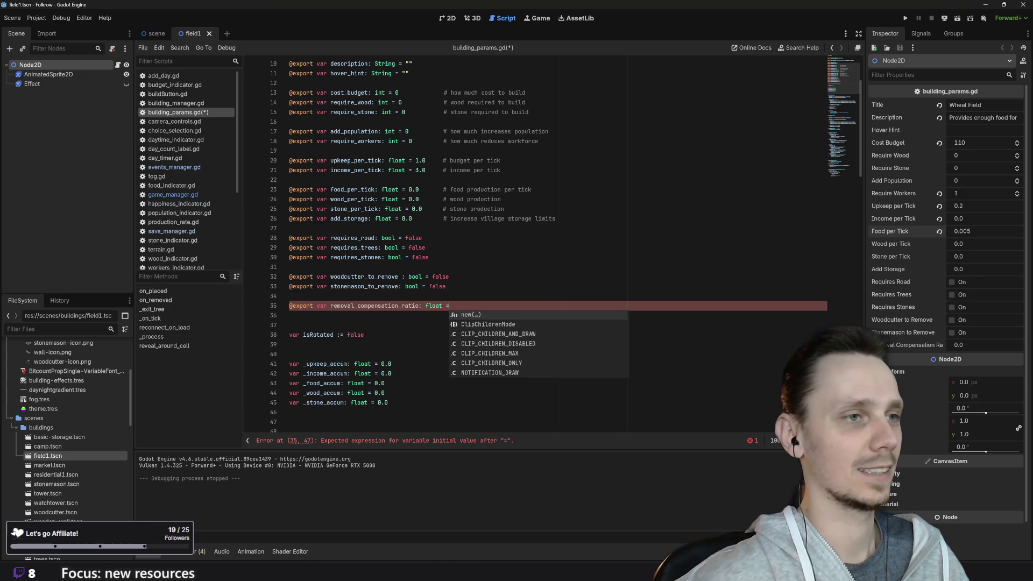
key("Escape")
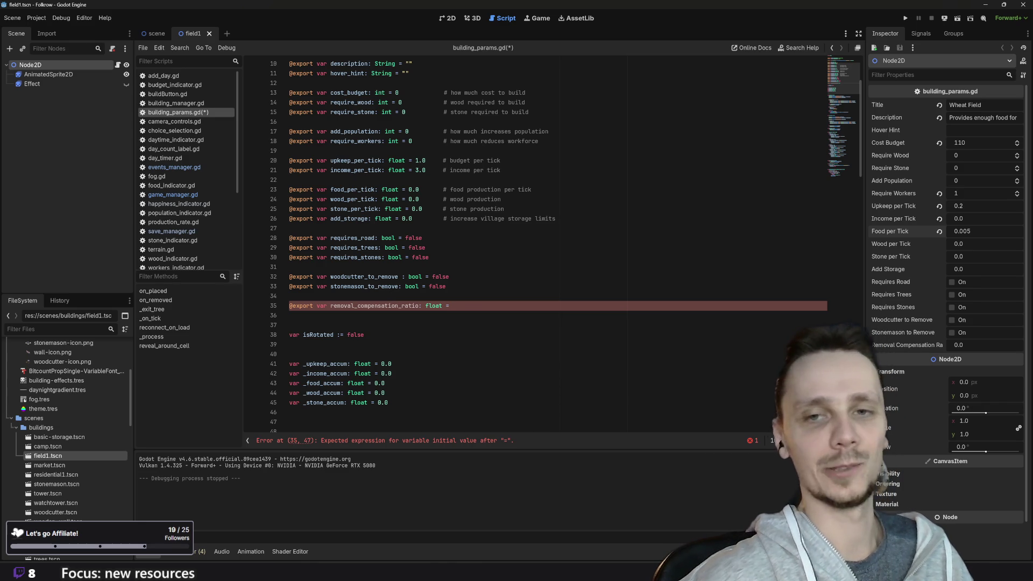
key("ctrl+space")
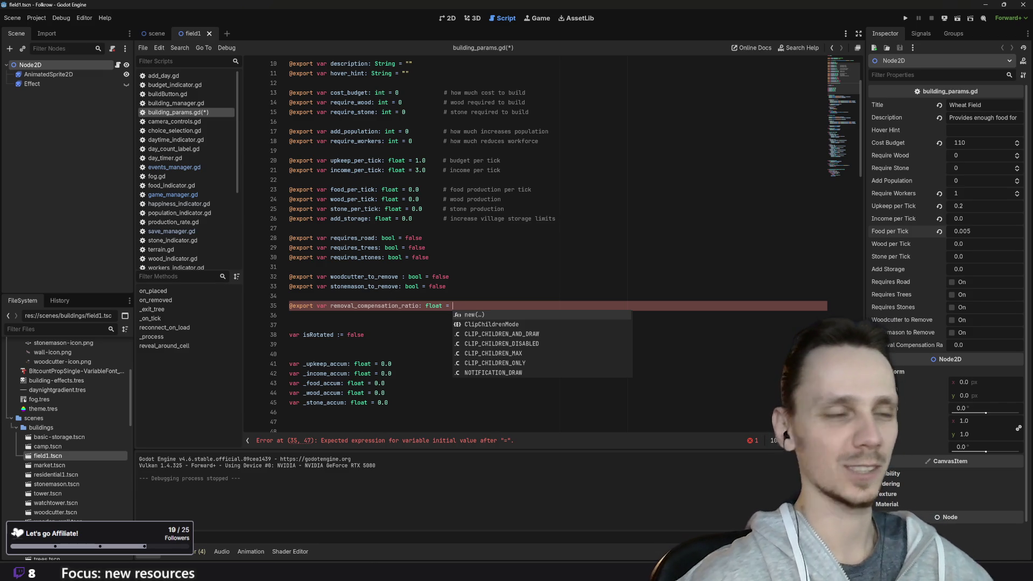
type("0.0")
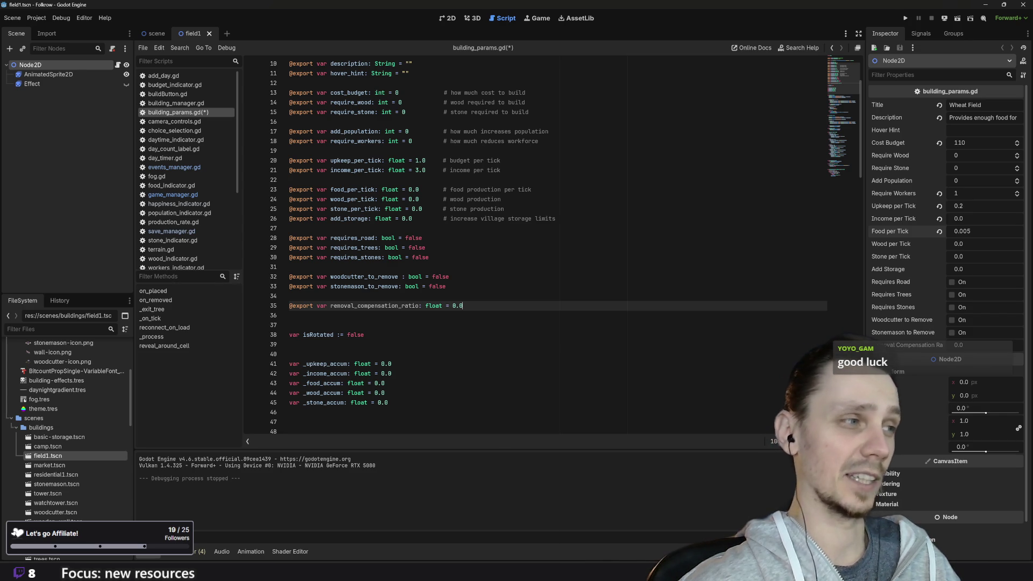
scroll(535, 247, "down", 2)
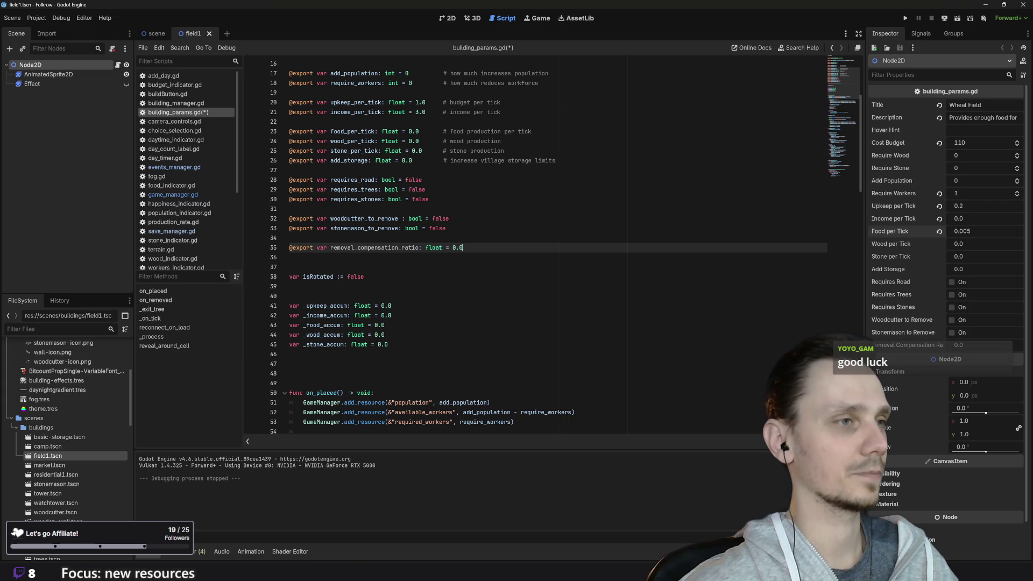
double_click(375, 247)
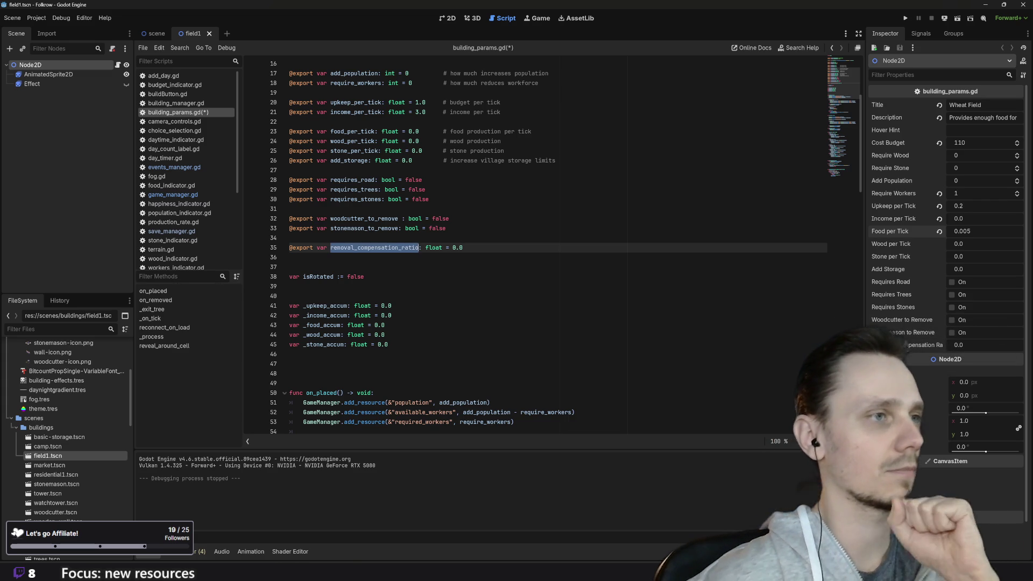
In on_removed, delete the blank line between the add_resource calls.
scroll(536, 247, "down", 3)
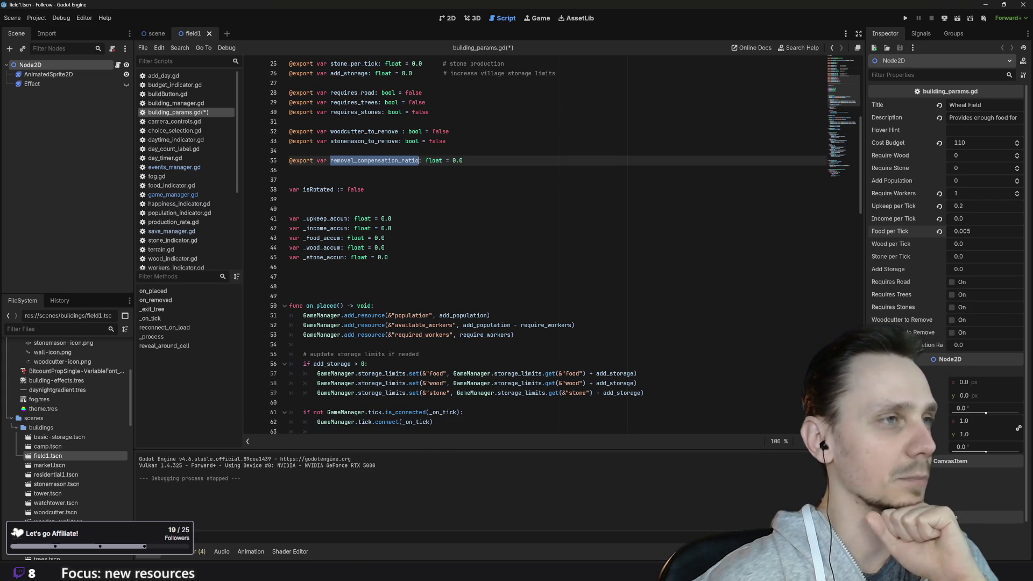
scroll(535, 248, "down", 8)
scroll(535, 247, "down", 4)
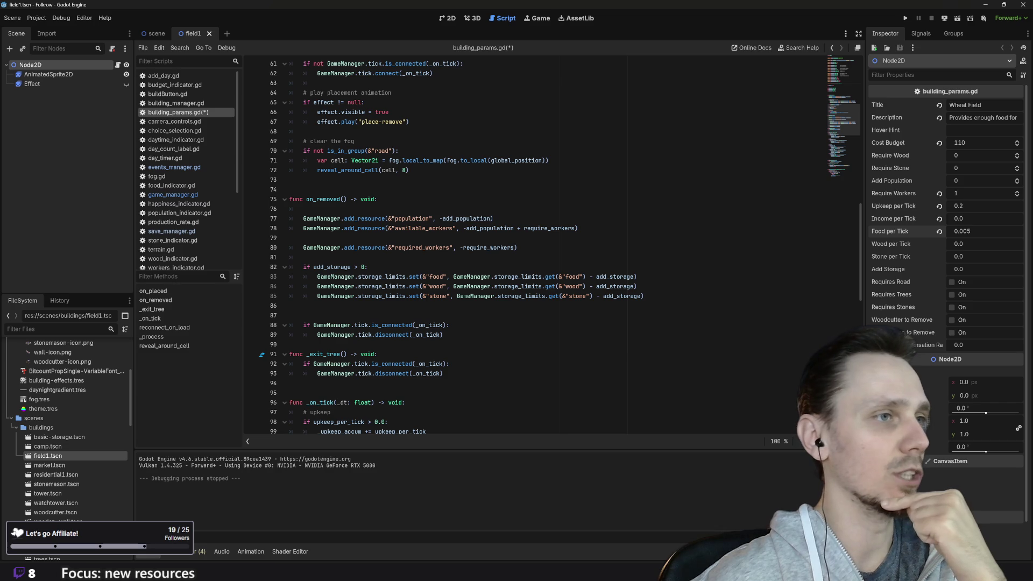
left_click(290, 238)
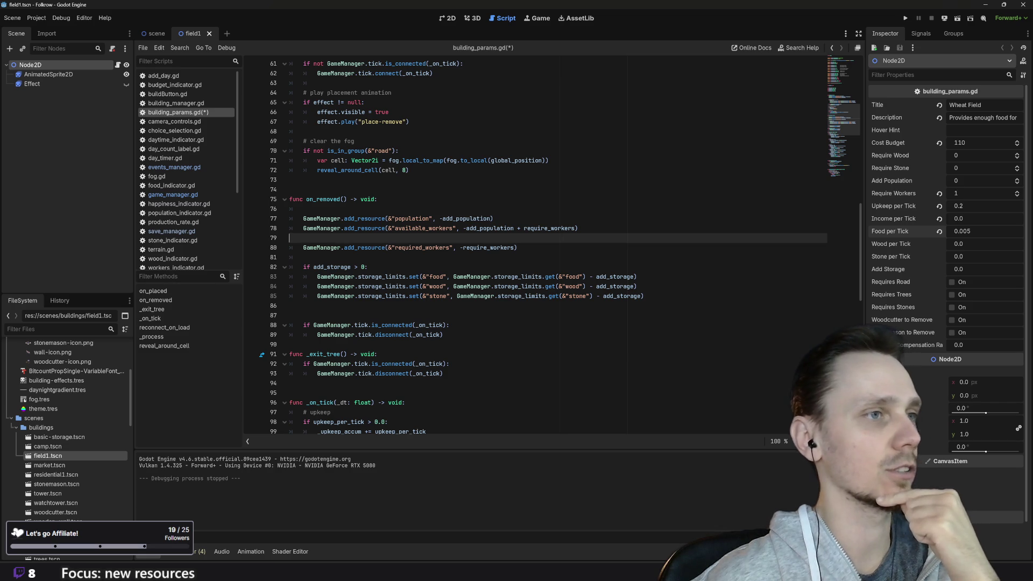
key("BackSpace")
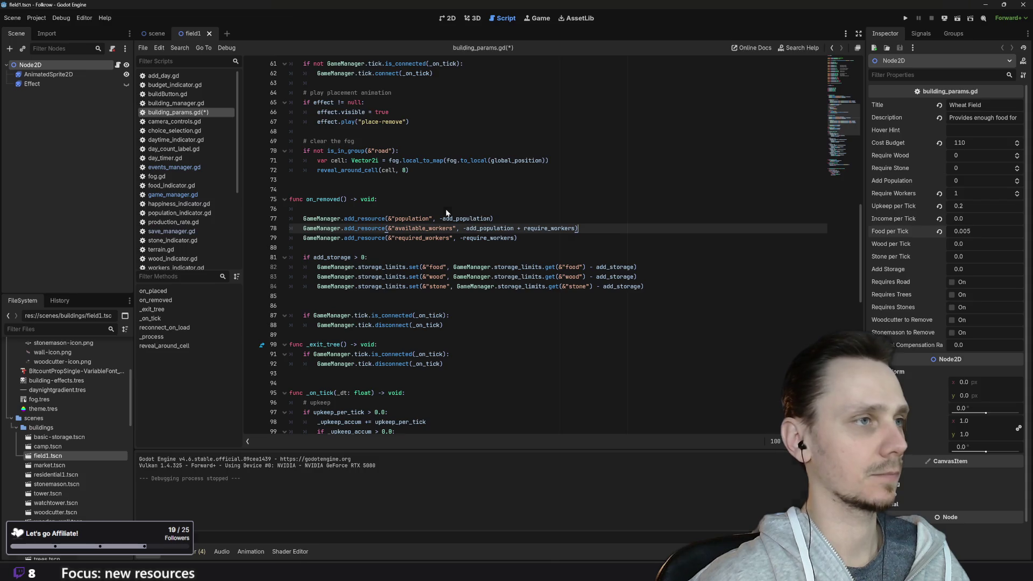
left_click(303, 209)
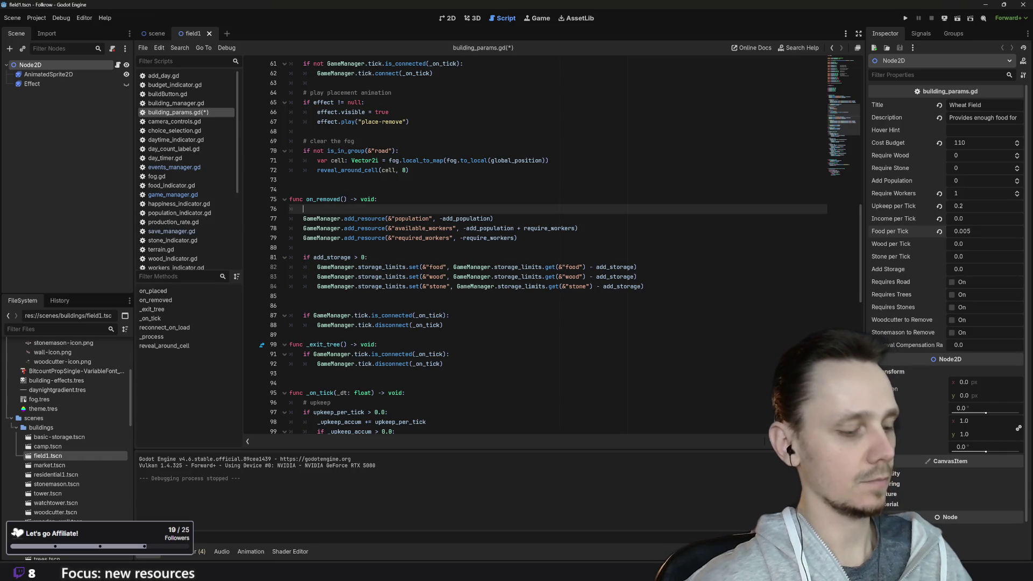
Add comments 'compensate workers / population', 'compensate resources' and '# compensate storage' in on_removed.
key("Return")
type("compensa")
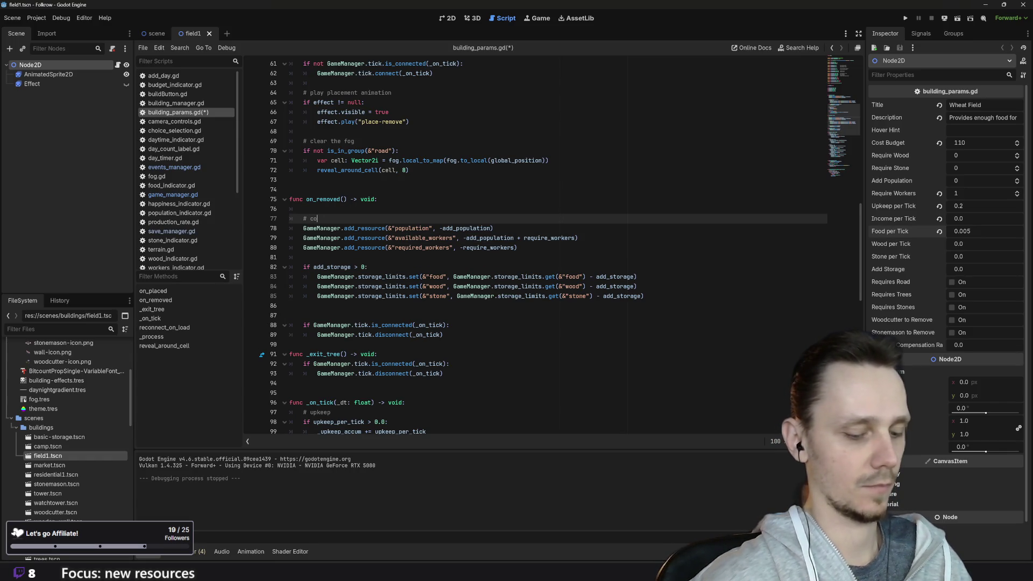
type("te ")
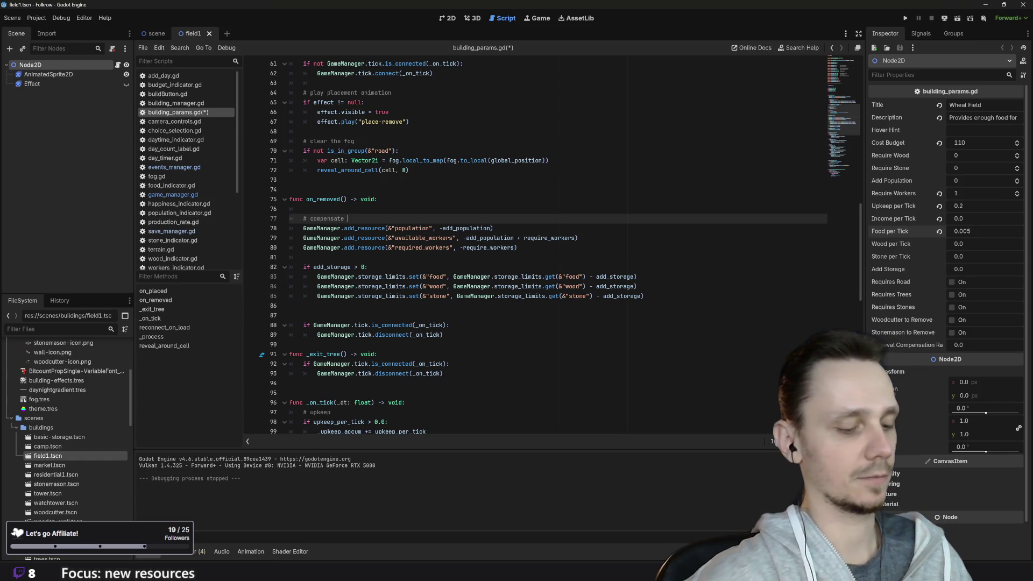
type("workers / po")
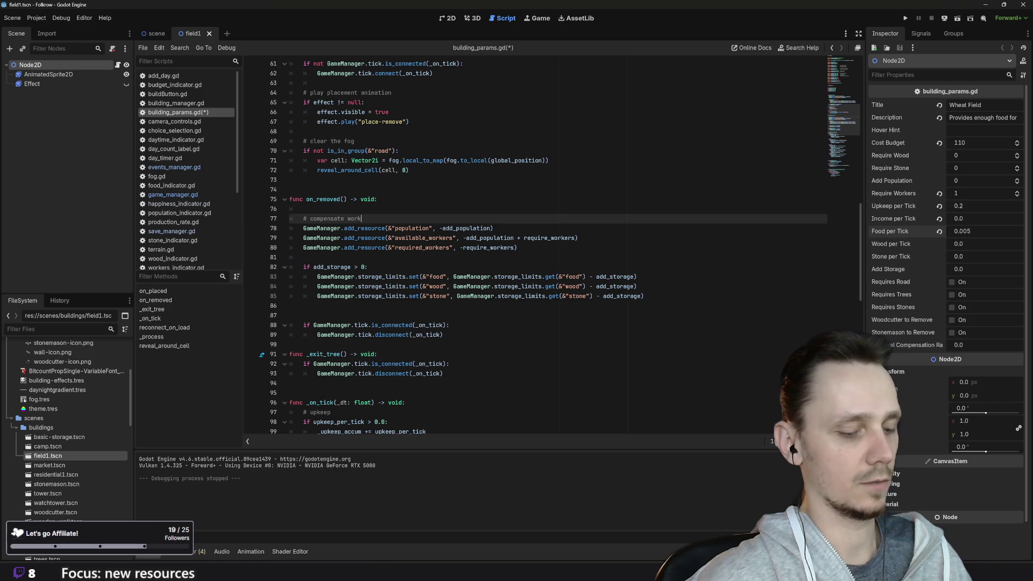
type("pulation")
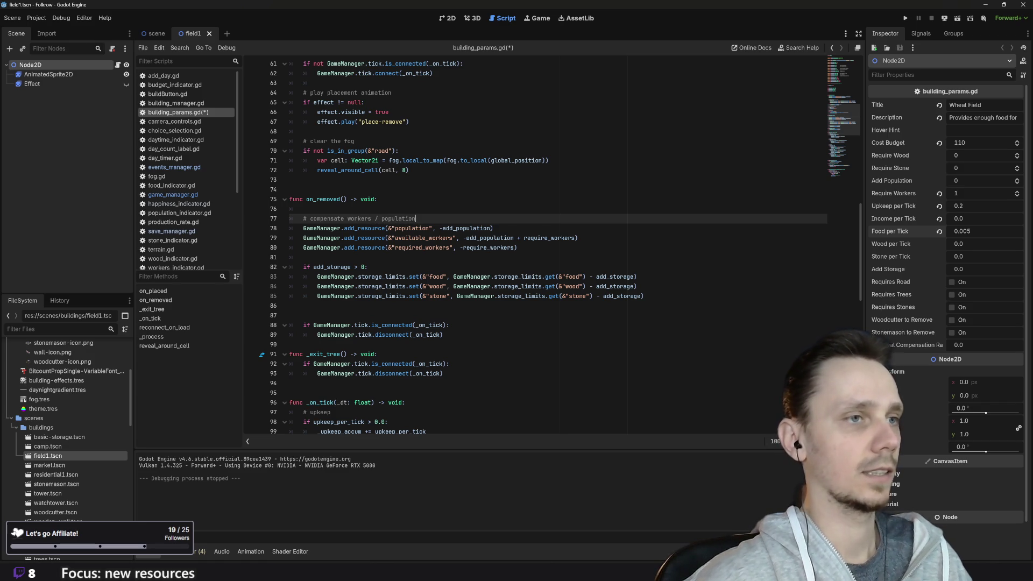
left_click(518, 247)
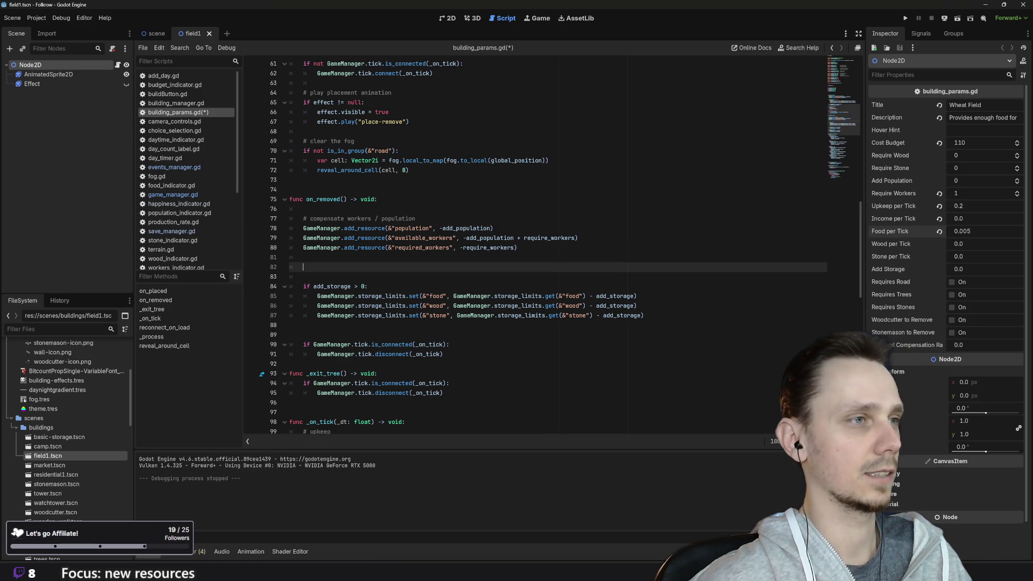
type("compensate r")
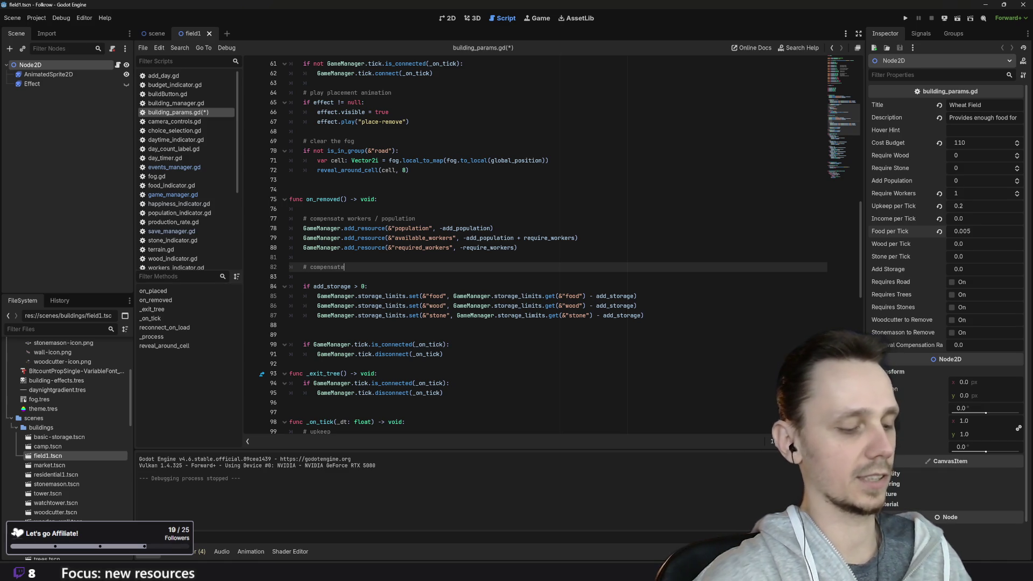
type("esou")
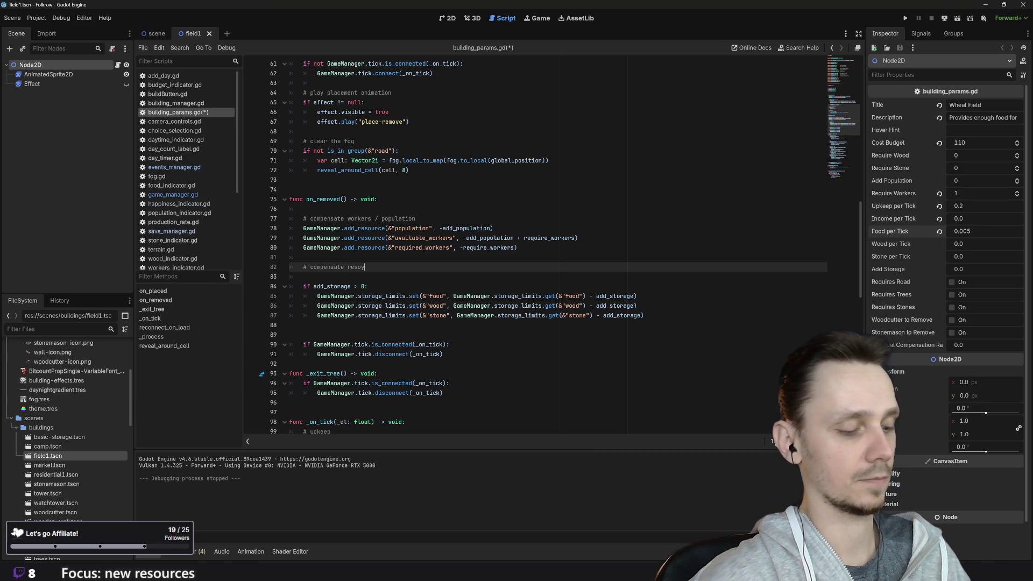
type("rces")
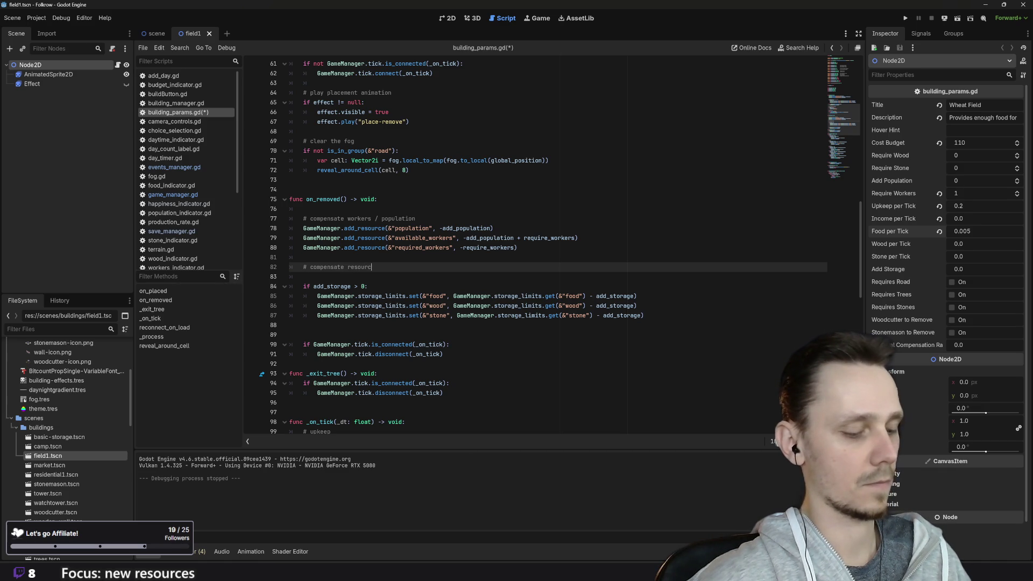
left_click(303, 276)
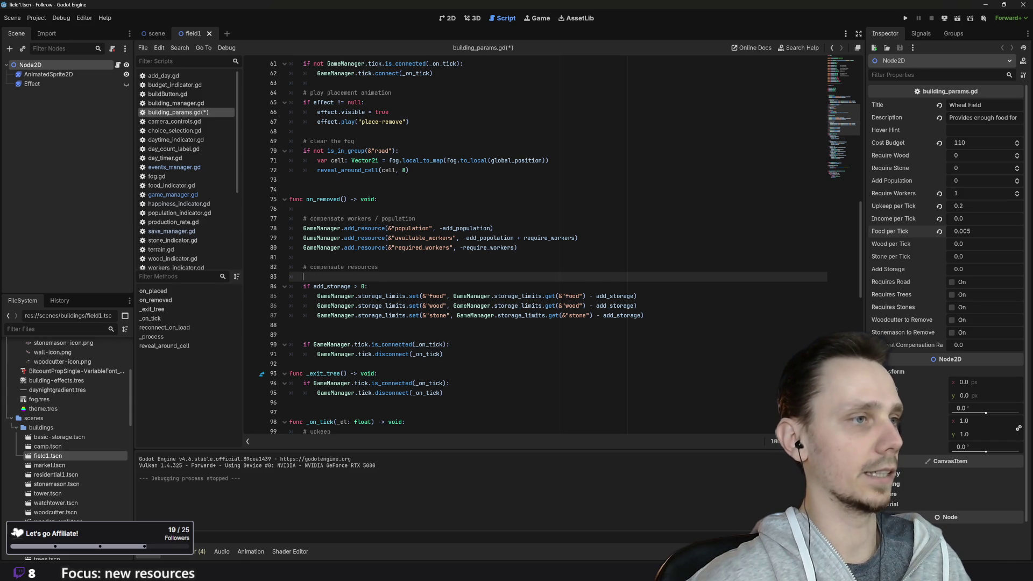
key("Return")
type("#")
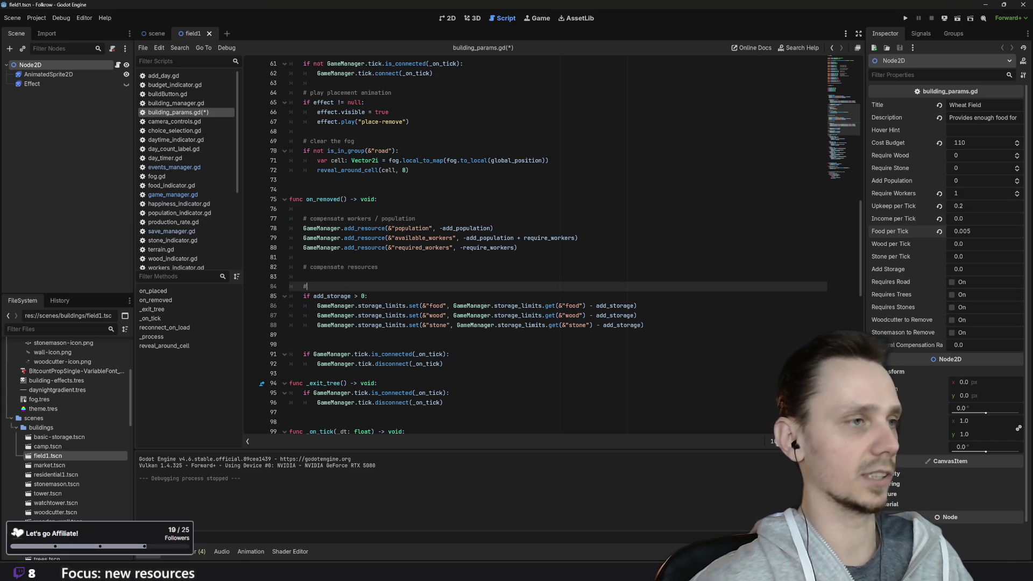
type(" compensate s")
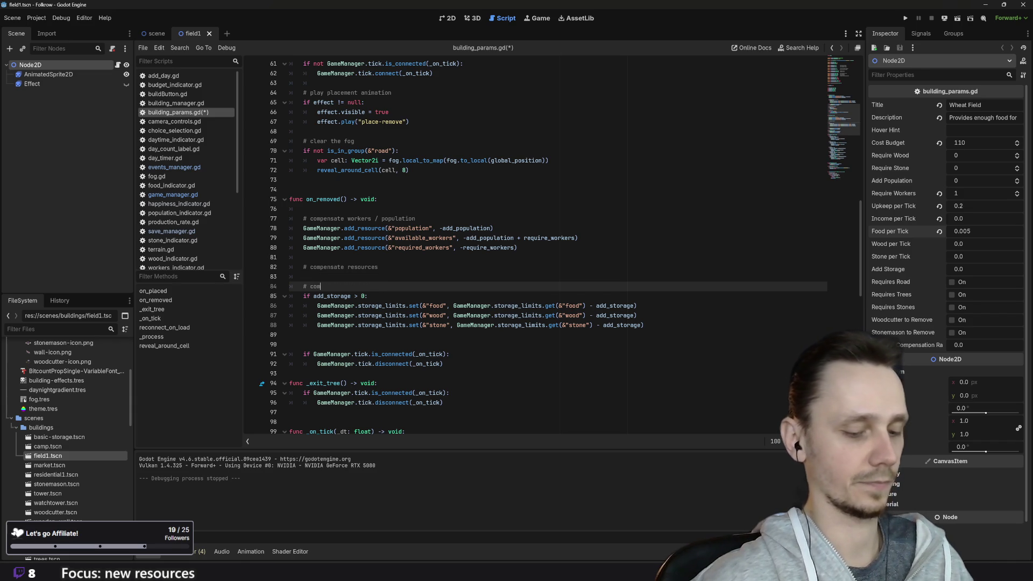
type("torage")
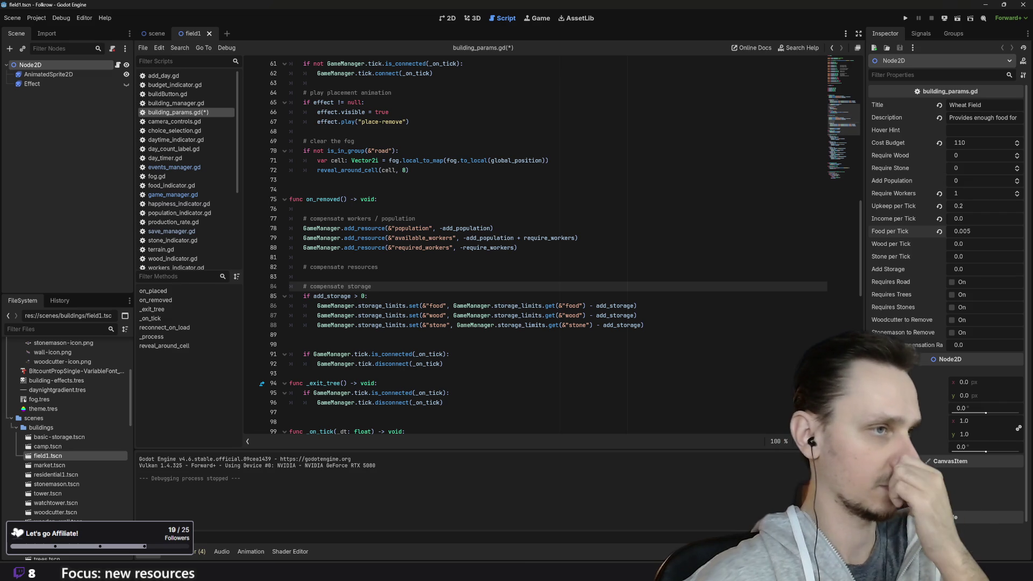
Reword to 'calculate storage update' and 'calculate workers / population update', and add a blank line under compensate resources.
double_click(326, 286)
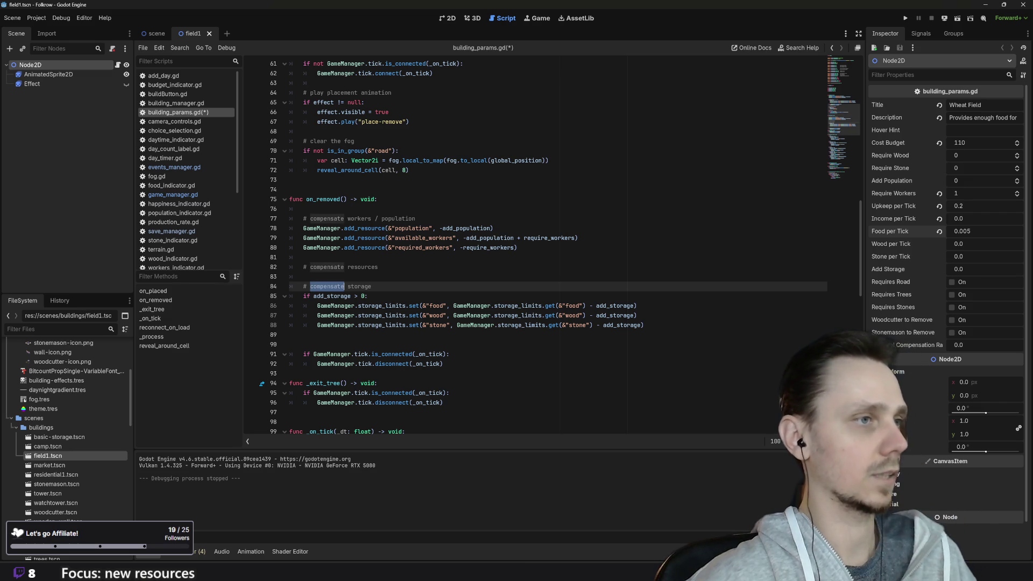
type("calcula")
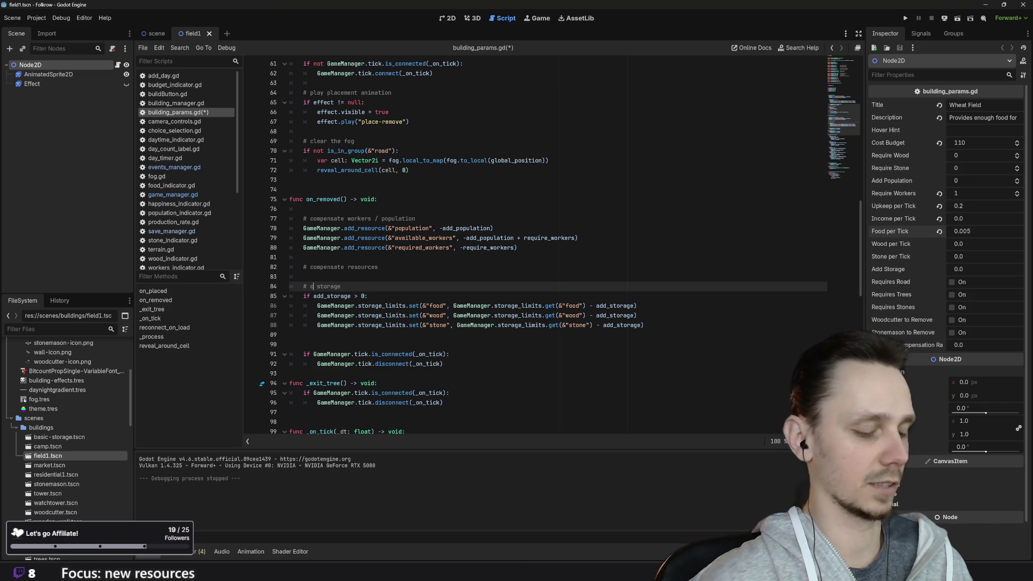
type("tye")
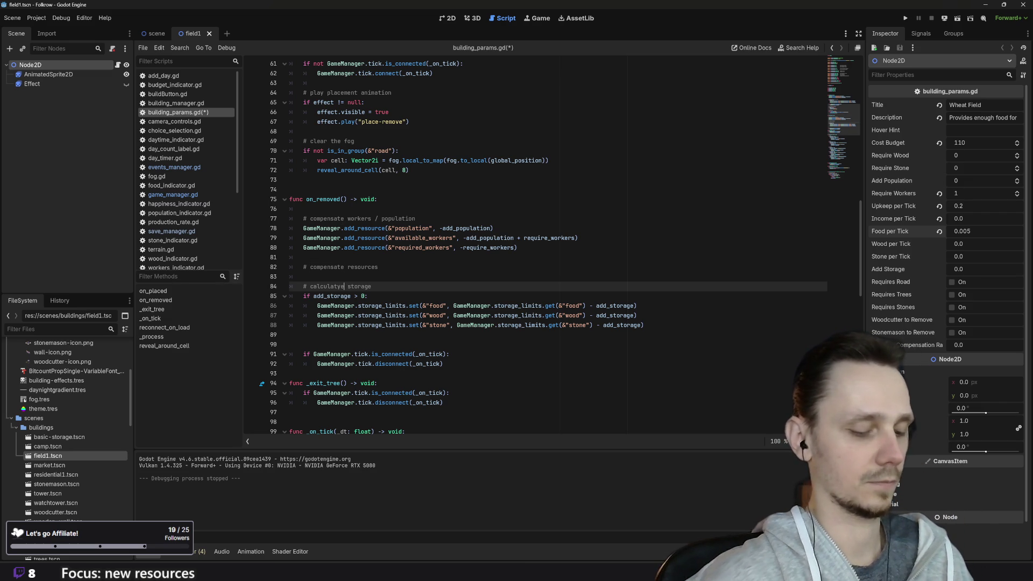
left_click(372, 286)
type("update")
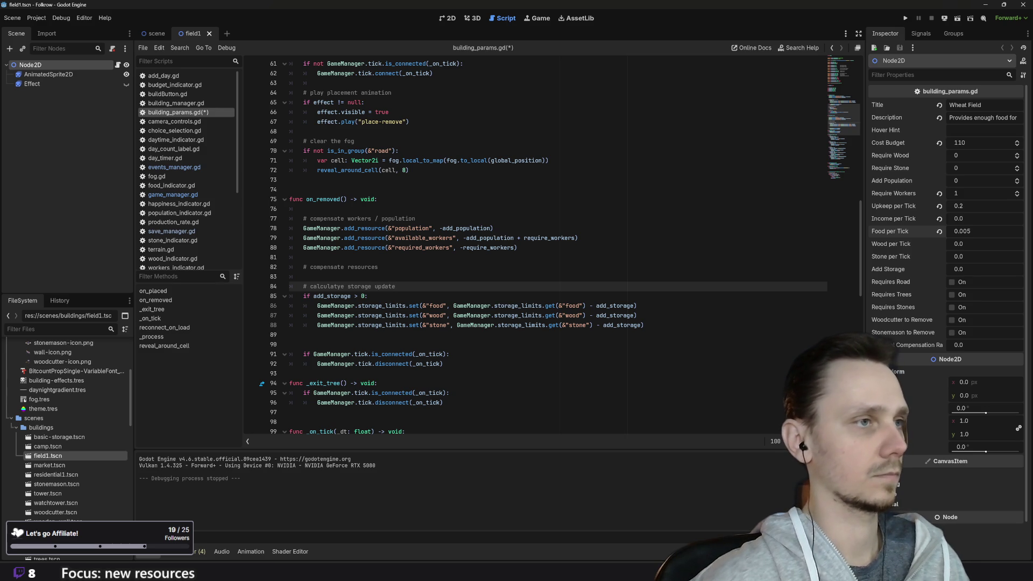
double_click(326, 218)
type("calculate")
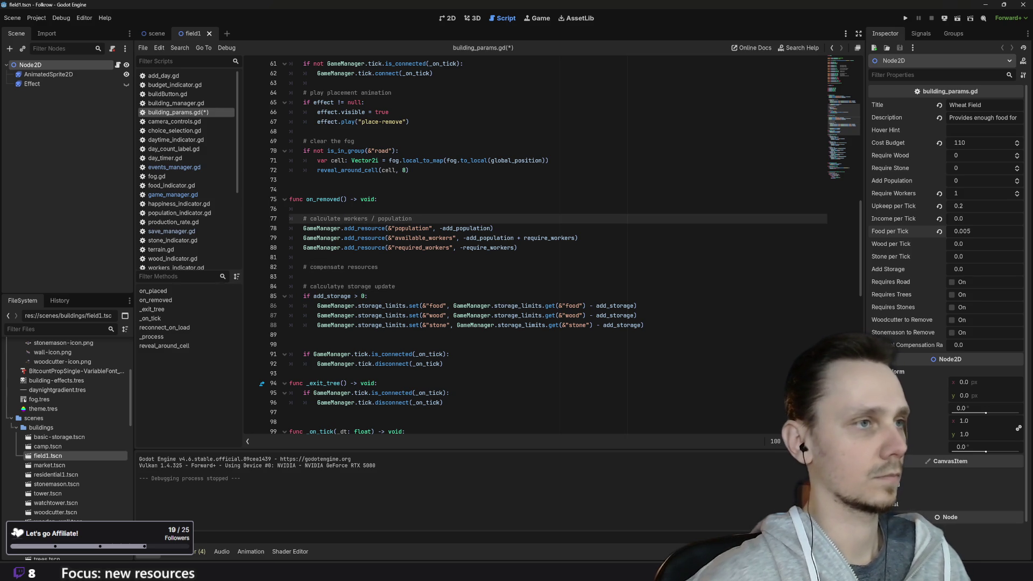
type("u")
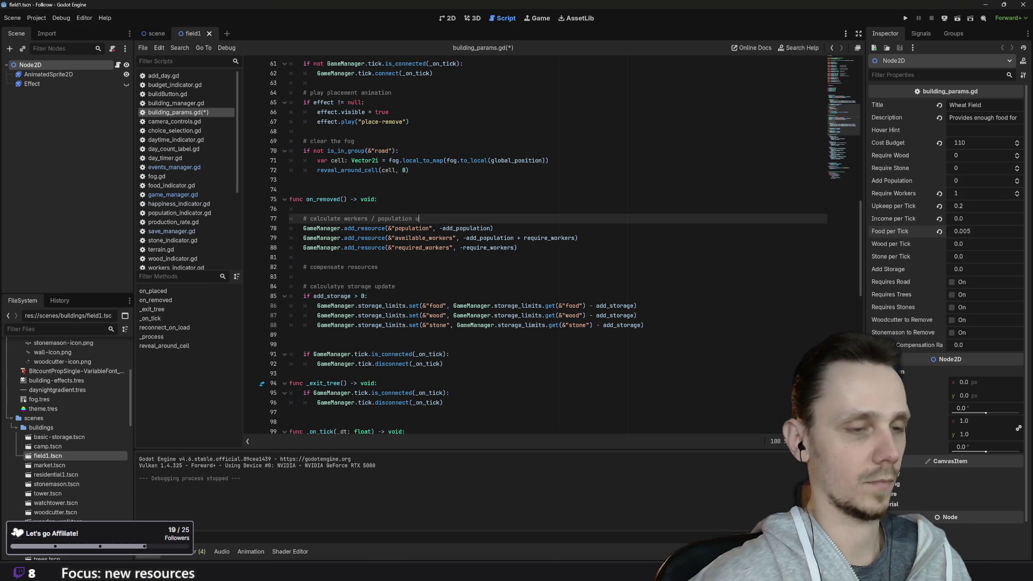
type("date")
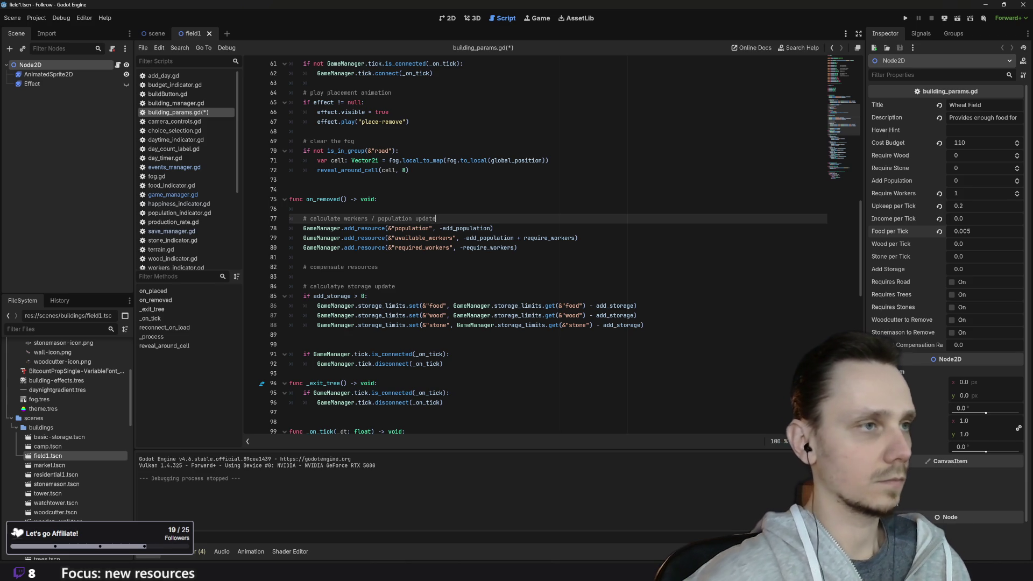
left_click(396, 266)
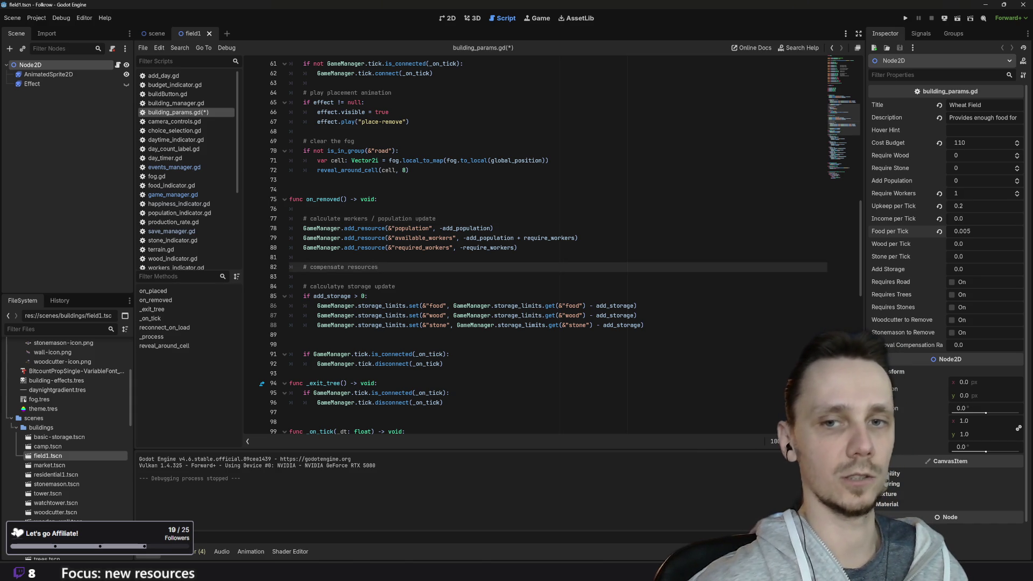
left_click(303, 277)
key("Return")
key("Up")
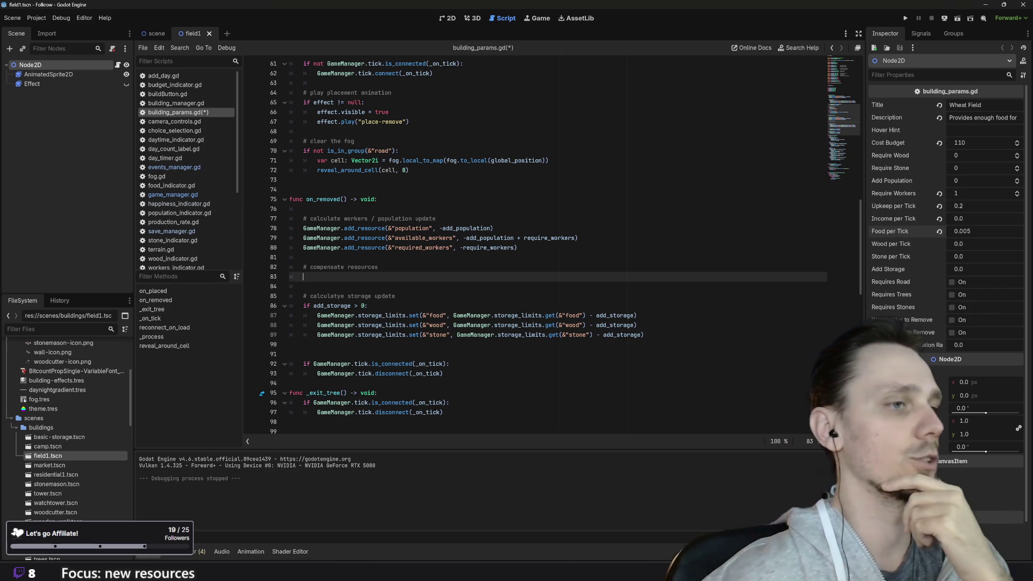
scroll(535, 248, "up", 5)
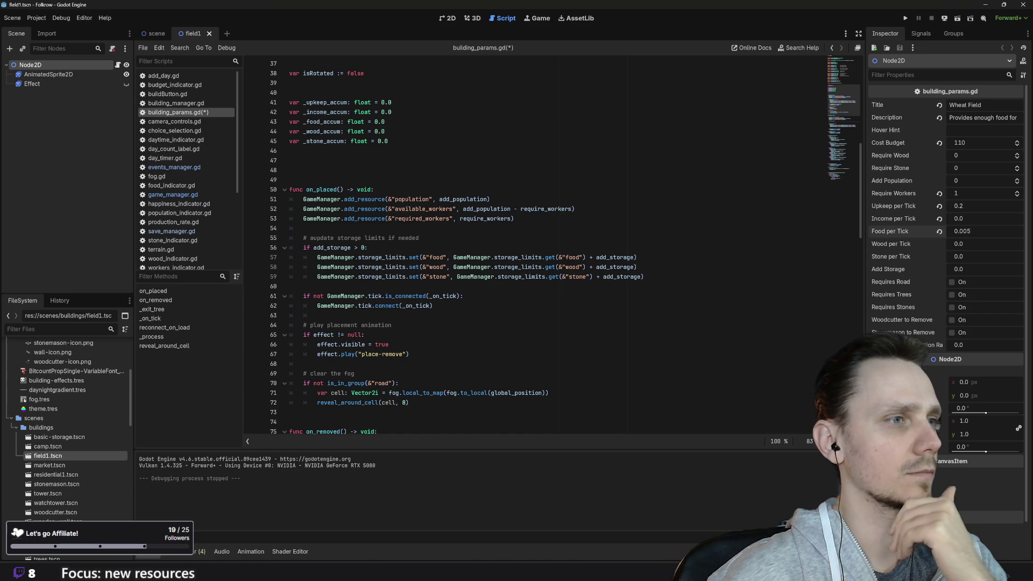
scroll(565, 251, "up", 2)
scroll(538, 248, "up", 10)
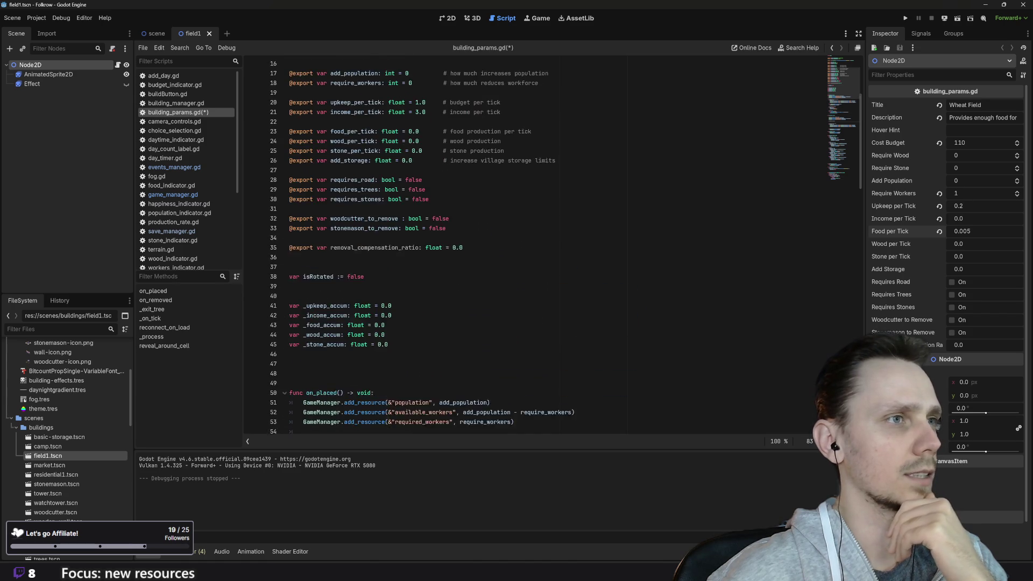
scroll(538, 248, "down", 20)
scroll(538, 248, "down", 14)
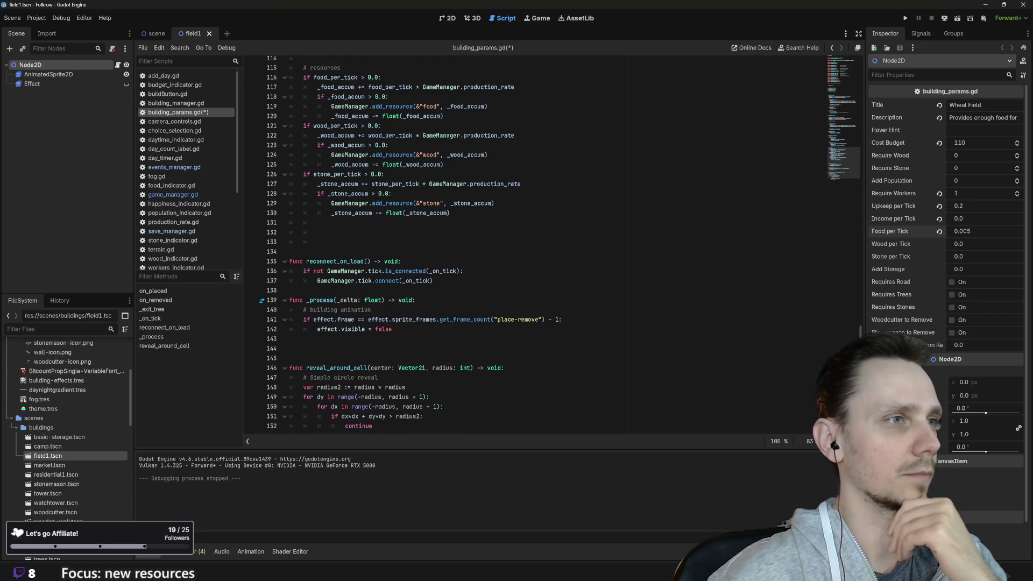
scroll(538, 242, "up", 6)
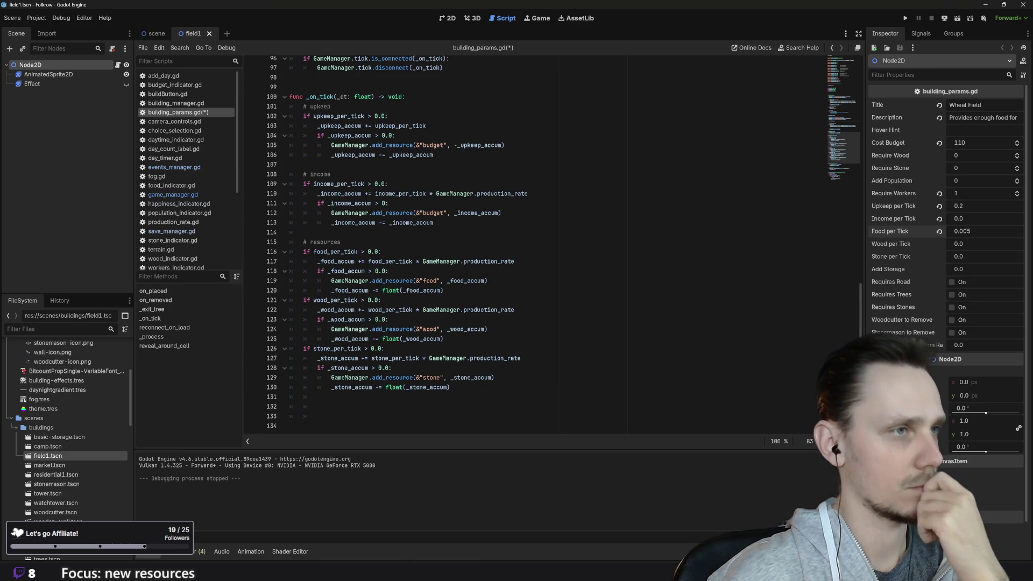
scroll(538, 242, "up", 7)
scroll(546, 242, "up", 1)
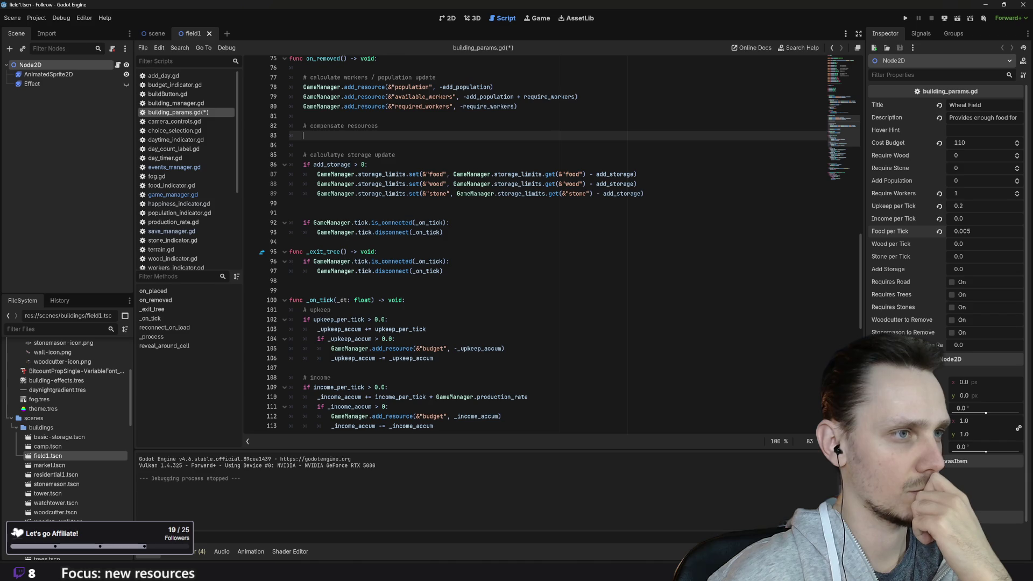
scroll(538, 242, "down", 14)
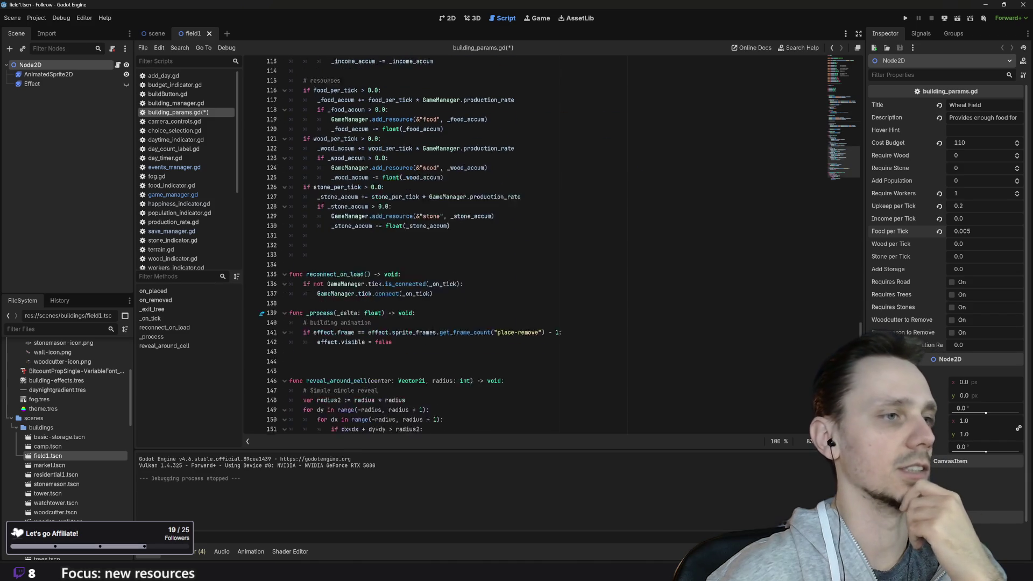
scroll(538, 242, "up", 18)
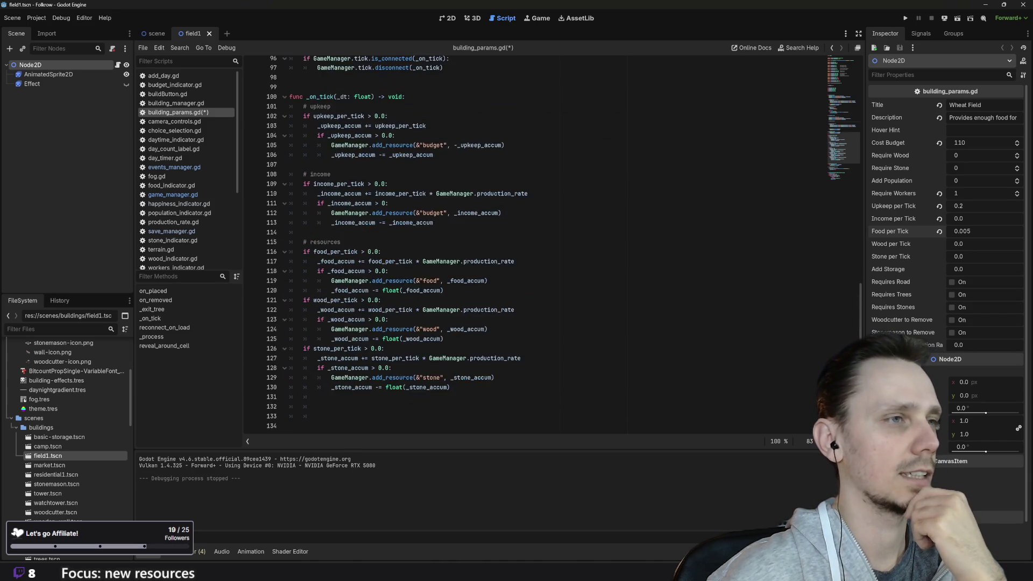
scroll(538, 242, "up", 6)
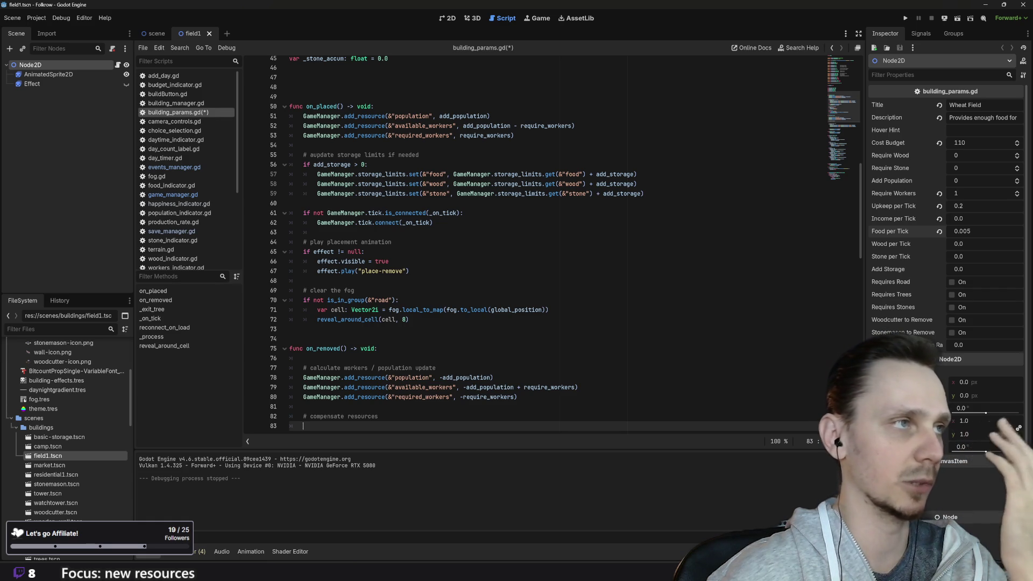
left_click(170, 104)
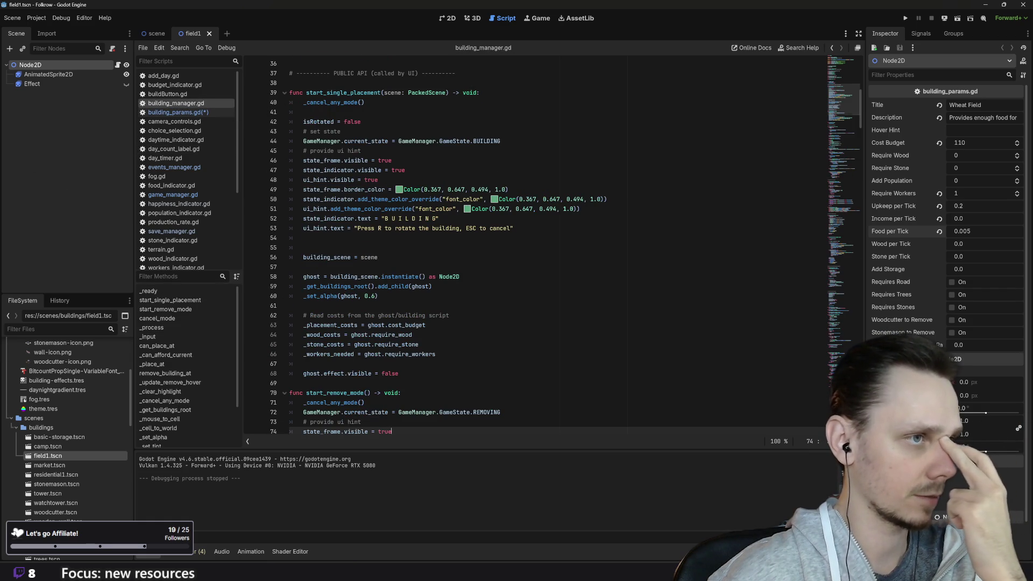
Scroll through building_manager.gd's placement code down to remove_building_at.
scroll(457, 344, "up", 7)
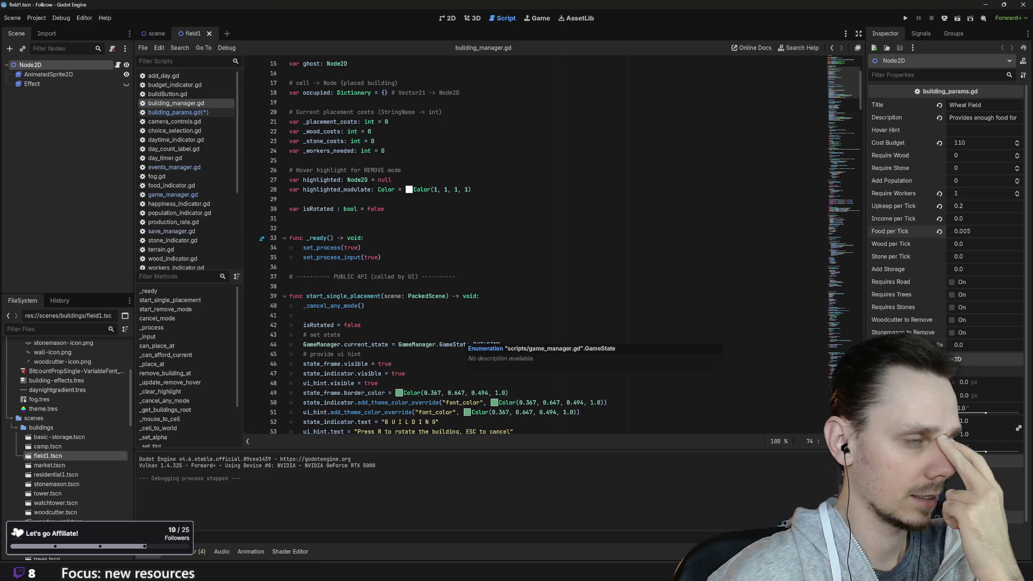
scroll(457, 344, "up", 5)
scroll(457, 344, "down", 16)
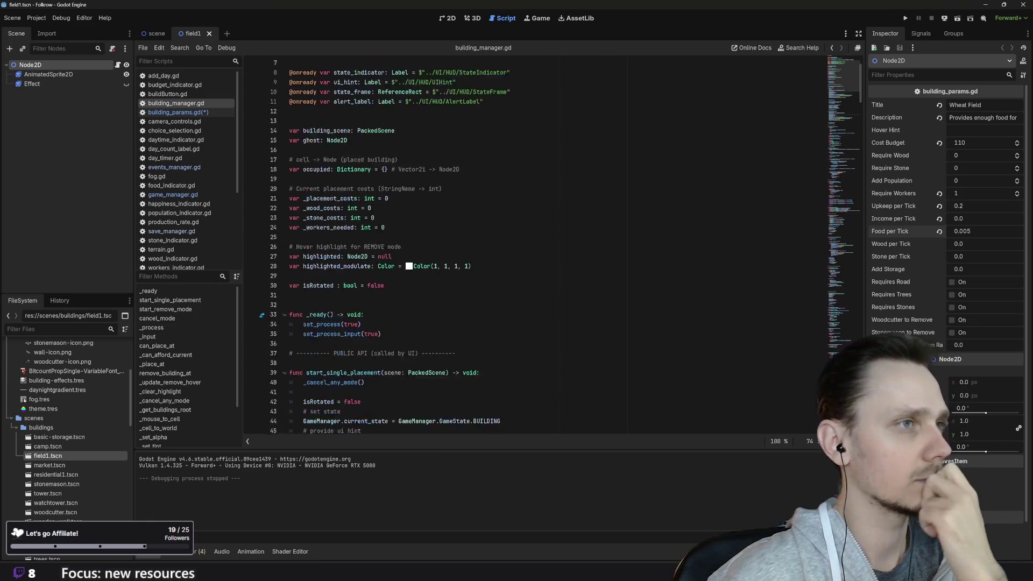
scroll(547, 246, "down", 7)
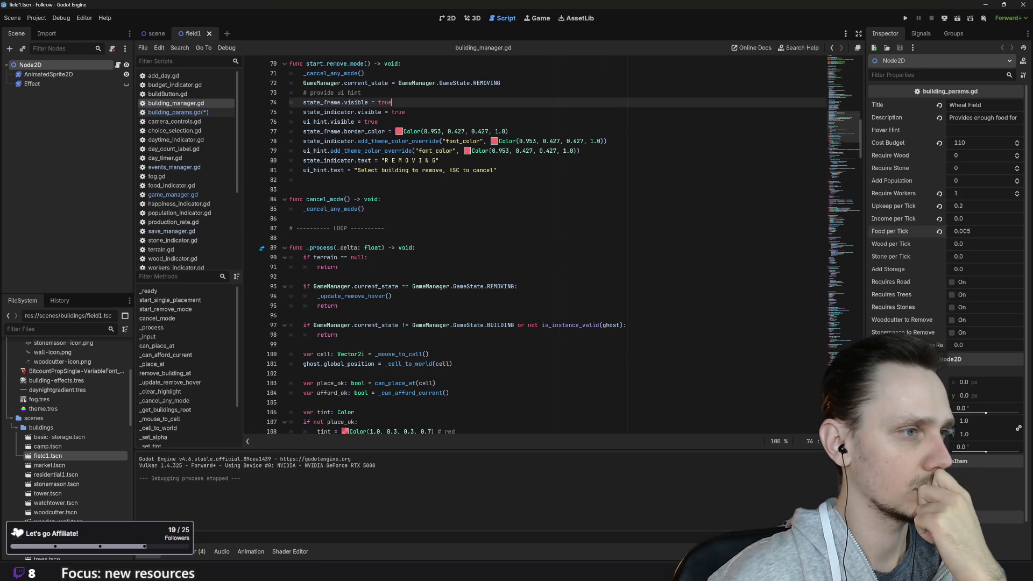
scroll(535, 248, "down", 5)
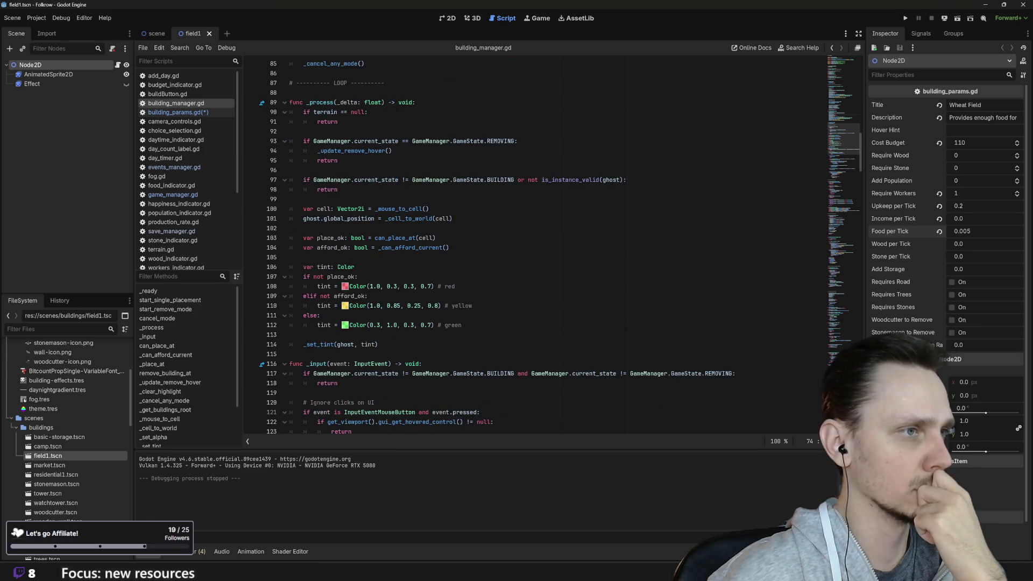
scroll(535, 247, "down", 4)
scroll(535, 247, "down", 3)
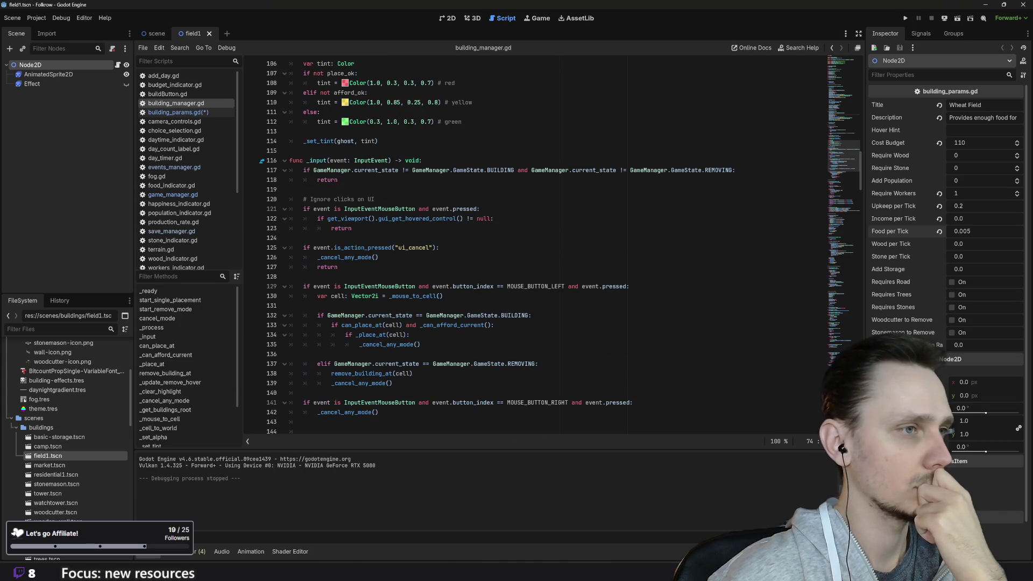
scroll(536, 248, "down", 1)
scroll(535, 248, "down", 4)
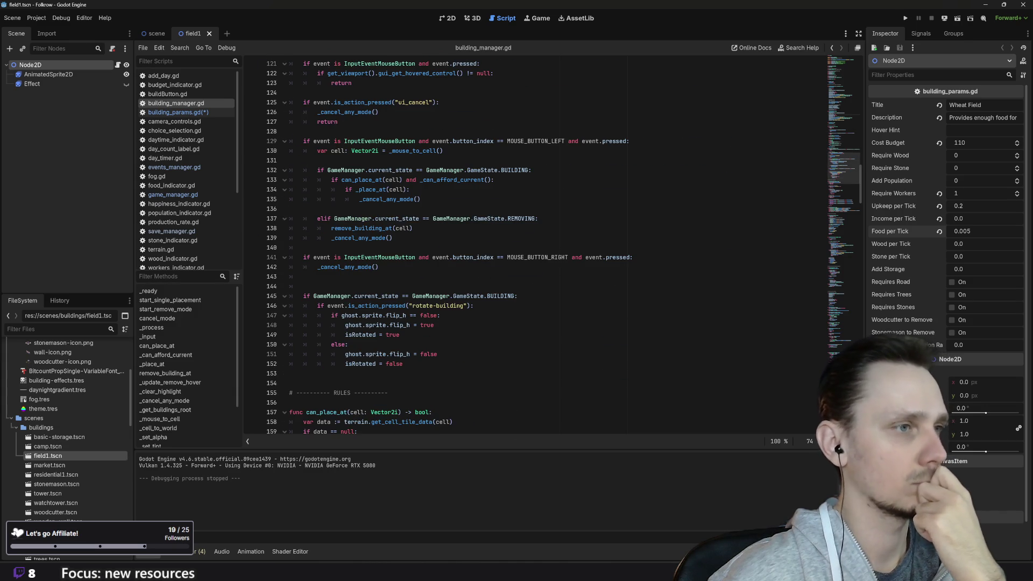
scroll(535, 248, "up", 3)
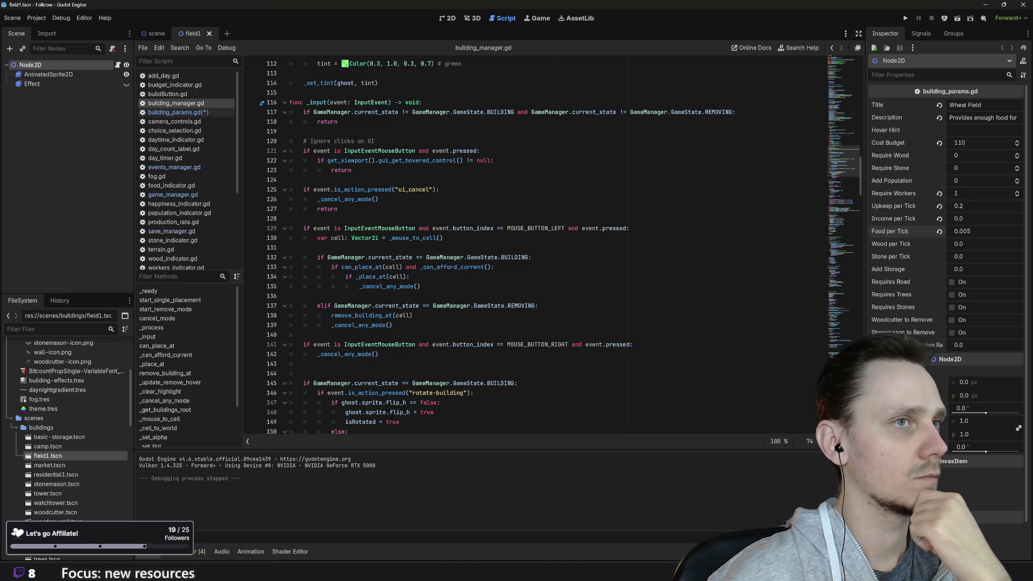
scroll(535, 247, "down", 16)
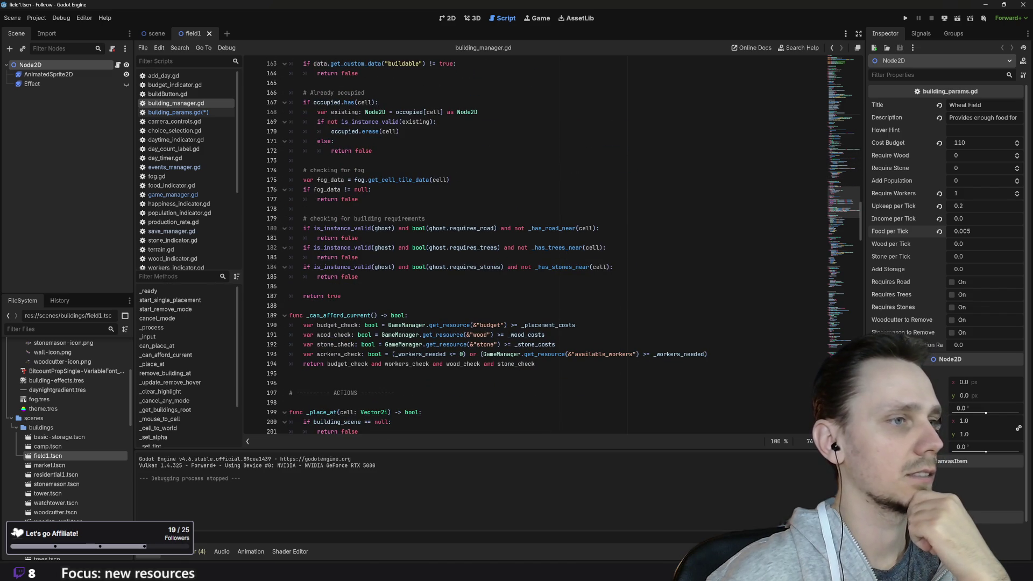
scroll(535, 248, "down", 11)
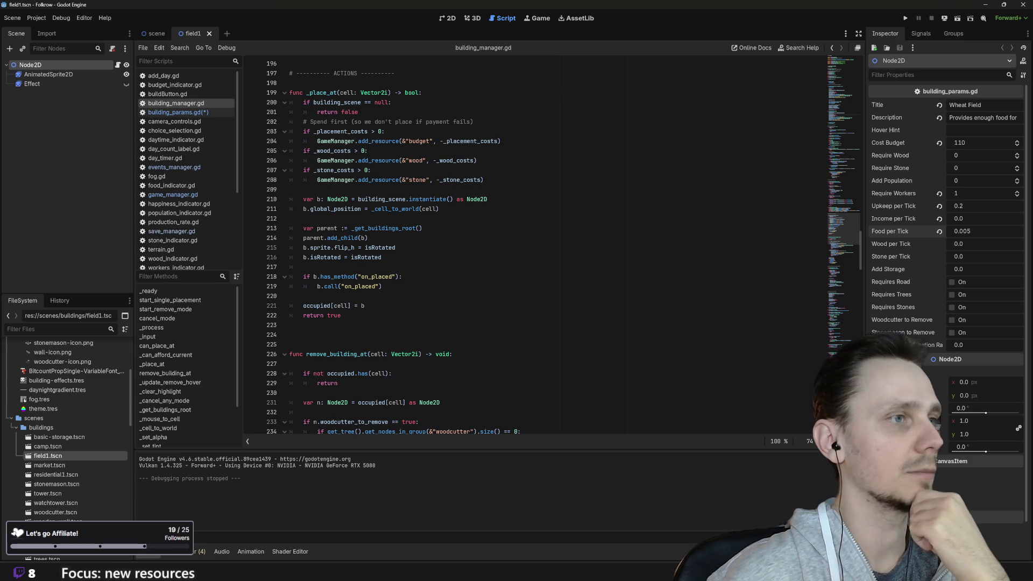
mouse_move(347, 151)
scroll(535, 247, "up", 2)
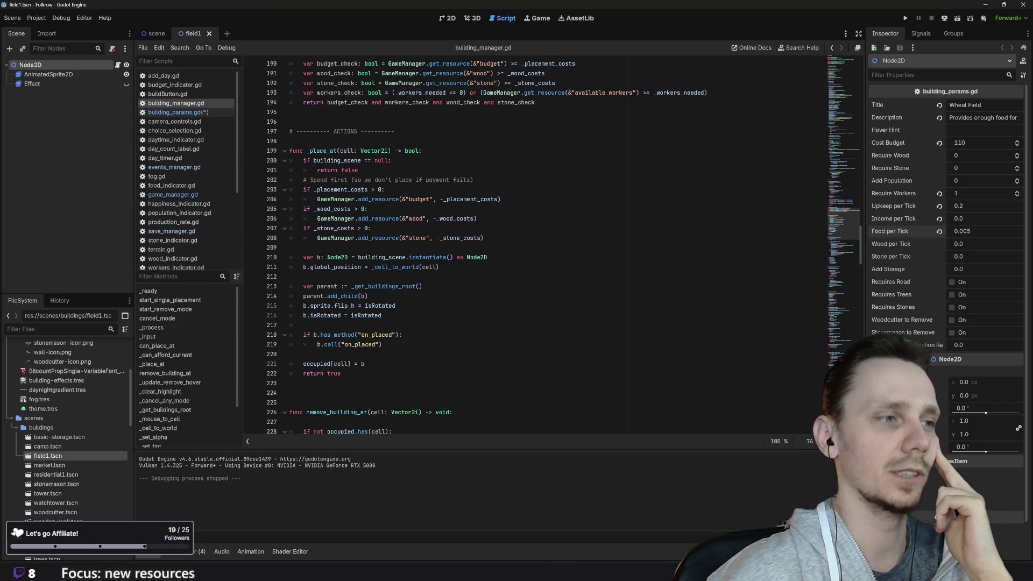
scroll(537, 245, "down", 4)
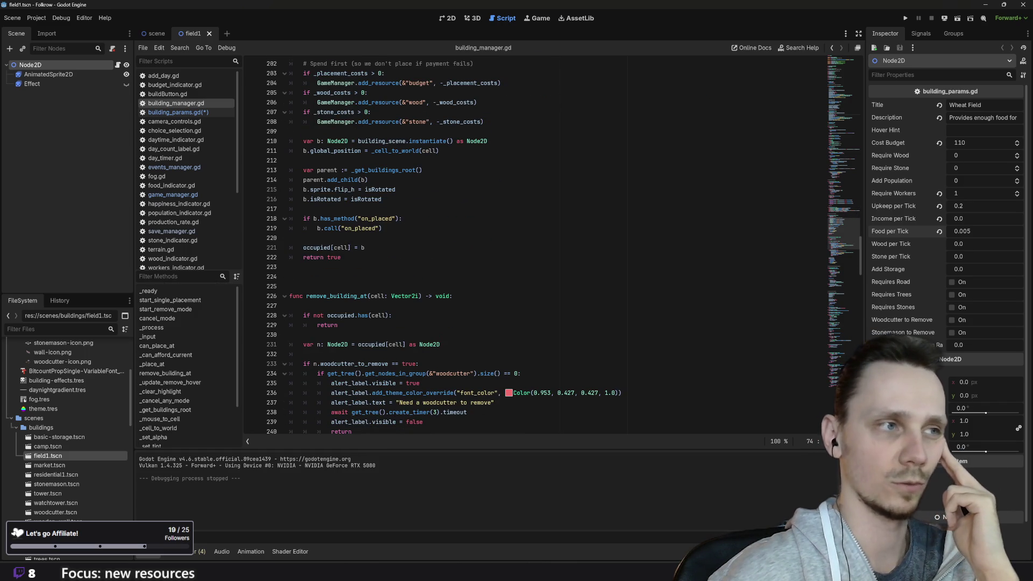
scroll(538, 244, "down", 5)
scroll(537, 245, "down", 4)
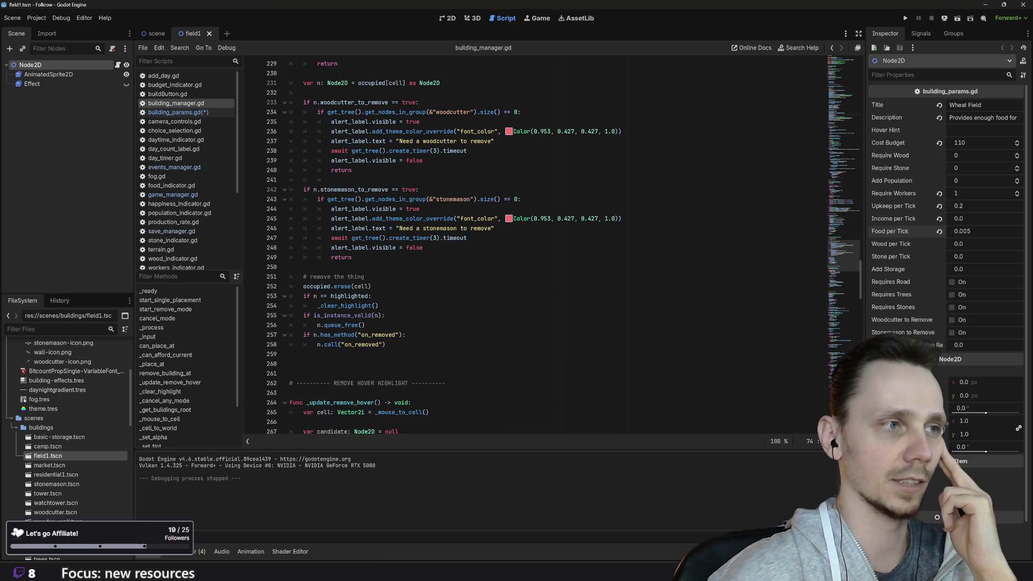
scroll(538, 245, "up", 2)
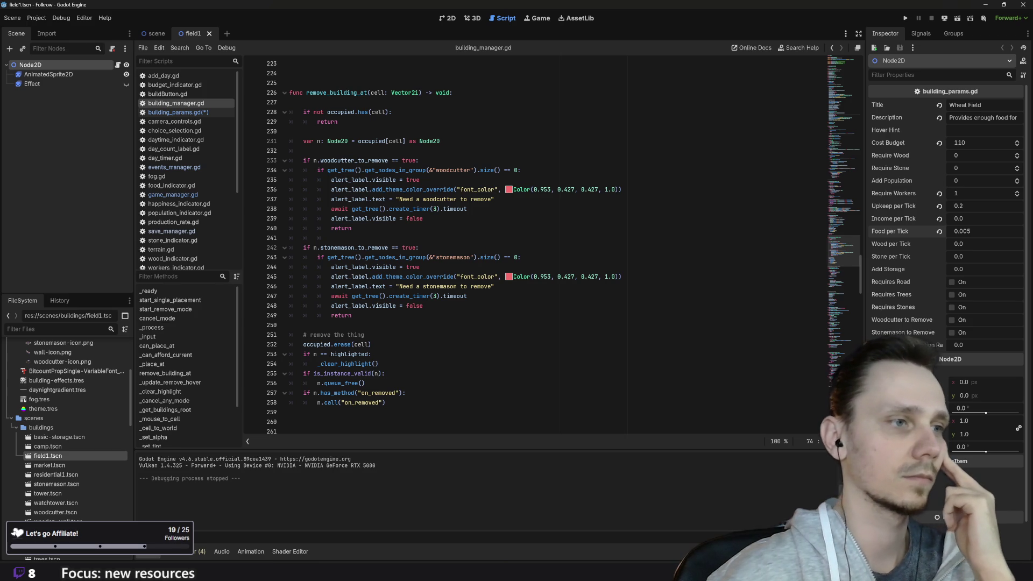
scroll(538, 244, "down", 1)
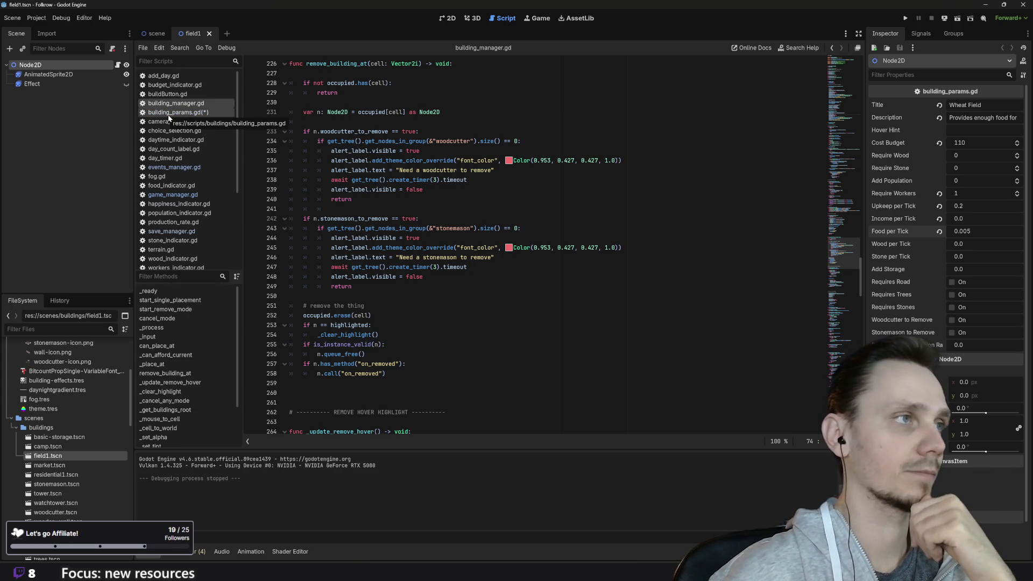
Reopen building_params.gd and scroll to its on_placed and on_removed functions.
left_click(169, 113)
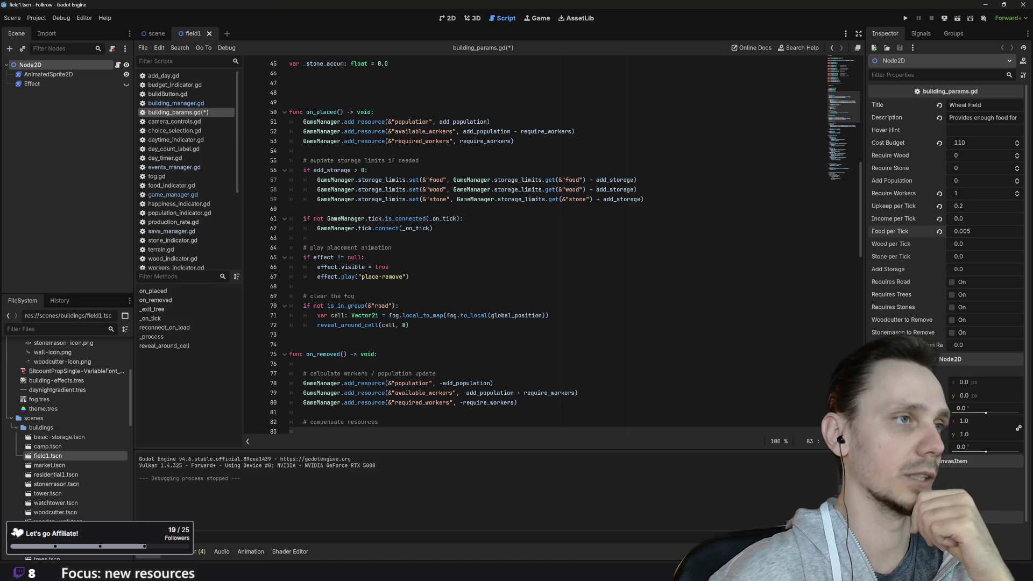
scroll(535, 248, "down", 3)
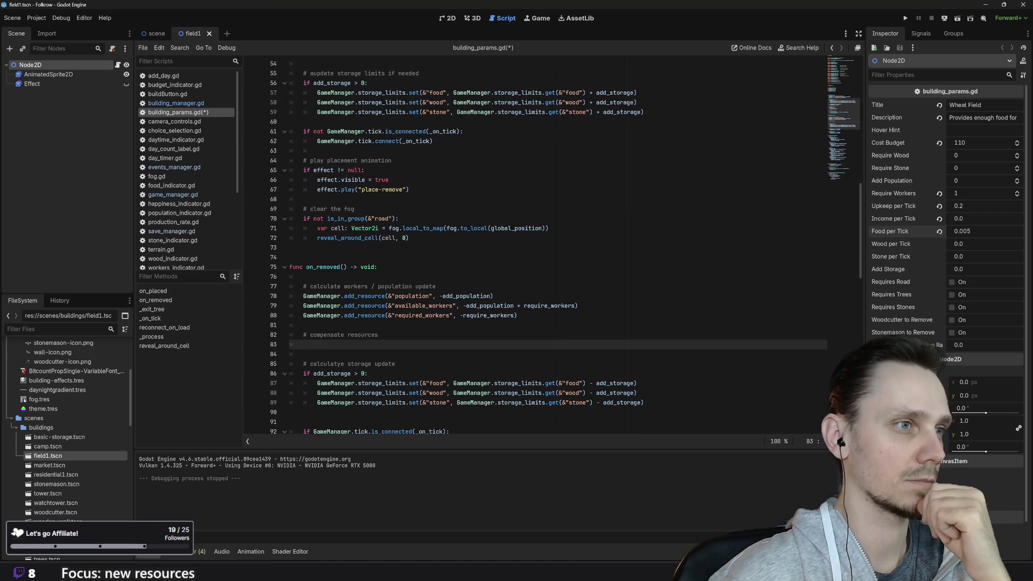
scroll(535, 247, "up", 4)
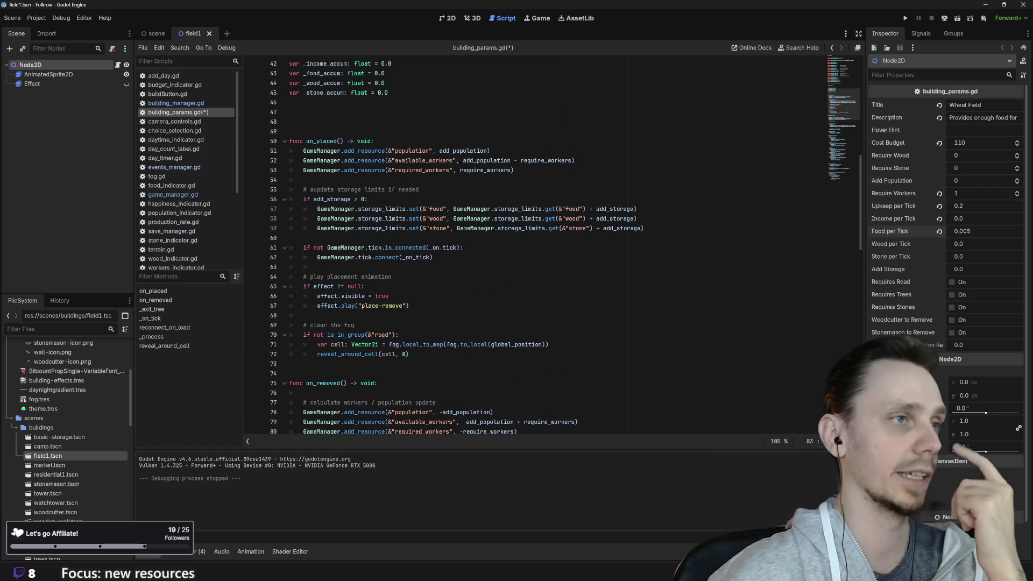
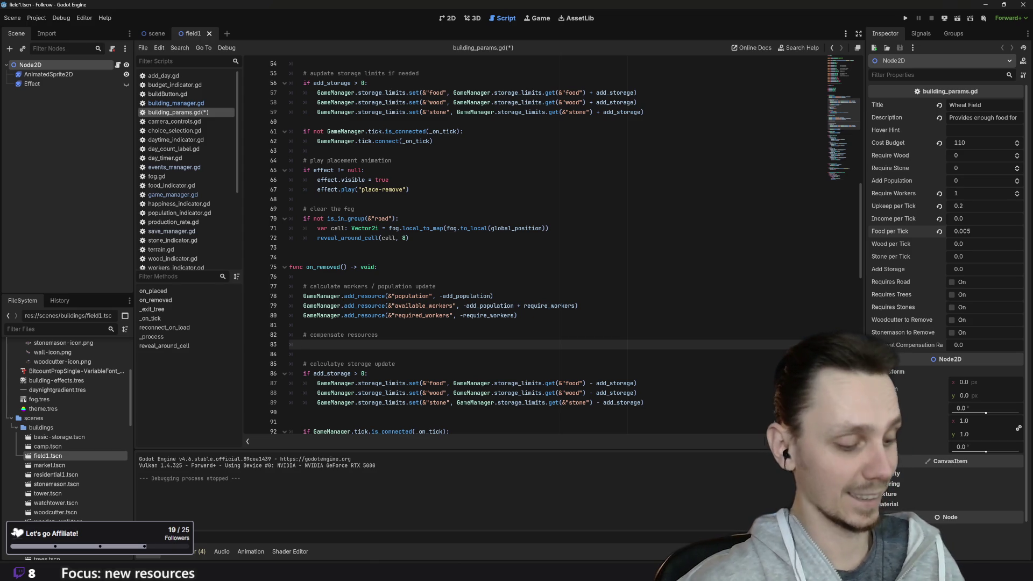
Type removal_compensation_ratio and add an 'if cost_budget' check line above it.
type("removal_compensation_ratio")
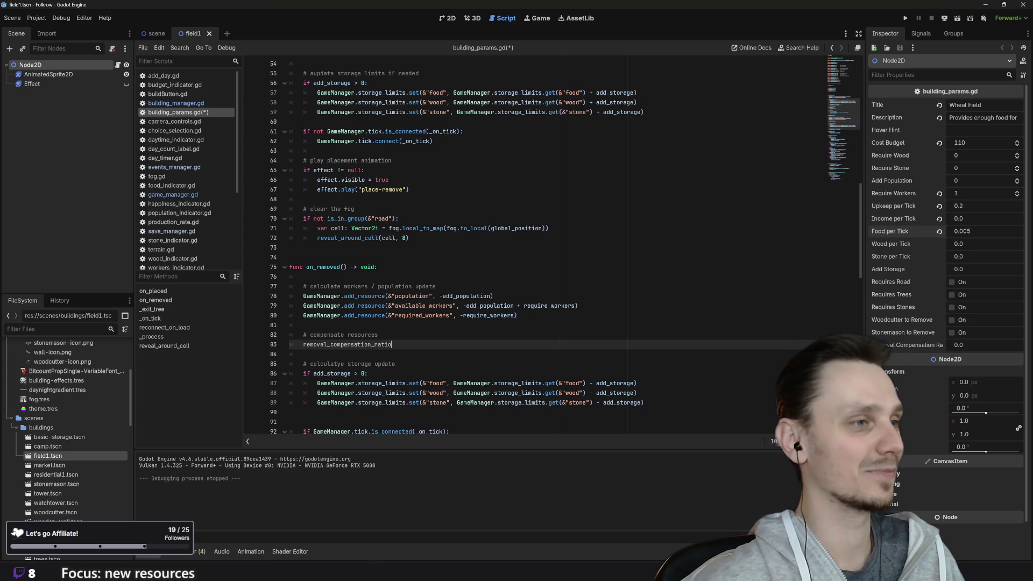
key("Home")
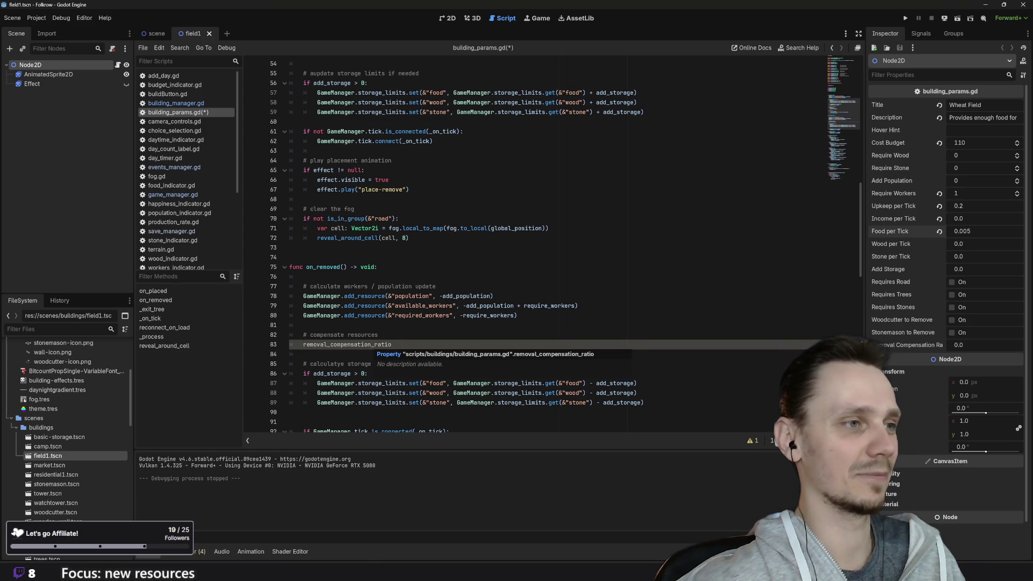
scroll(538, 243, "up", 15)
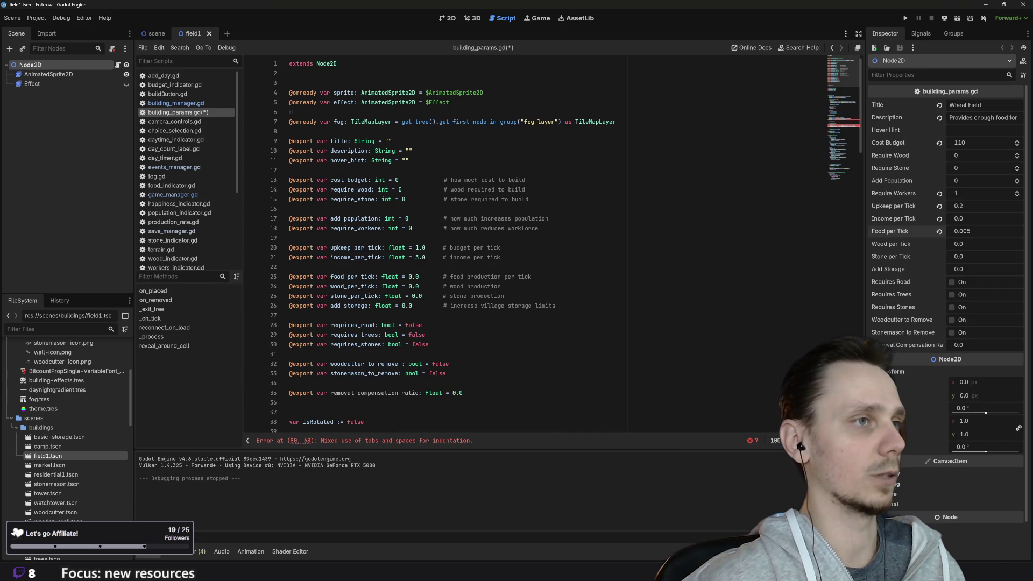
scroll(538, 242, "down", 15)
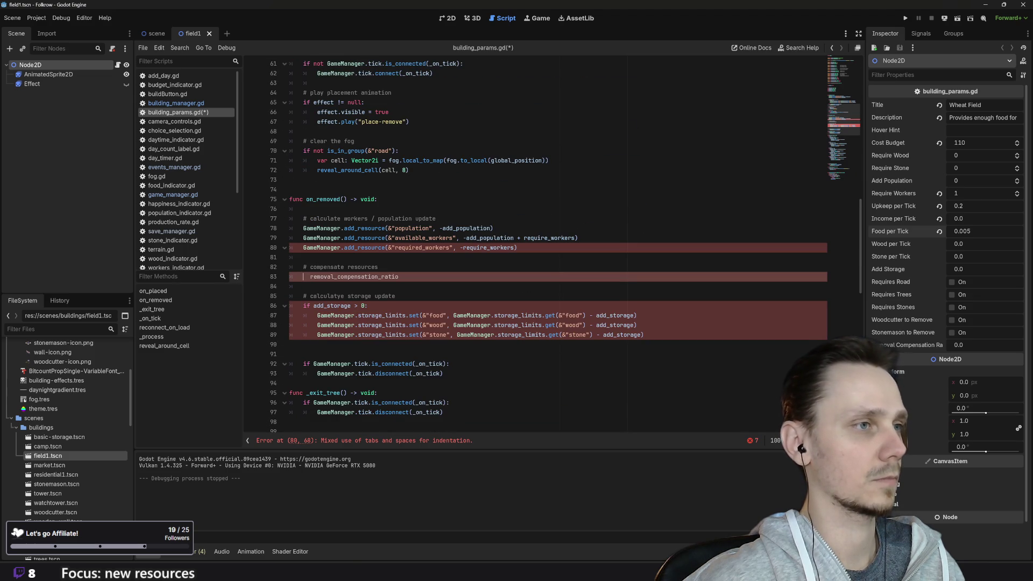
key("Return")
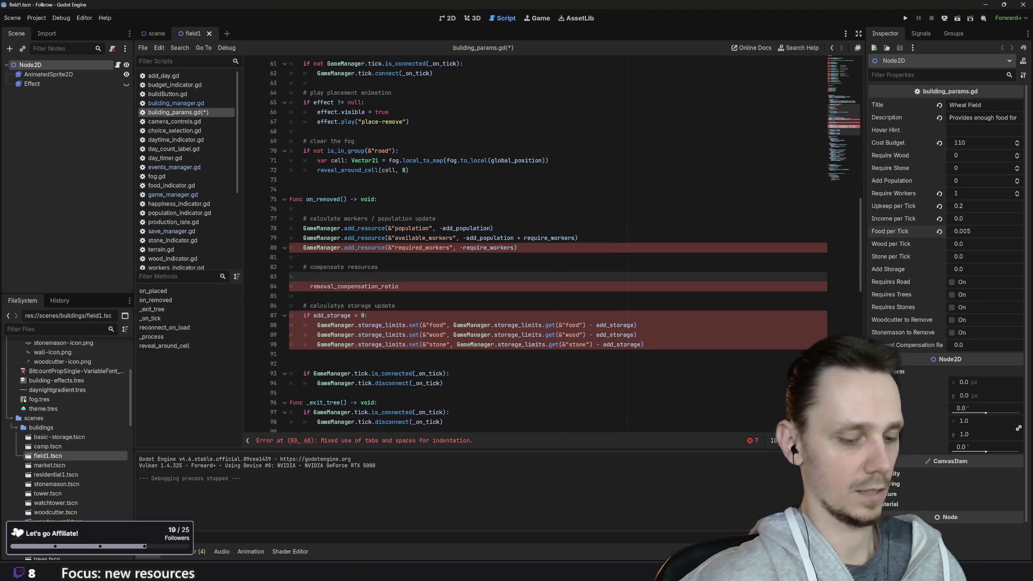
type("f cost_budget")
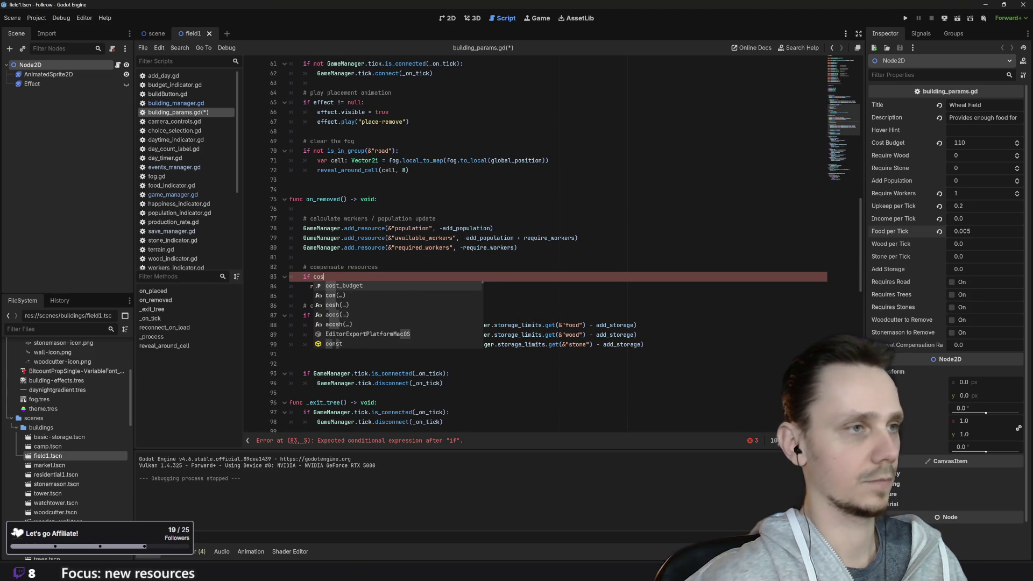
key("Return")
Add 'if require_wood' and 'if require_stone' check lines using autocomplete.
type("if req")
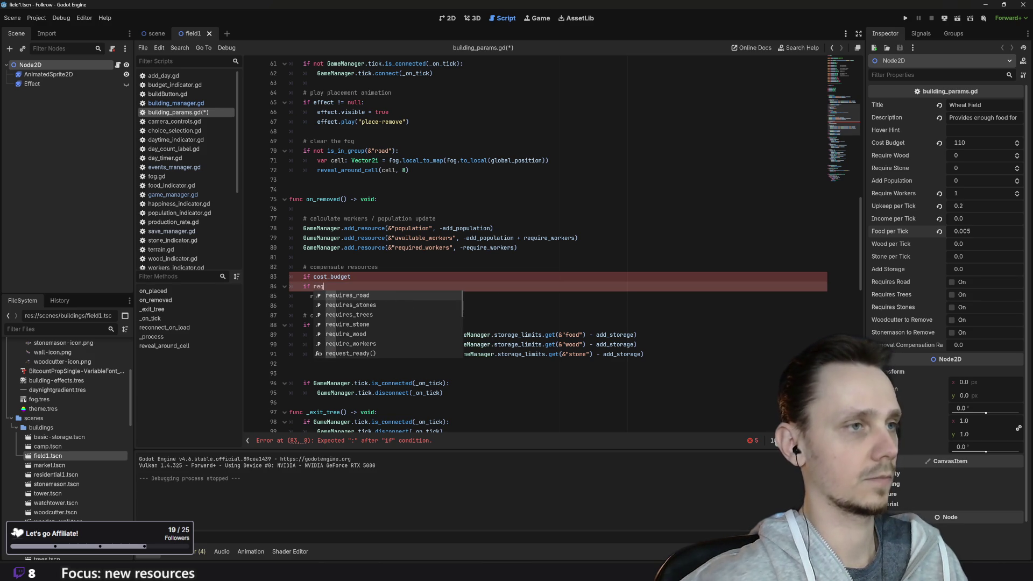
key("Down")
key("Down")
key("Down")
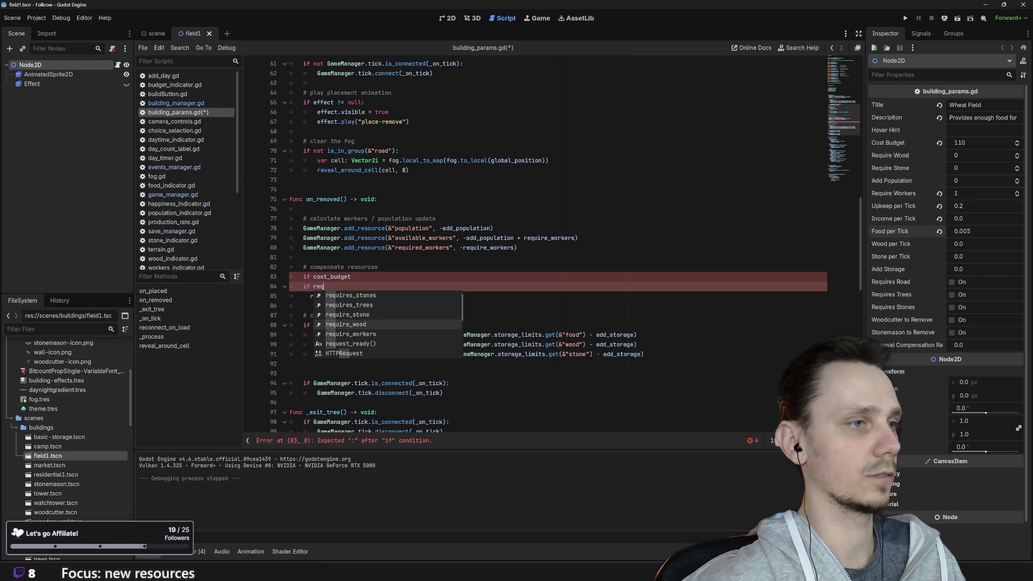
key("Return")
key("Return")
type("if requ")
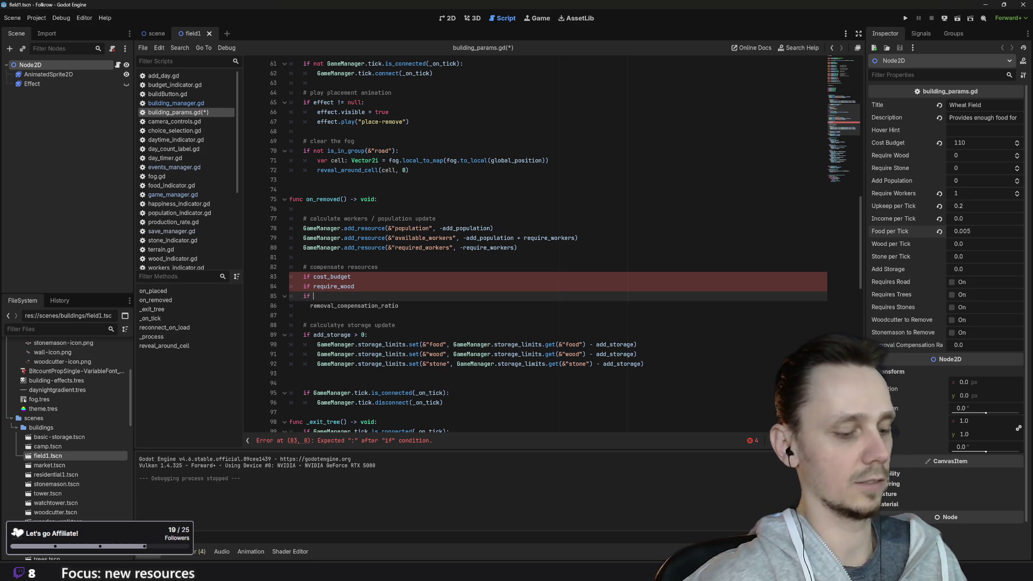
key("Down")
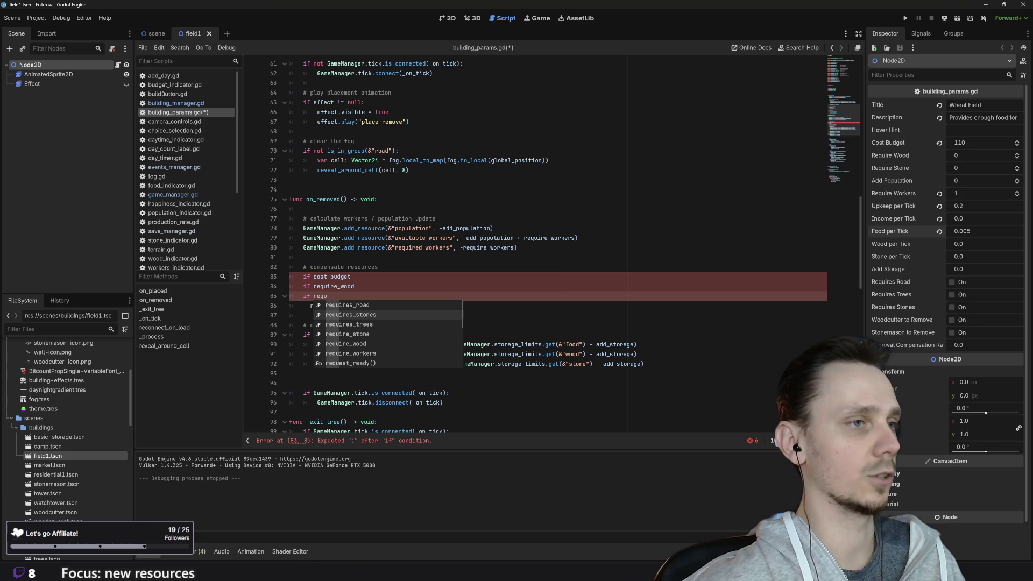
key("Down")
key("Down")
key("Escape")
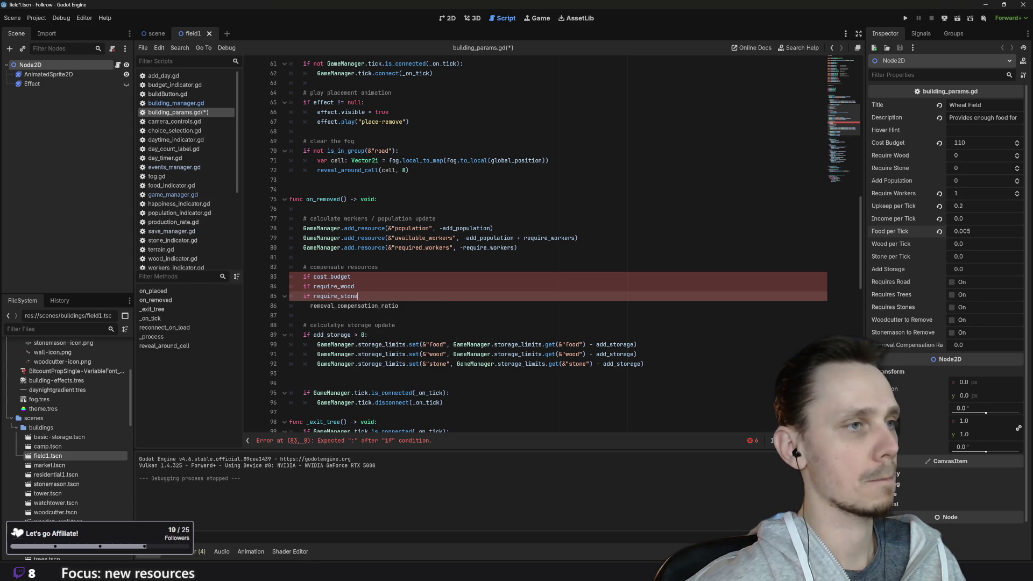
scroll(538, 242, "up", 20)
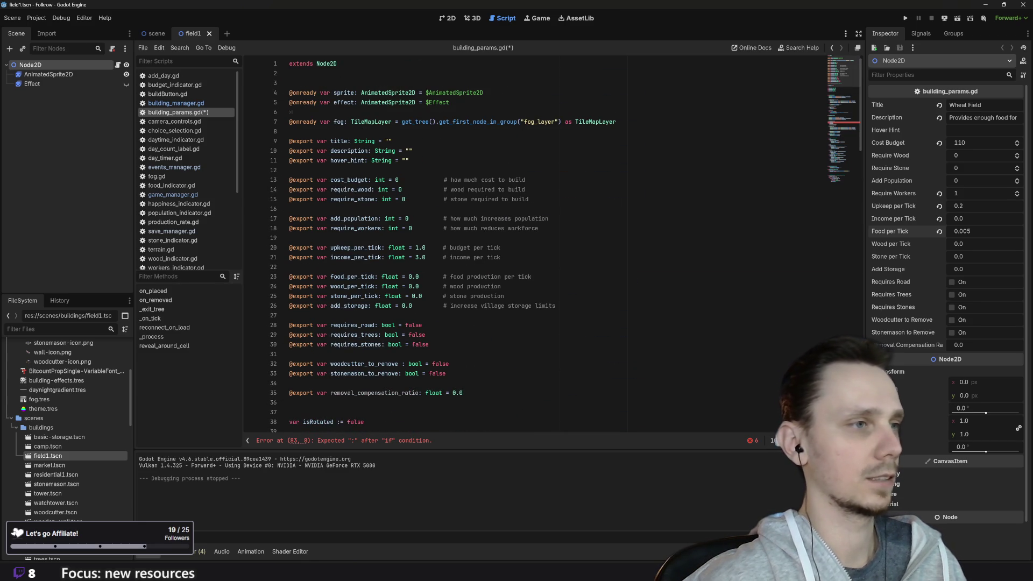
scroll(538, 242, "down", 1)
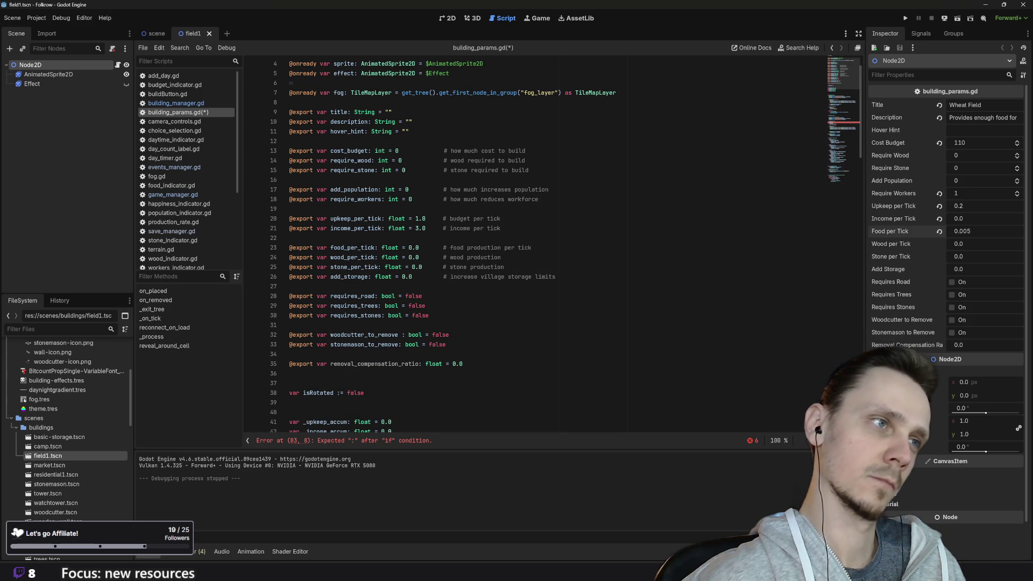
scroll(538, 242, "down", 15)
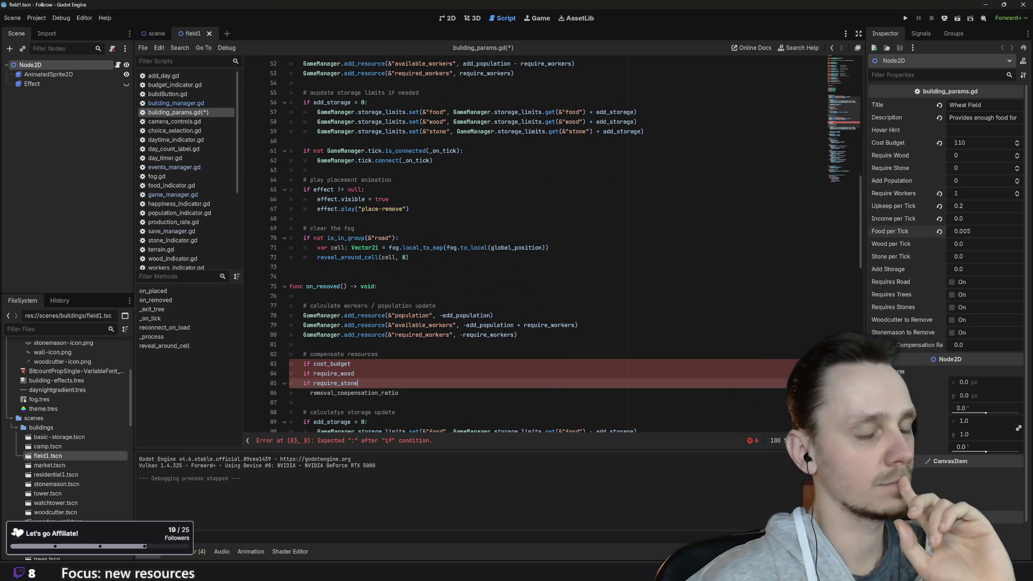
End all three checks with '> 0:' so each tests for a value greater than zero.
left_click(350, 364)
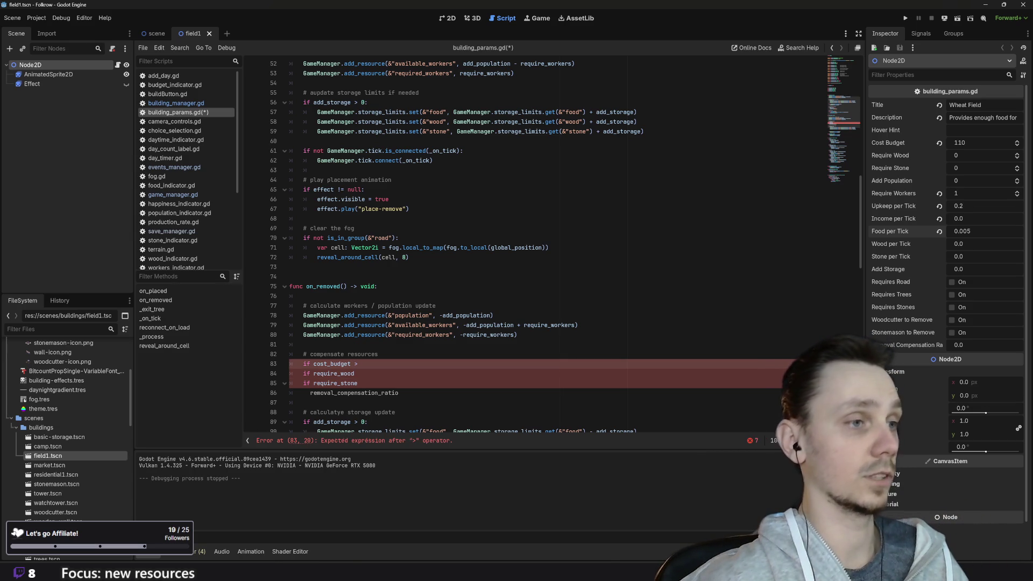
type(":")
key("shift+Left")
key("shift+Left")
key("shift+Left")
key("ctrl+c")
left_click(354, 373)
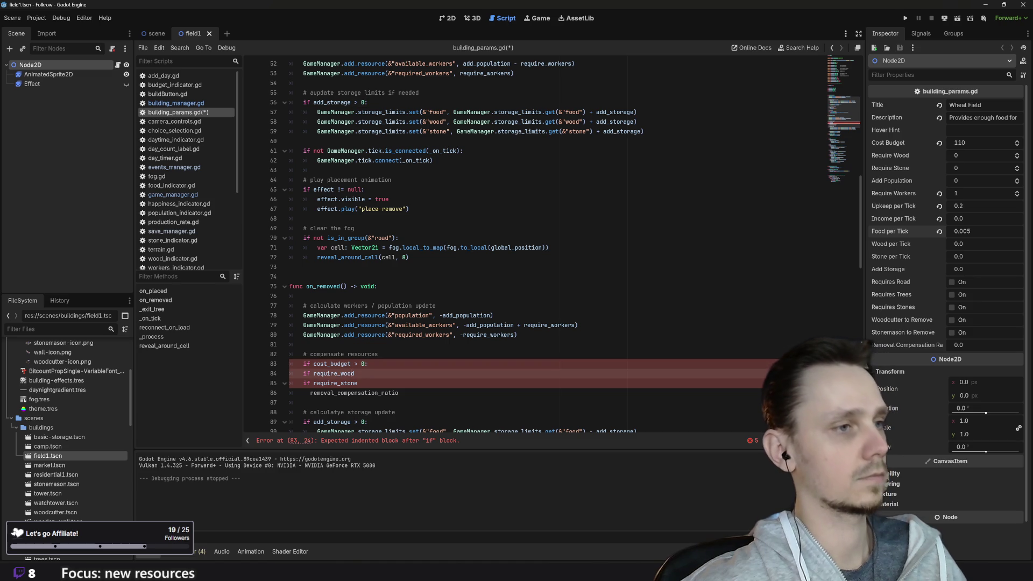
key("ctrl+v")
left_click(357, 383)
key("ctrl+v")
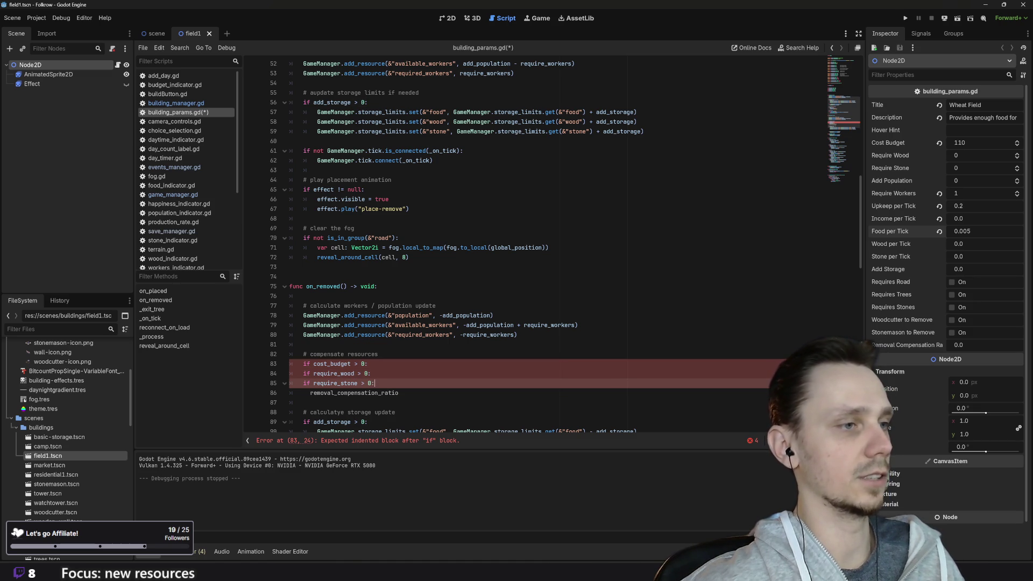
Select the removal_compensation_ratio text and switch to building_manager.gd.
scroll(538, 248, "down", 1)
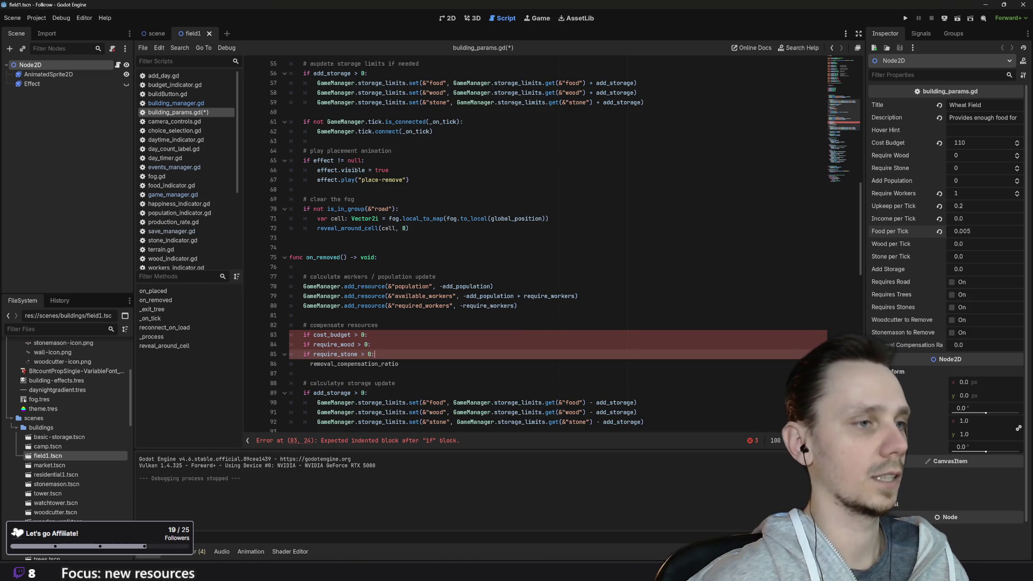
key("Down")
key("End")
key("shift+Left")
key("shift+Left")
key("shift+Left")
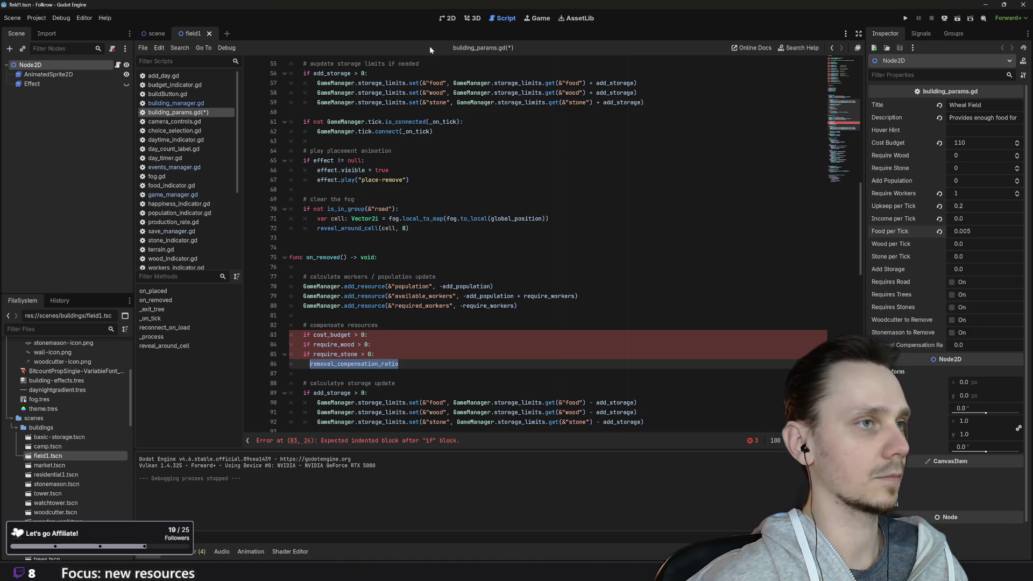
left_click(184, 105)
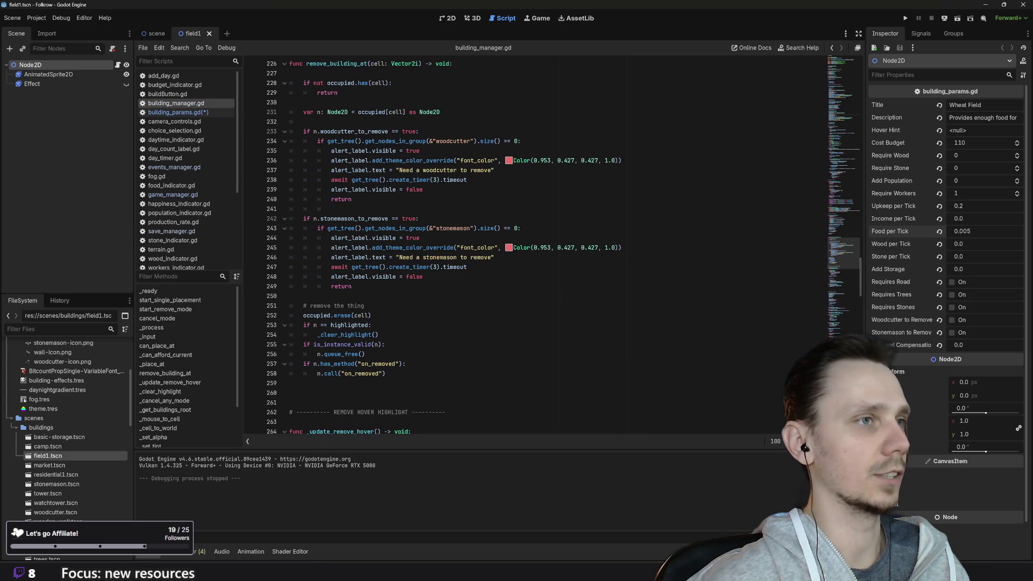
Copy the budget add_resource statement on line 204 of building_manager.gd, then return to building_params.gd.
scroll(538, 245, "up", 13)
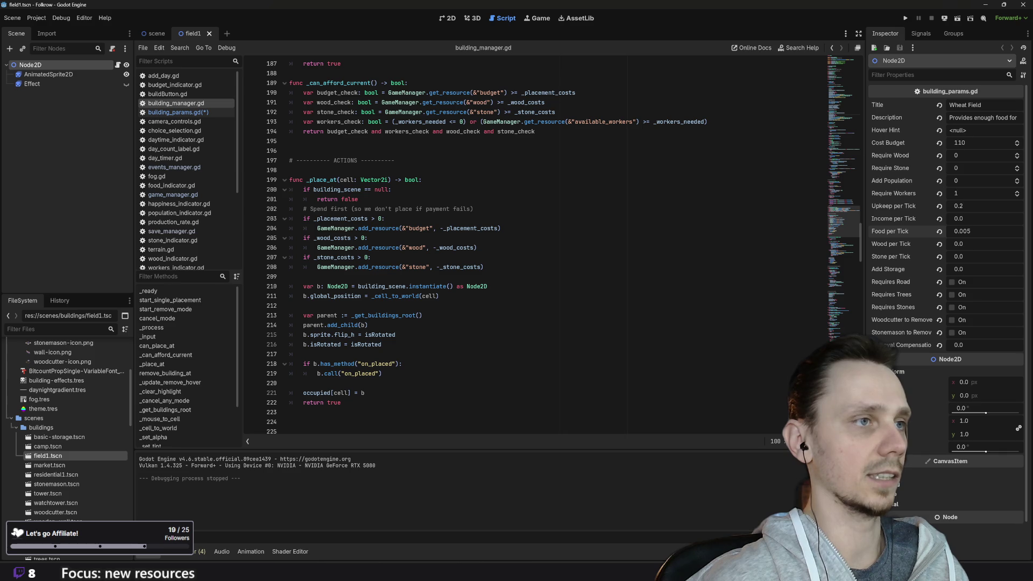
left_click_drag(317, 228, 500, 228)
key("ctrl+c")
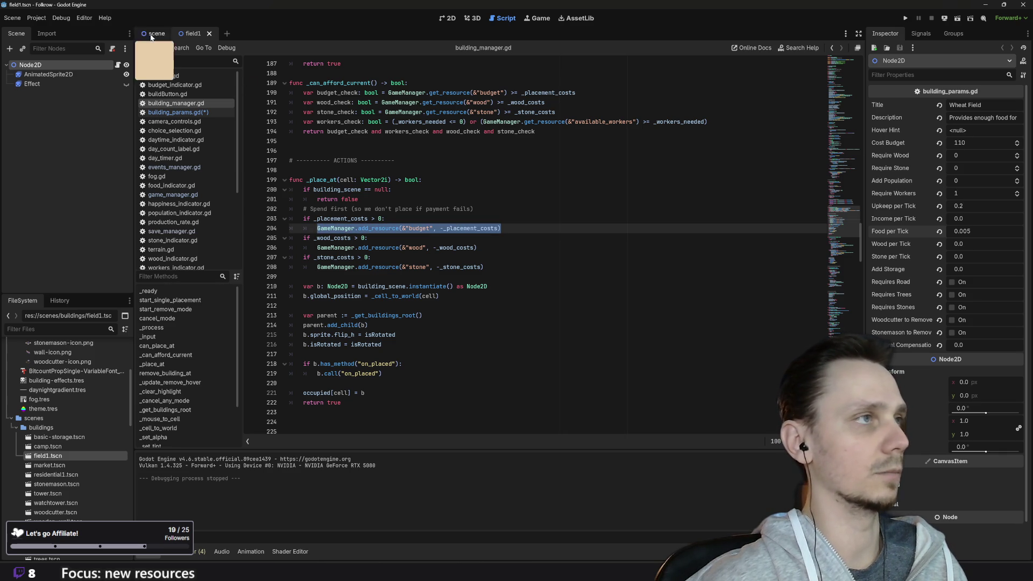
left_click(178, 112)
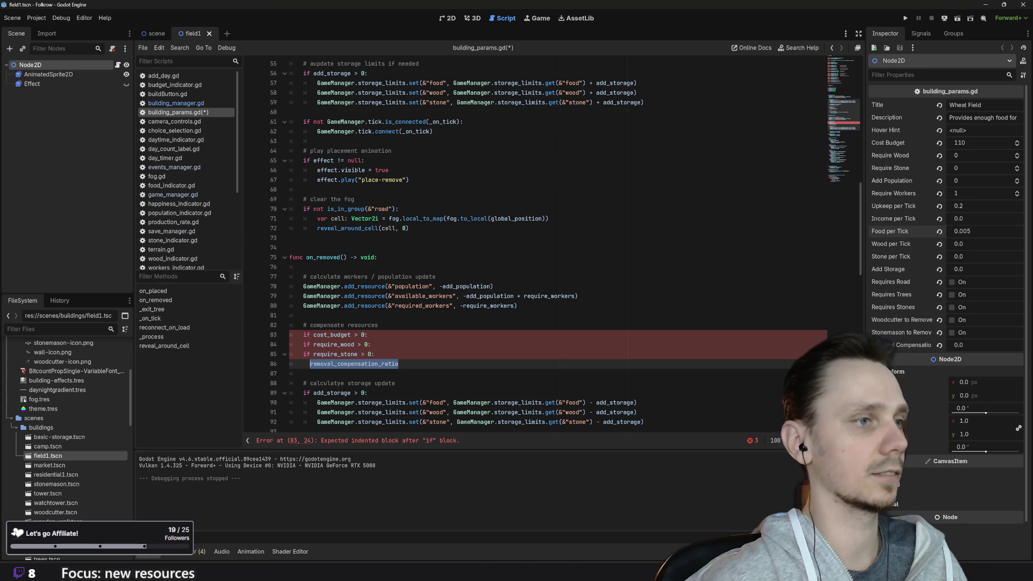
Paste the budget add_resource call under the cost_budget check, with cost_budget as the amount.
key("Return")
key("ctrl+v")
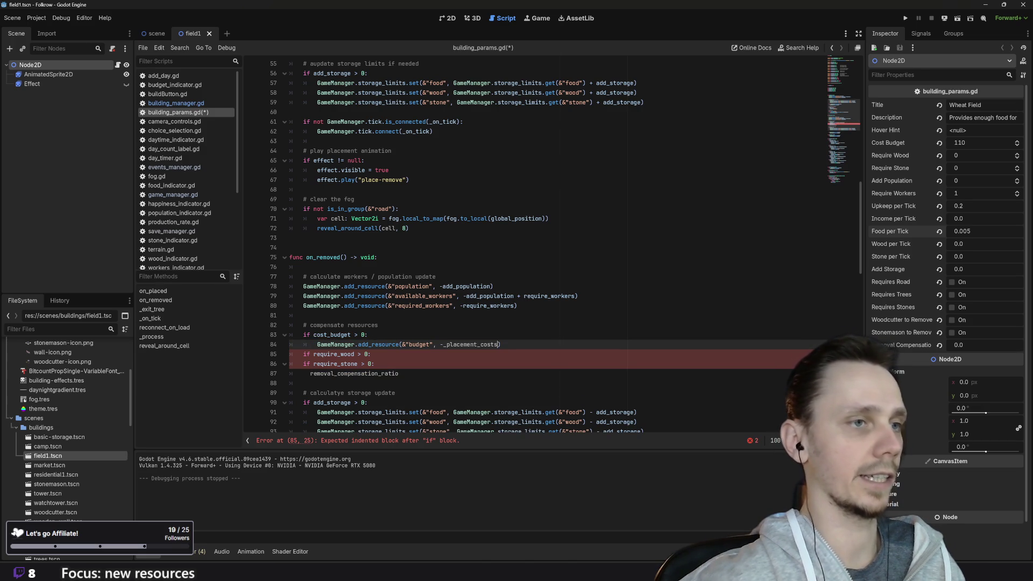
key("BackSpace")
key("BackSpace")
key("BackSpace")
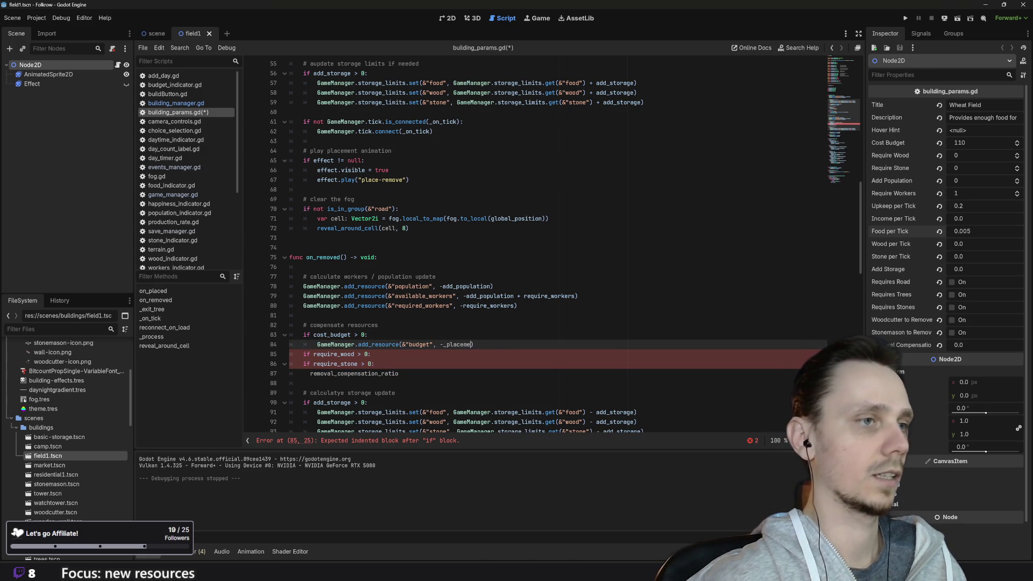
key("BackSpace")
key("BackSpace")
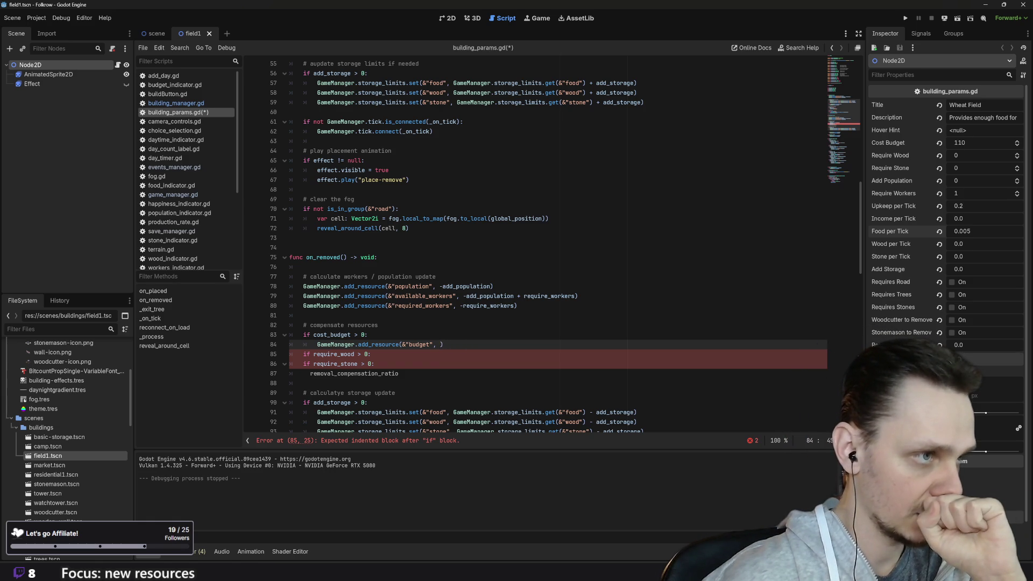
double_click(332, 335)
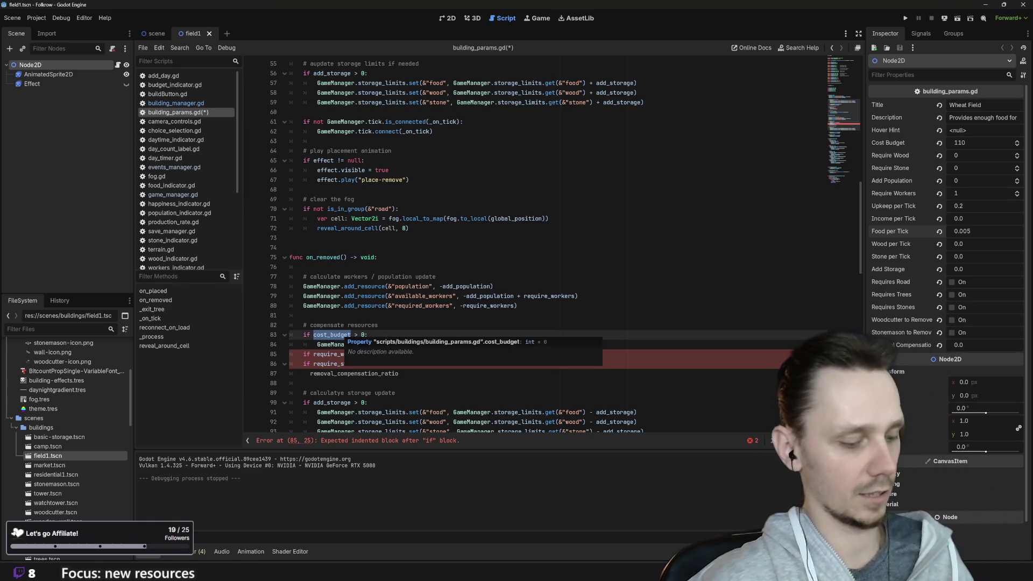
key("ctrl+c")
left_click(440, 344)
key("ctrl+v")
type("*")
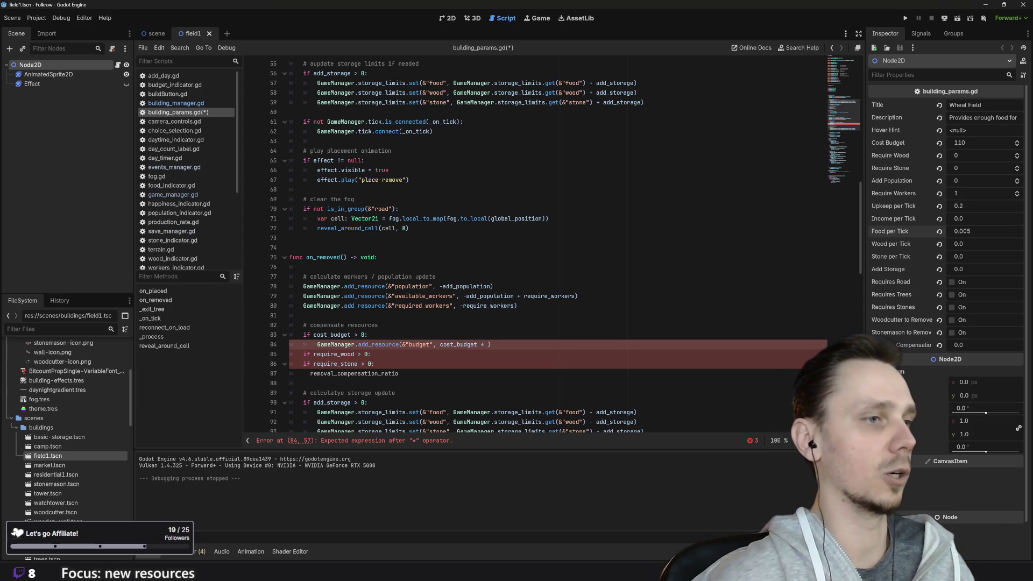
Move removal_compensation_ratio into the budget refund as a multiplier, removing its standalone line.
left_click(354, 373)
double_click(354, 374)
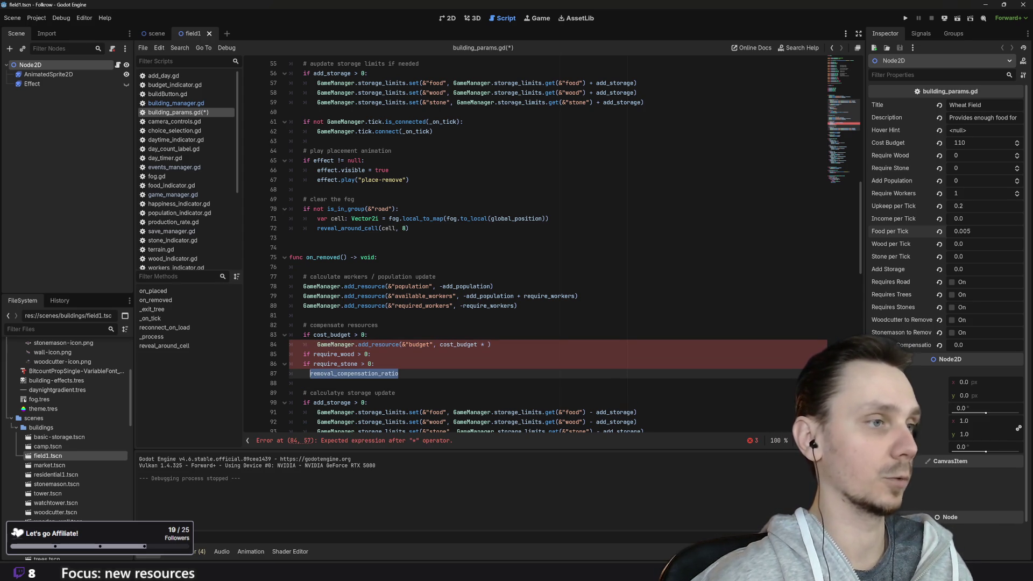
key("ctrl+x")
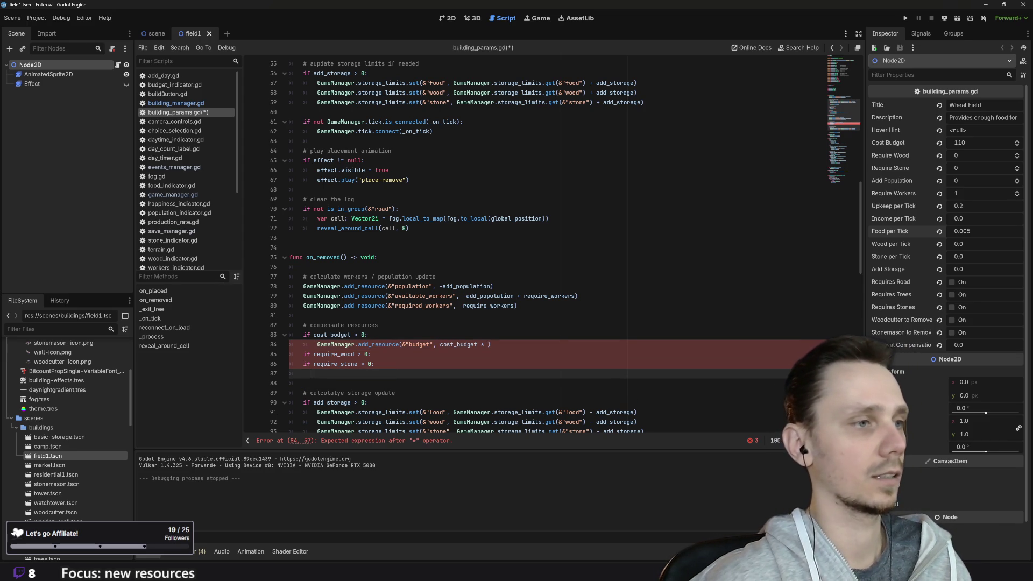
key("BackSpace")
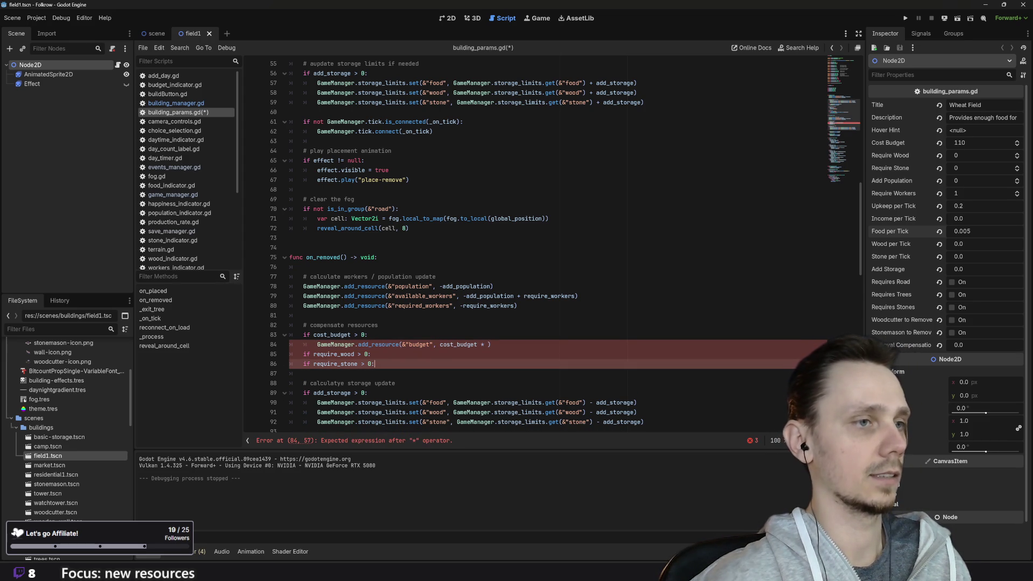
left_click(489, 344)
key("ctrl+v")
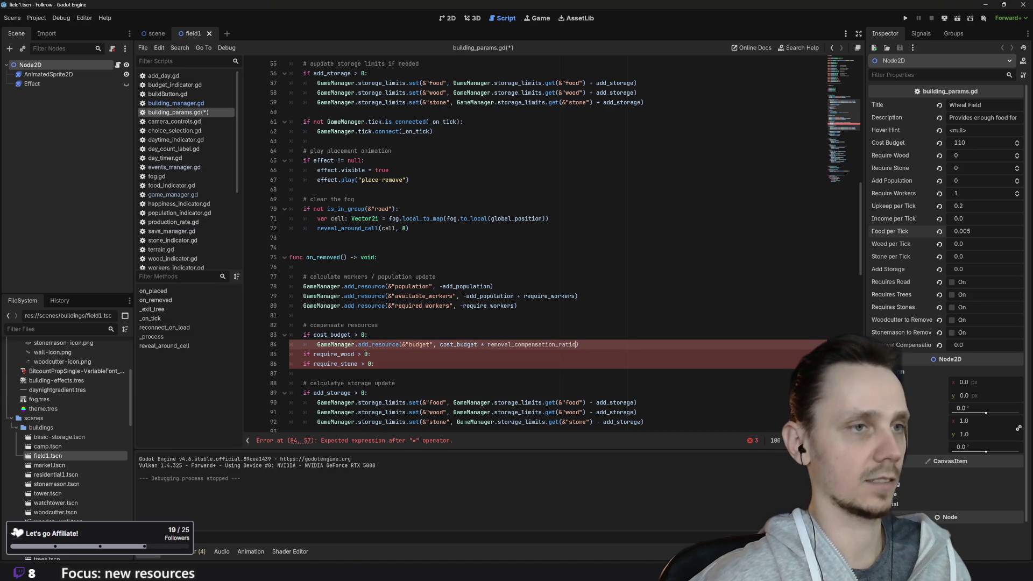
key("ctrl+shift+Left")
key("ctrl+shift+Left")
key("ctrl+shift+Left")
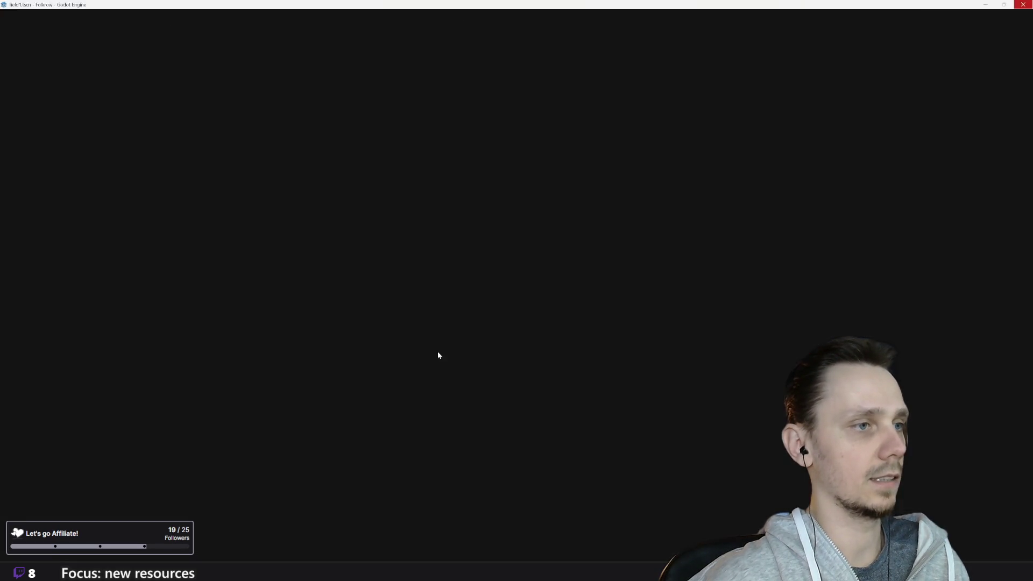
Paste the budget refund statement under both the wood and stone checks.
left_click(437, 354)
key("Return")
key("ctrl+v")
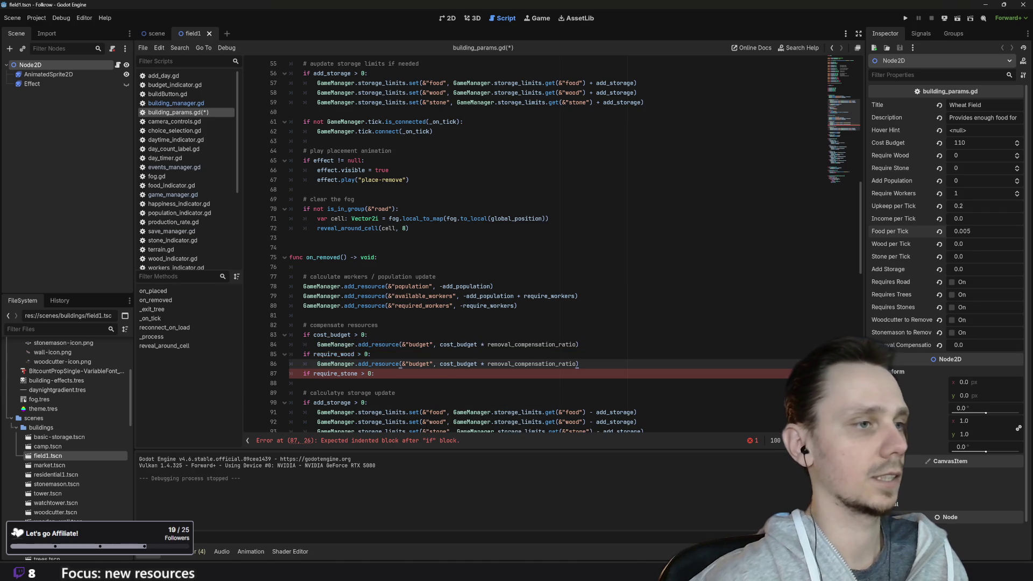
left_click(375, 373)
key("Return")
key("ctrl+v")
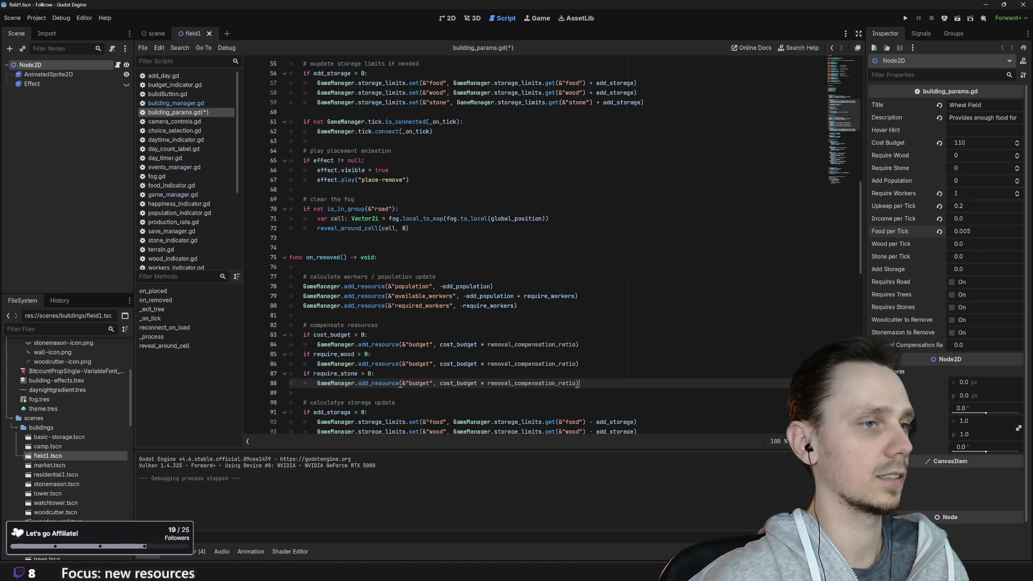
Change the wood check's refund to add wood scaled from require_wood.
left_click(425, 364)
double_click(422, 363)
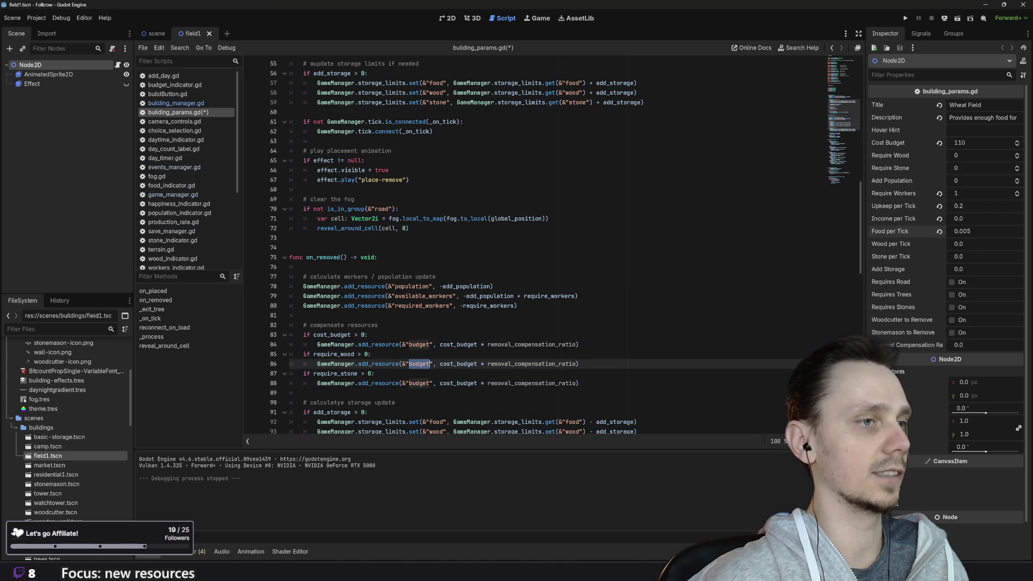
type("wood")
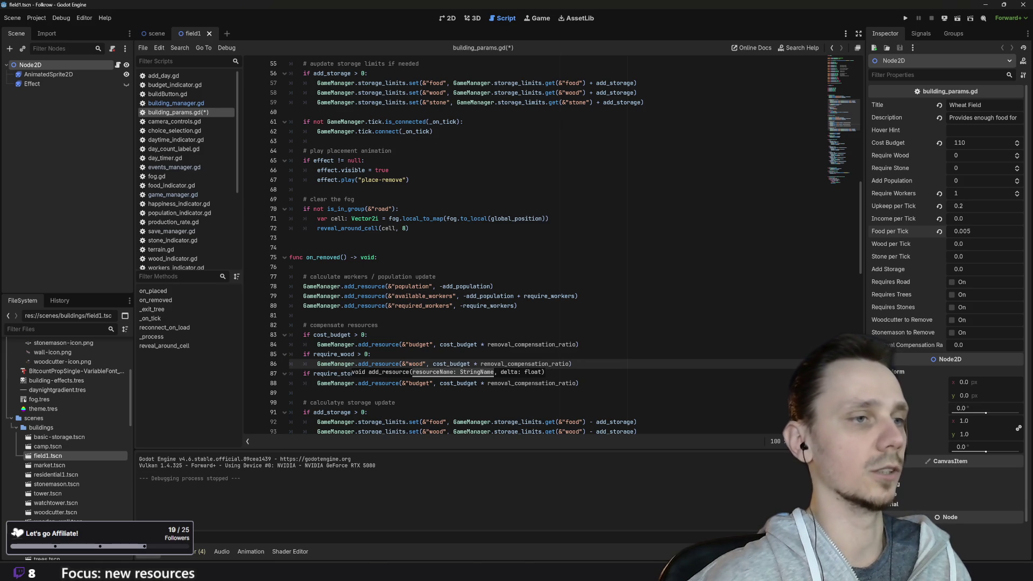
key("Escape")
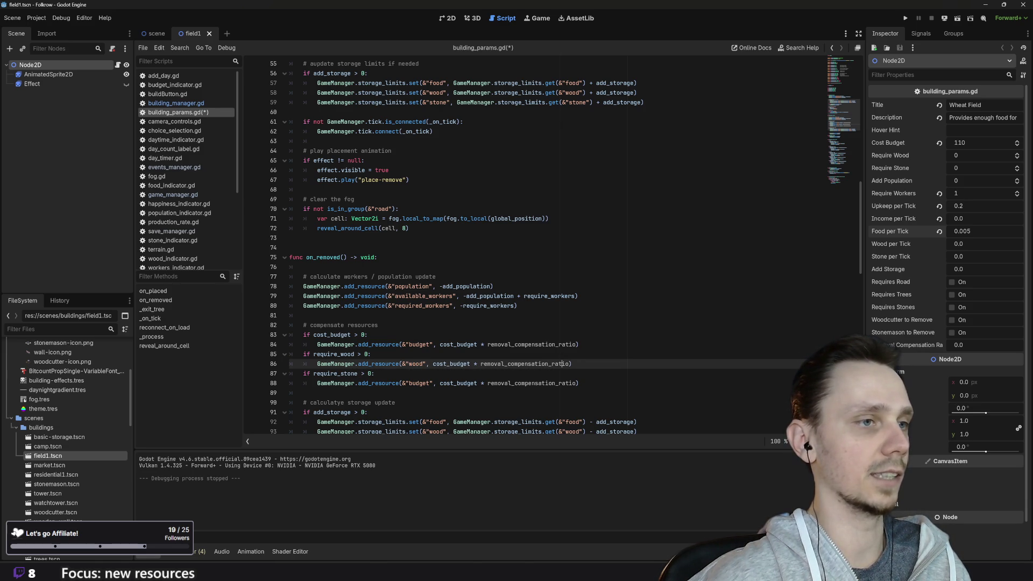
double_click(451, 364)
type("req")
key("Down")
key("Return")
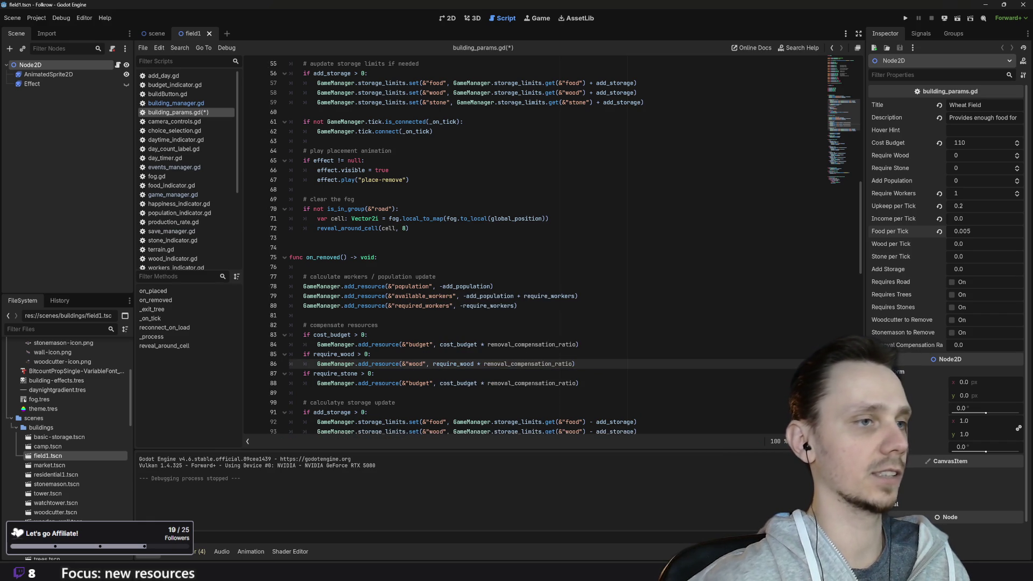
Change the stone check's refund to add stone scaled from require_stone.
double_click(419, 383)
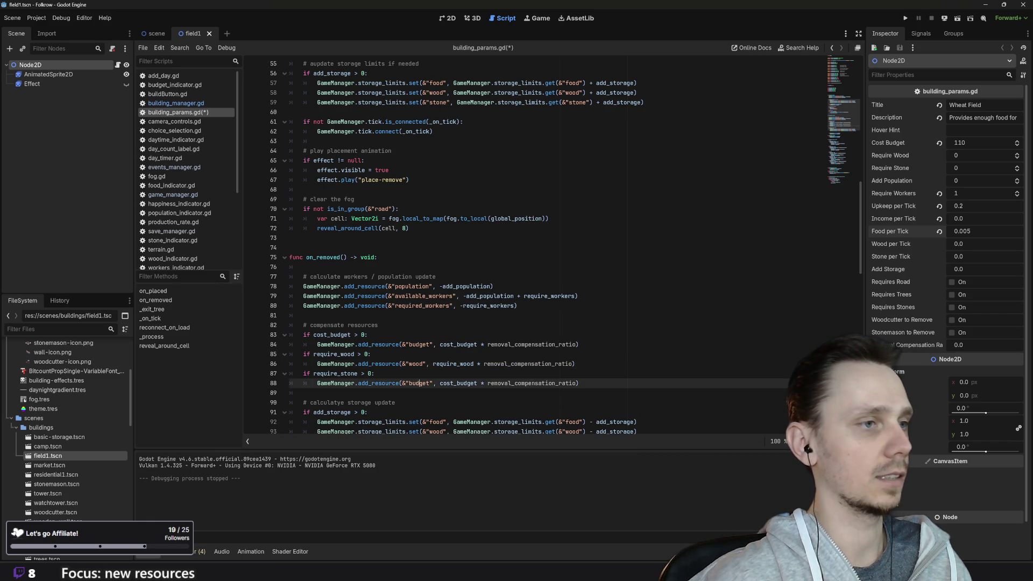
type("stone")
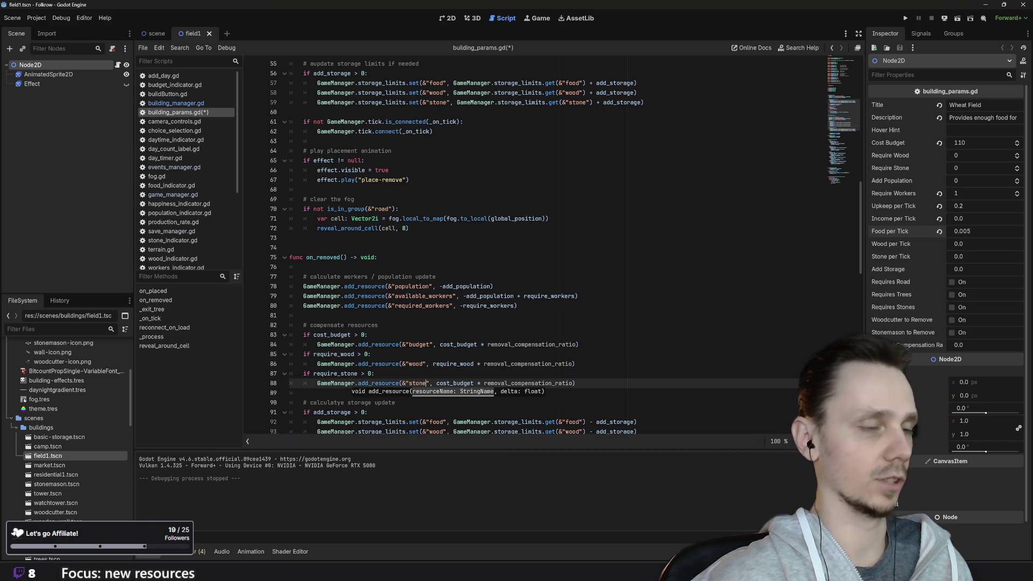
double_click(455, 383)
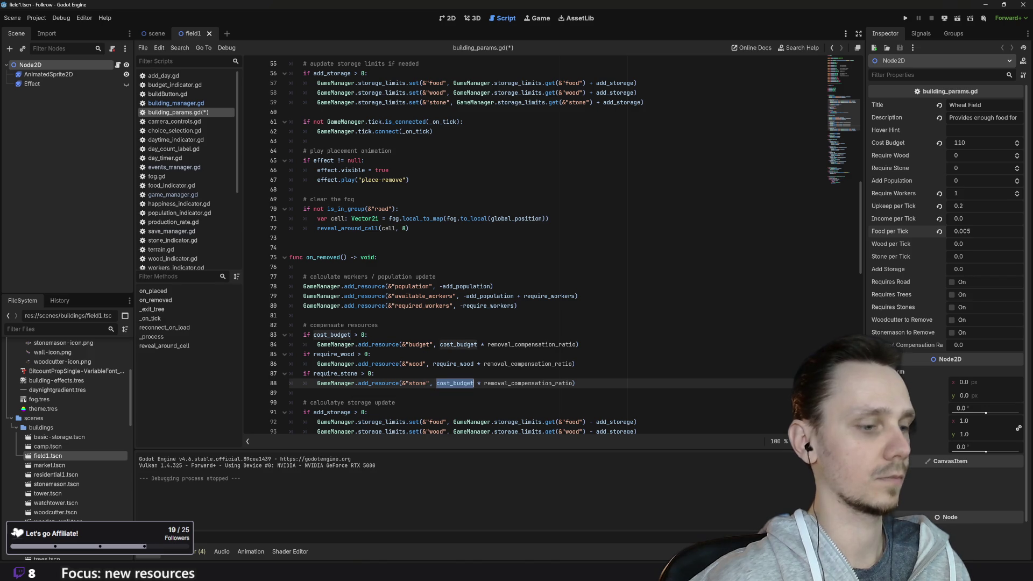
type("req")
type("uire_s")
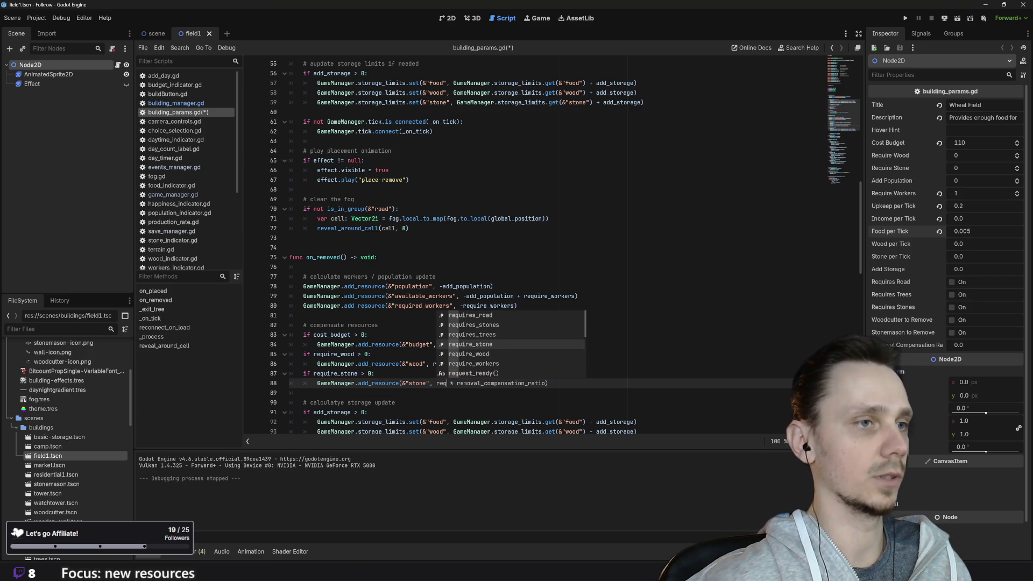
key("Return")
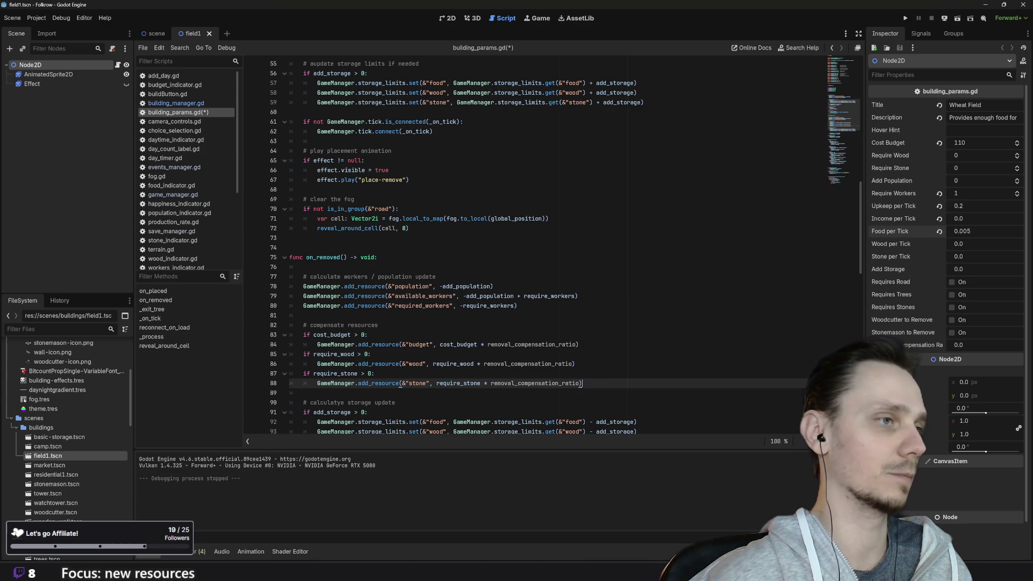
Save building_params.gd and run the project.
scroll(538, 242, "down", 2)
key("Down")
key("ctrl+s")
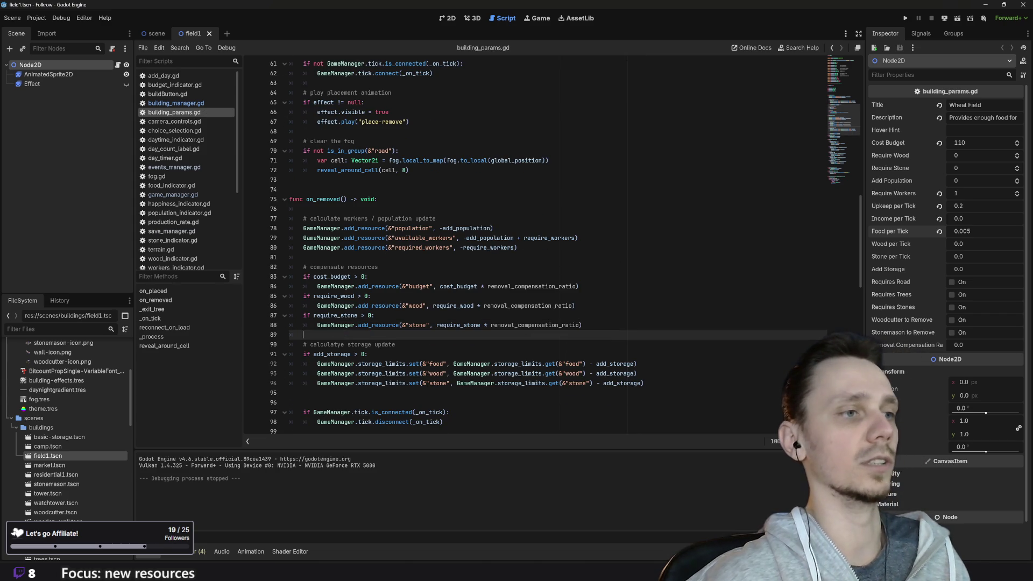
left_click(905, 17)
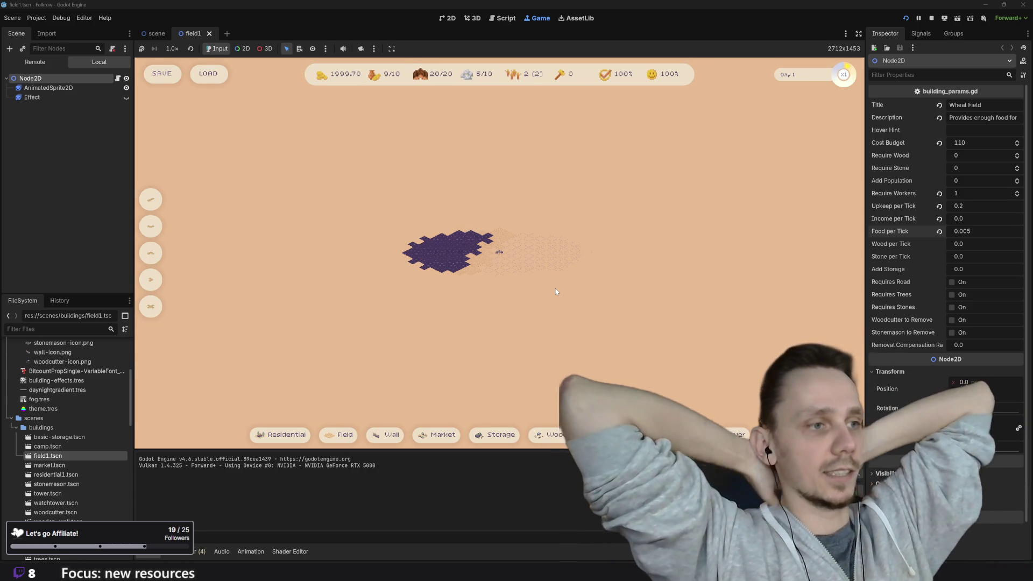
scroll(488, 224, "up", 5)
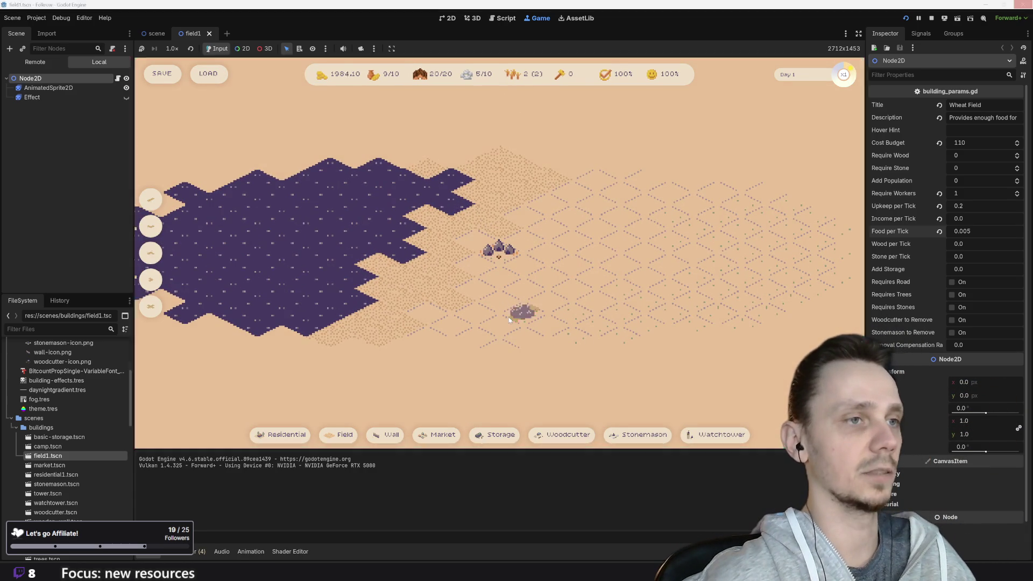
key("alt+Tab")
mouse_move(622, 562)
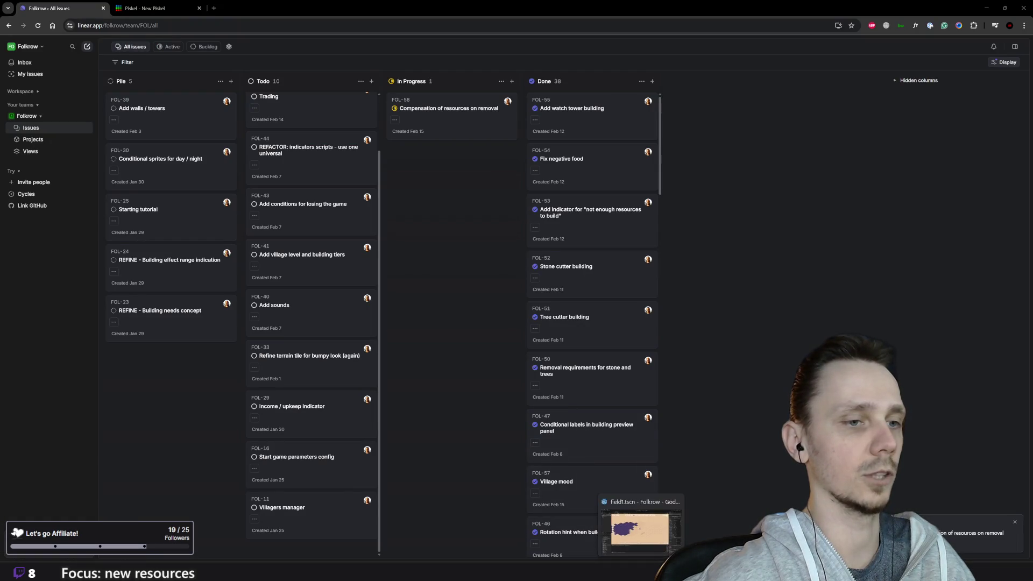
left_click(640, 537)
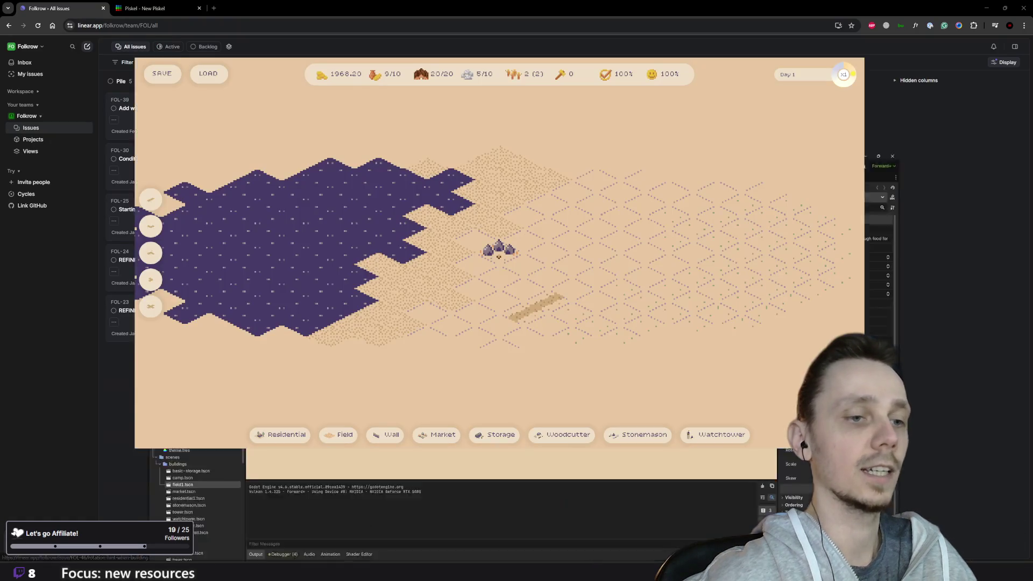
left_click_drag(595, 359, 543, 373)
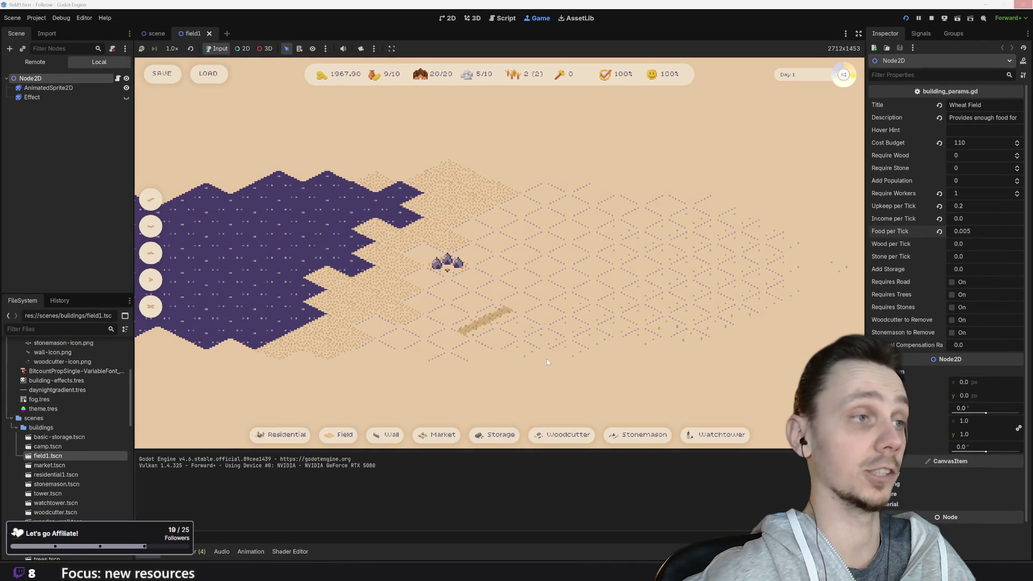
mouse_move(509, 311)
left_mouse_down()
mouse_move(534, 297)
mouse_move(528, 334)
left_mouse_up()
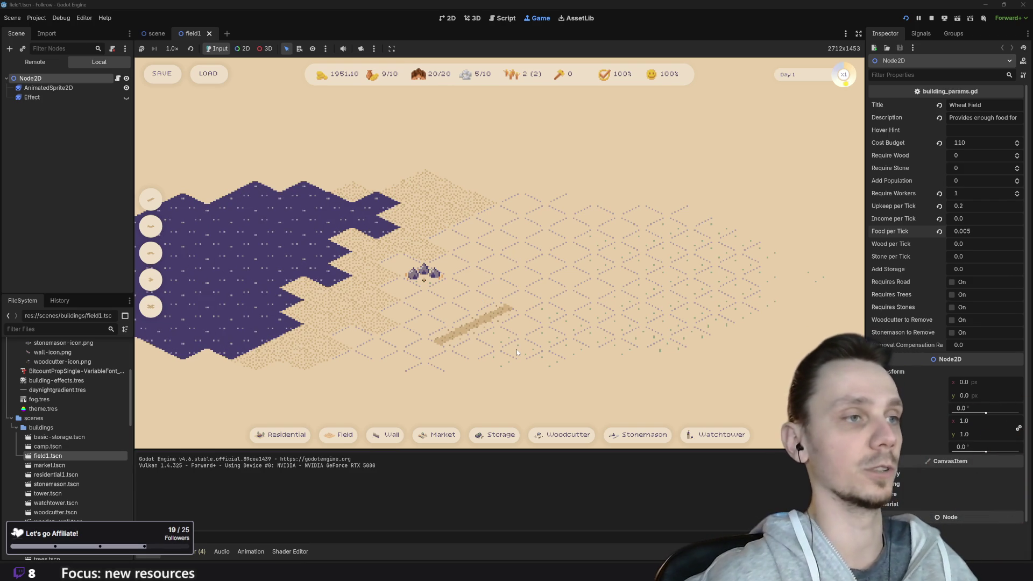
left_click_drag(537, 368, 561, 347)
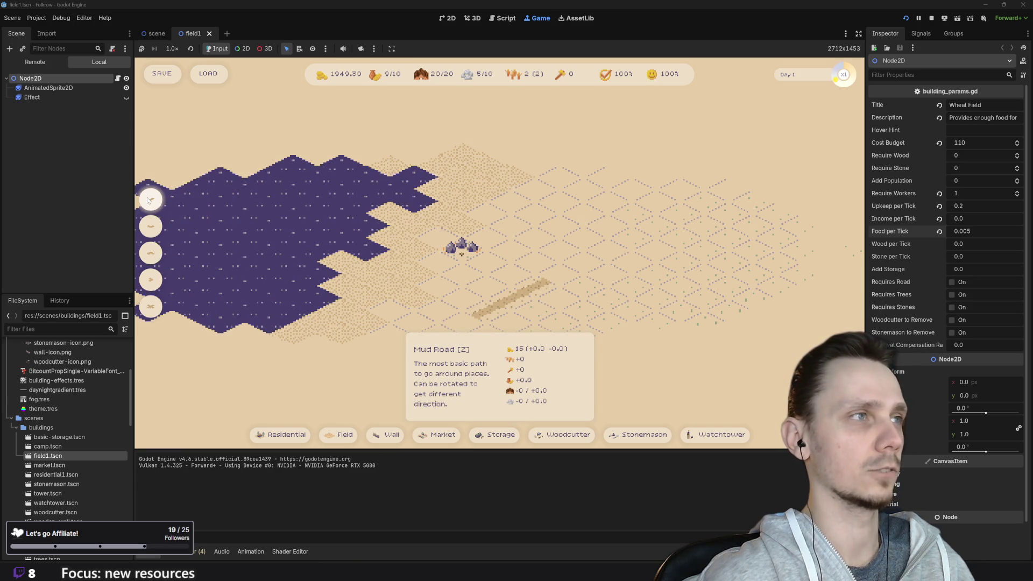
key("x")
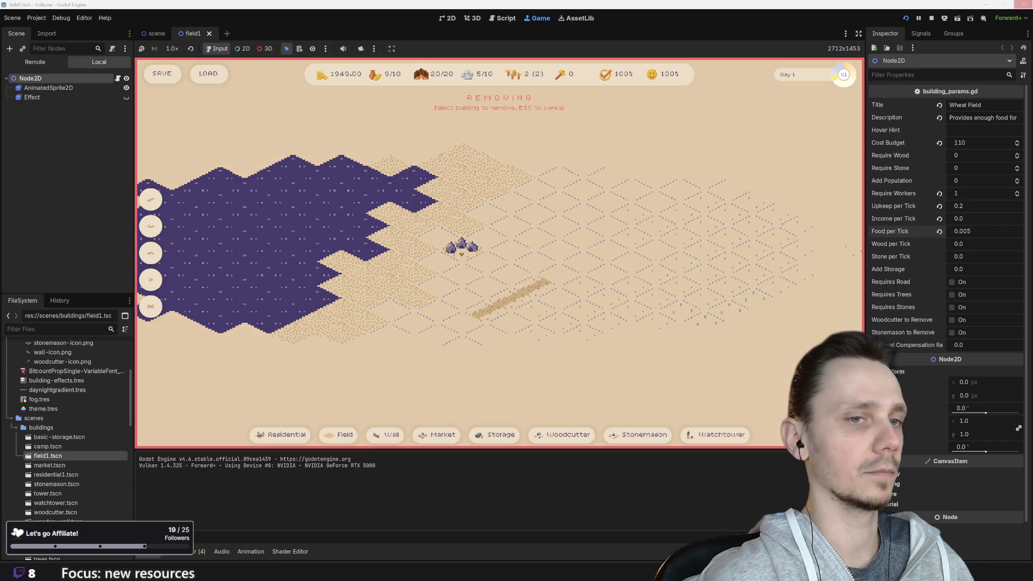
left_click(538, 291)
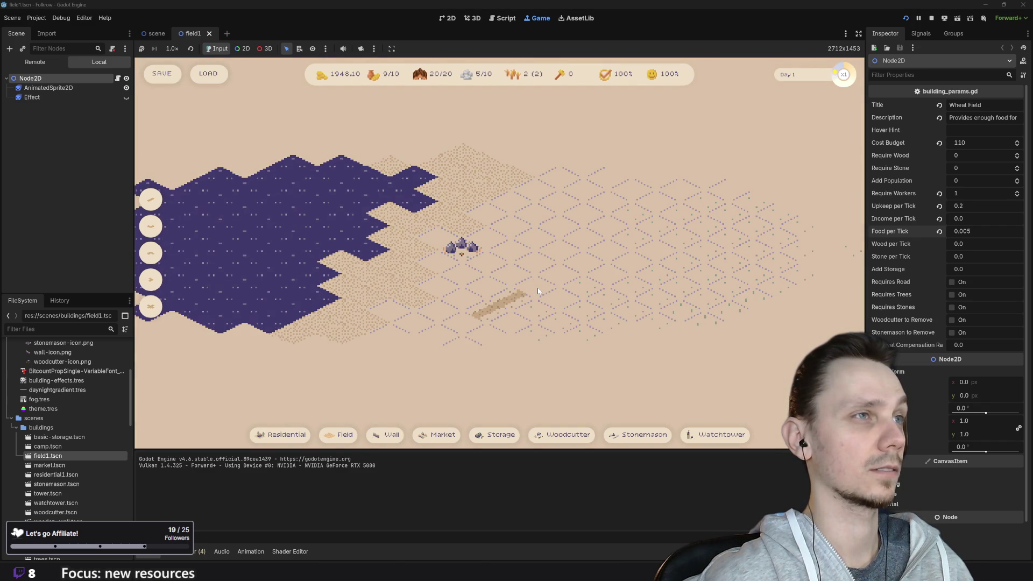
left_click(931, 19)
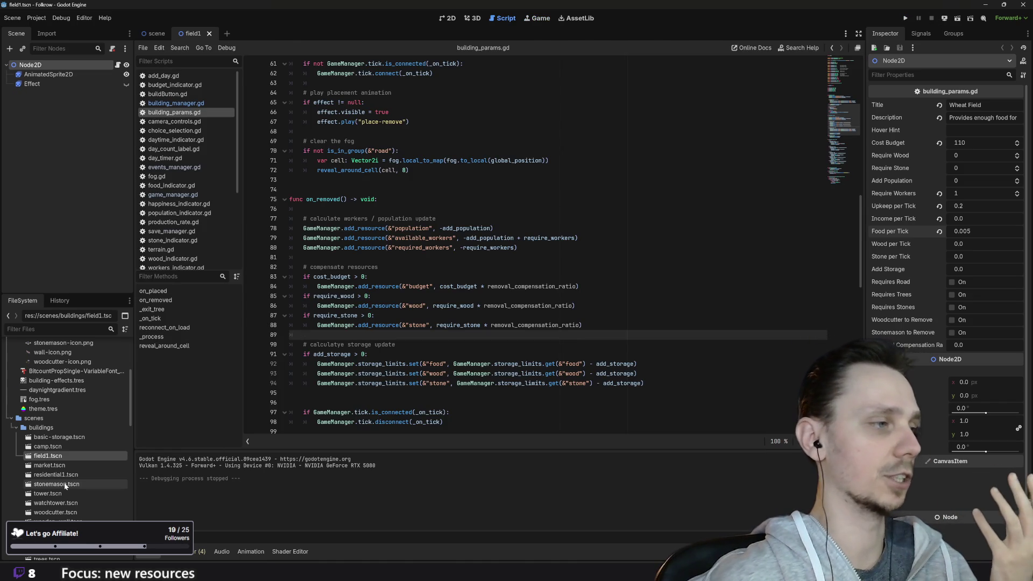
Open the mud-road scene and examine its removal compensation ratio value.
scroll(64, 485, "down", 5)
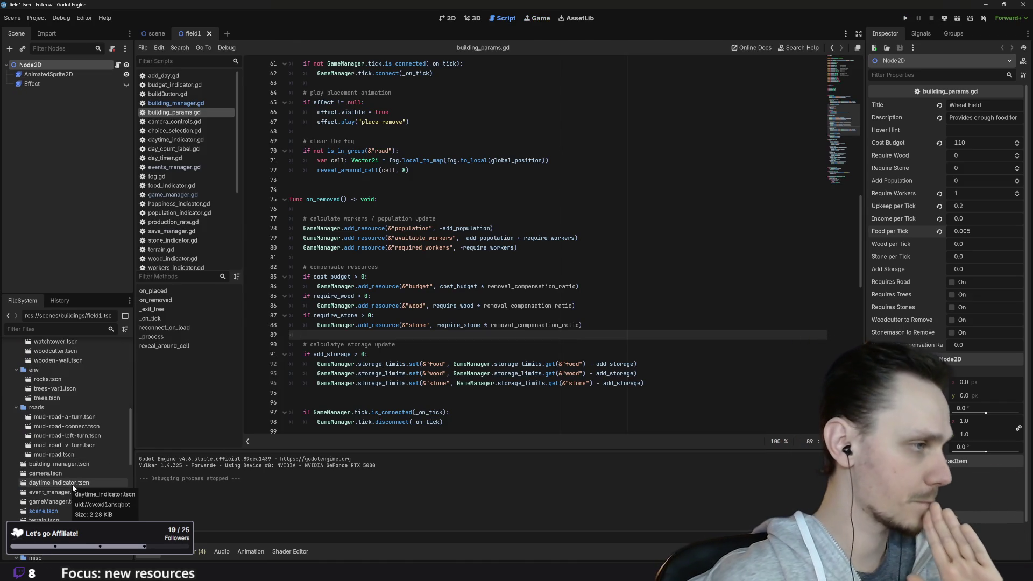
scroll(72, 486, "up", 4)
scroll(108, 438, "up", 3)
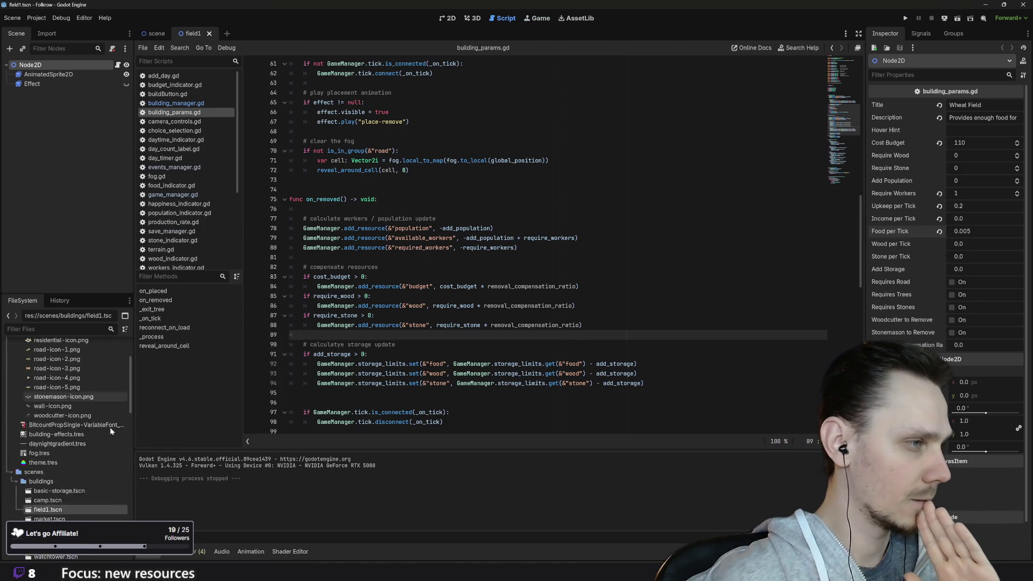
scroll(108, 426, "down", 2)
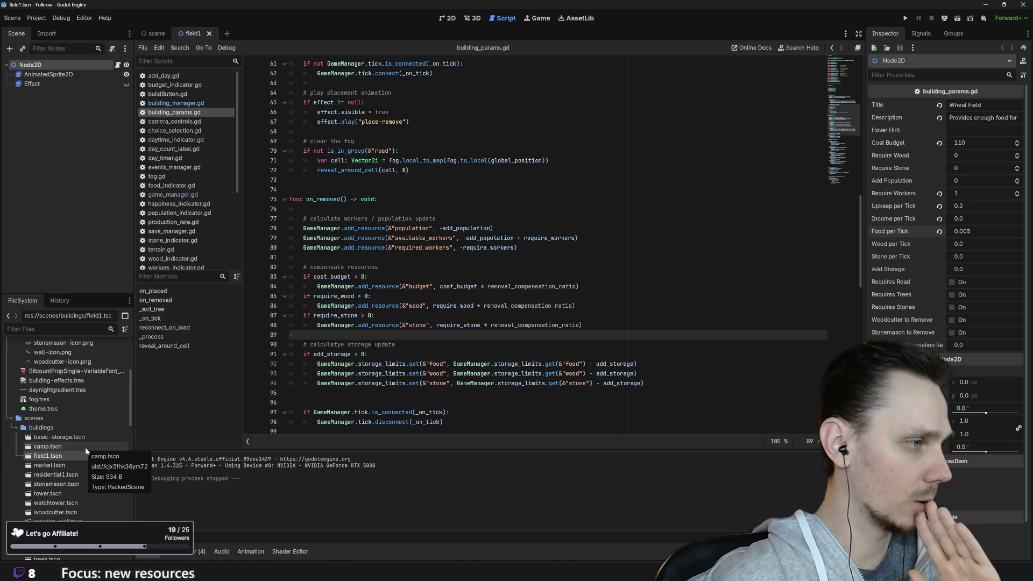
scroll(81, 448, "down", 3)
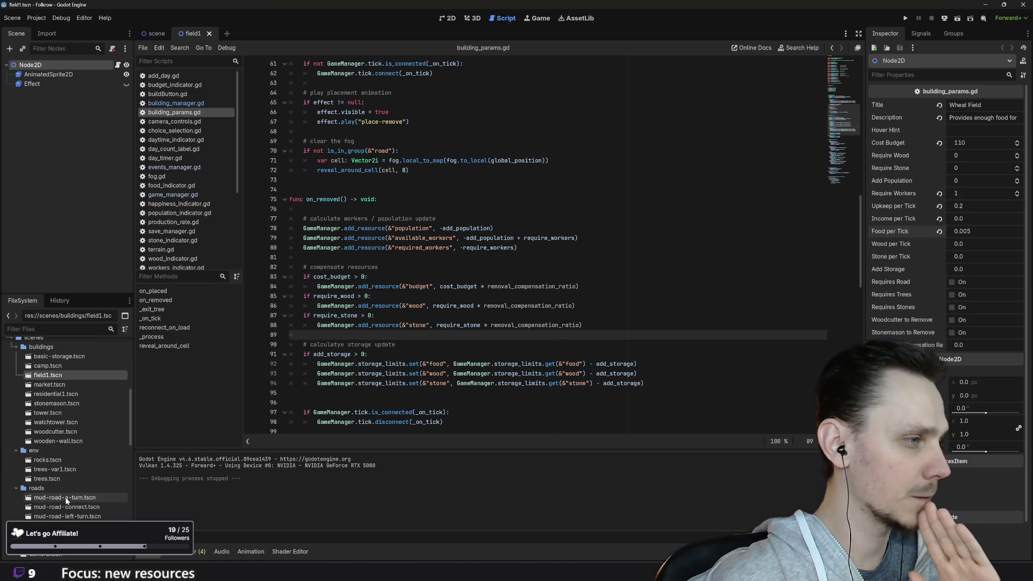
double_click(59, 525)
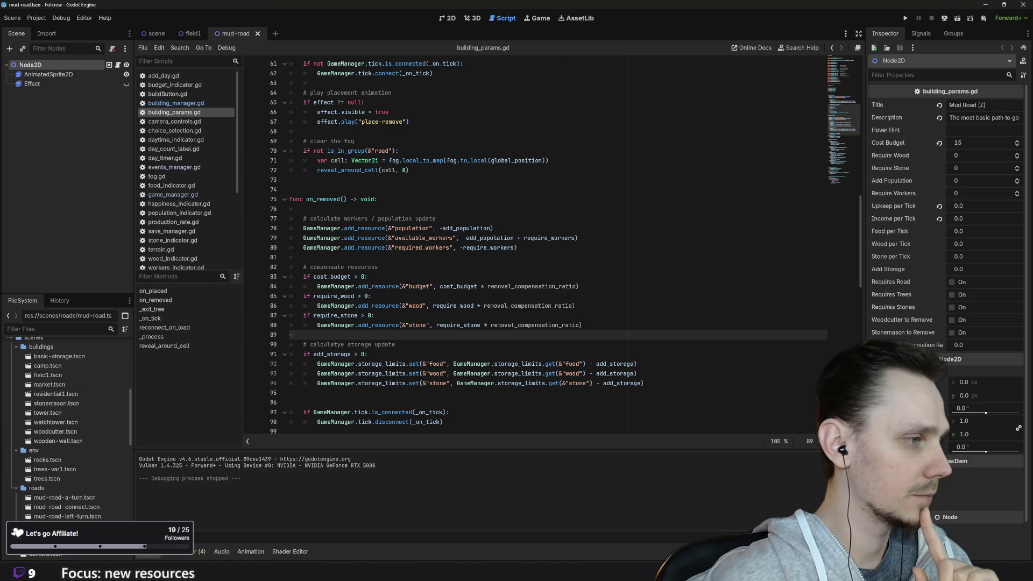
scroll(963, 348, "down", 2)
left_click(974, 306)
key("End")
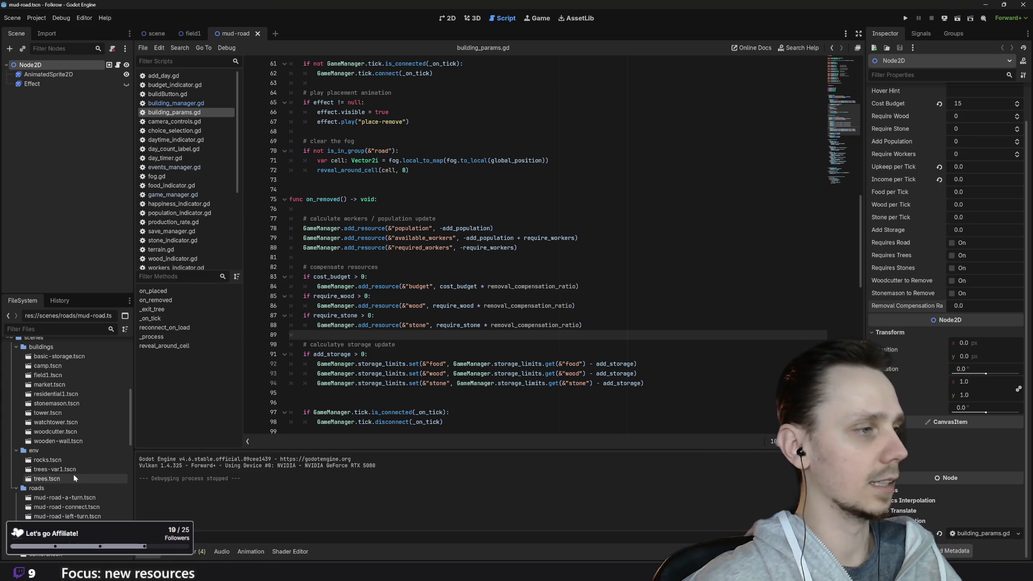
Open residential1.tscn from the scenes/buildings folder.
scroll(73, 477, "up", 1)
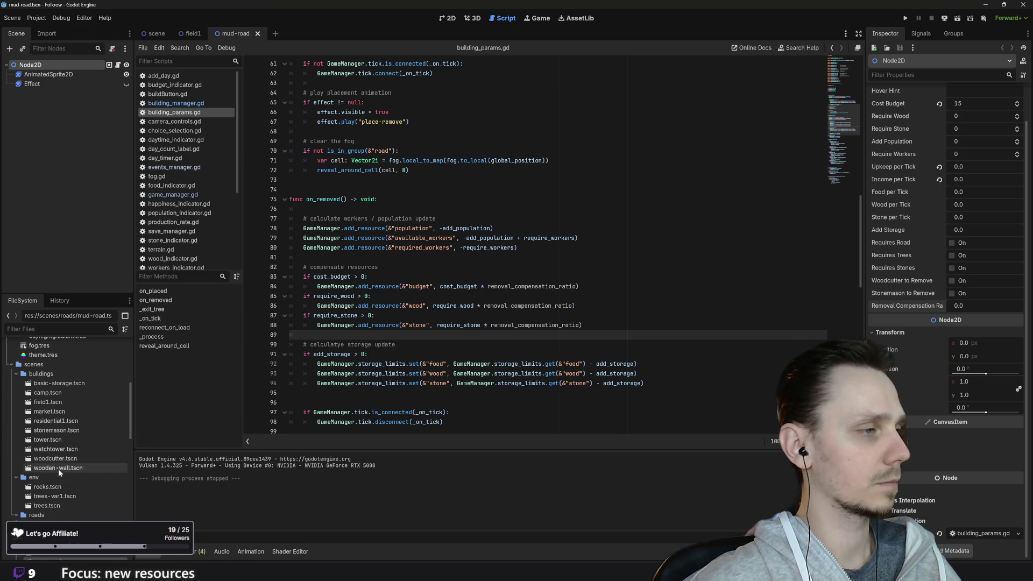
left_click(51, 425)
double_click(52, 421)
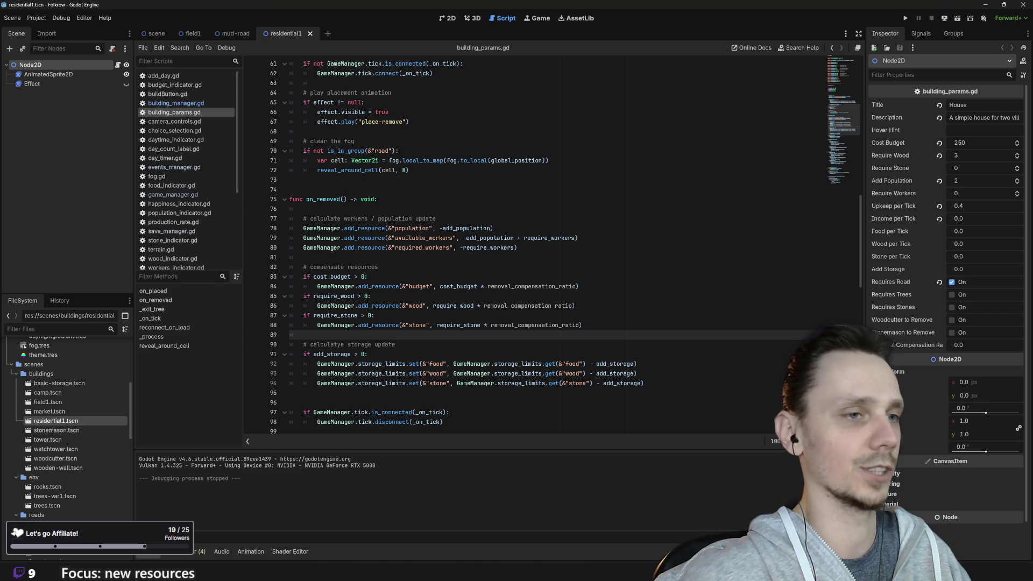
Change the House's Removal Compensation Ratio from 0.0 to 0.3 and run the project.
scroll(563, 246, "down", 1)
mouse_move(417, 393)
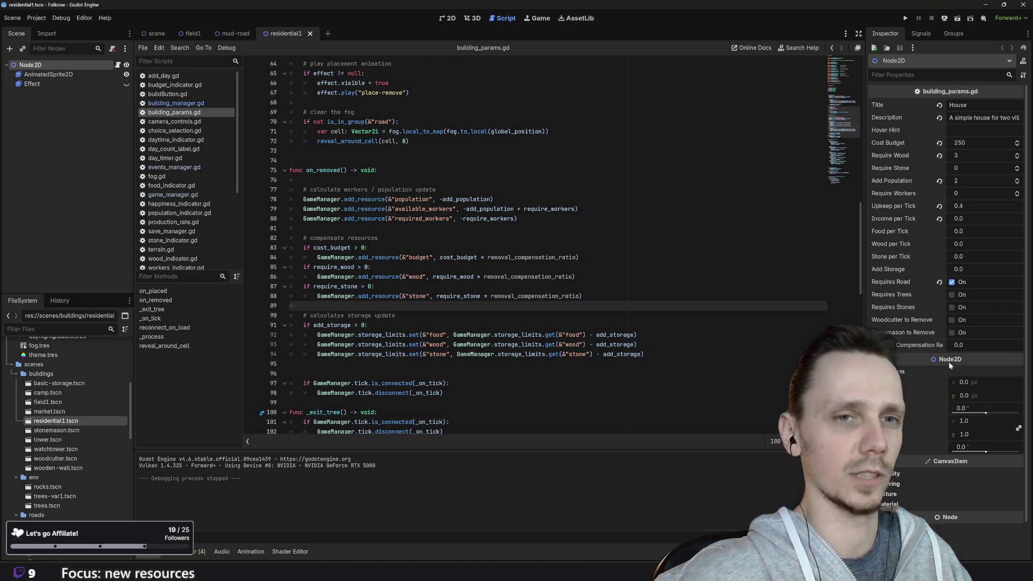
scroll(538, 248, "up", 9)
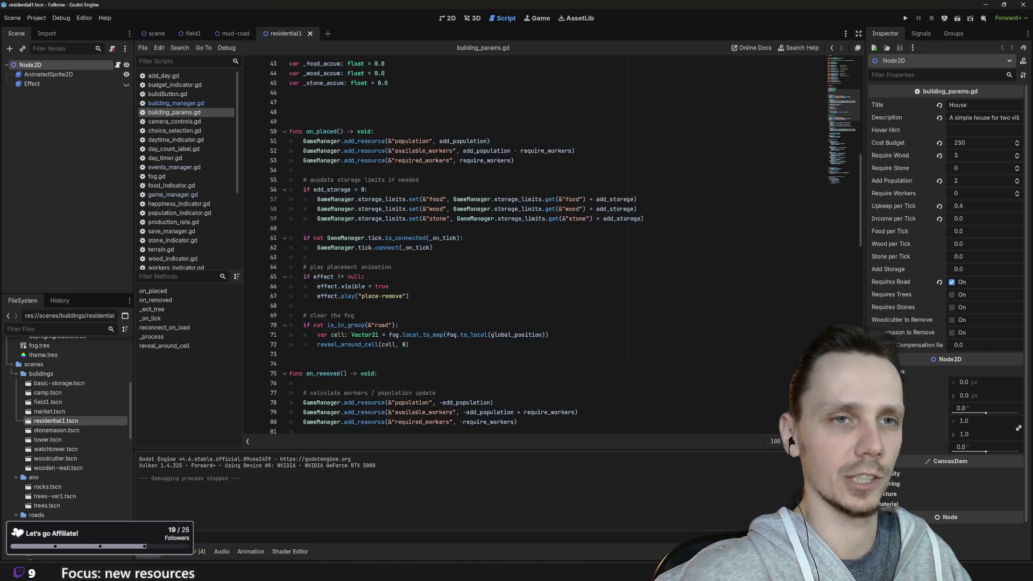
left_click(974, 346)
left_click(962, 345)
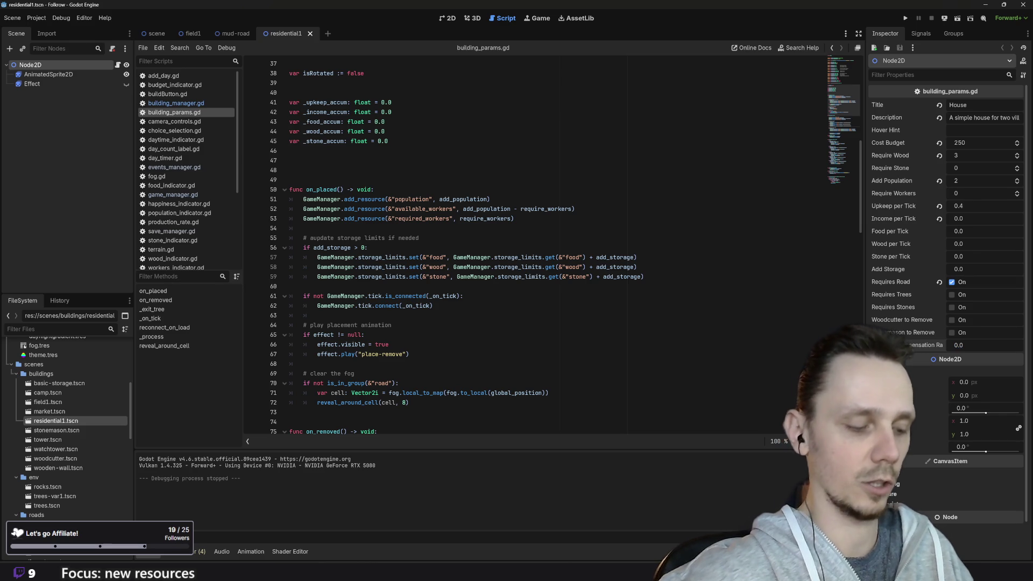
key("BackSpace")
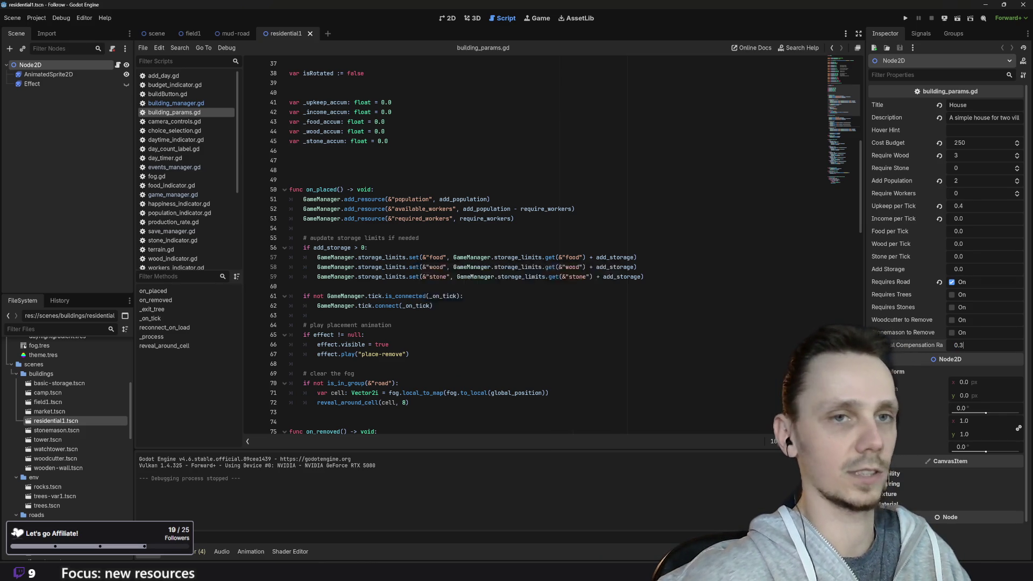
left_click(904, 18)
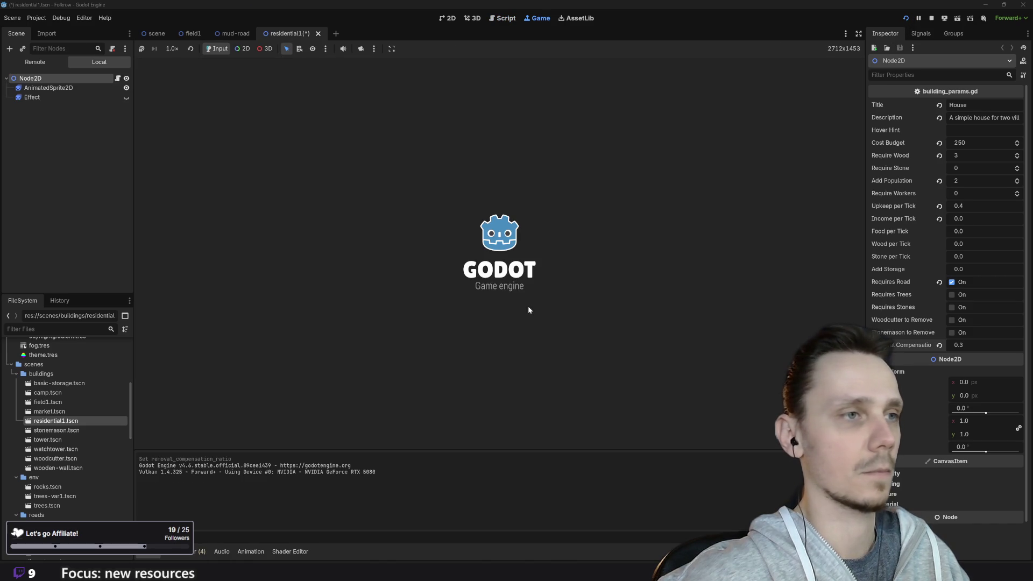
Place a house at the road end and remove it in removal mode.
scroll(658, 341, "up", 2)
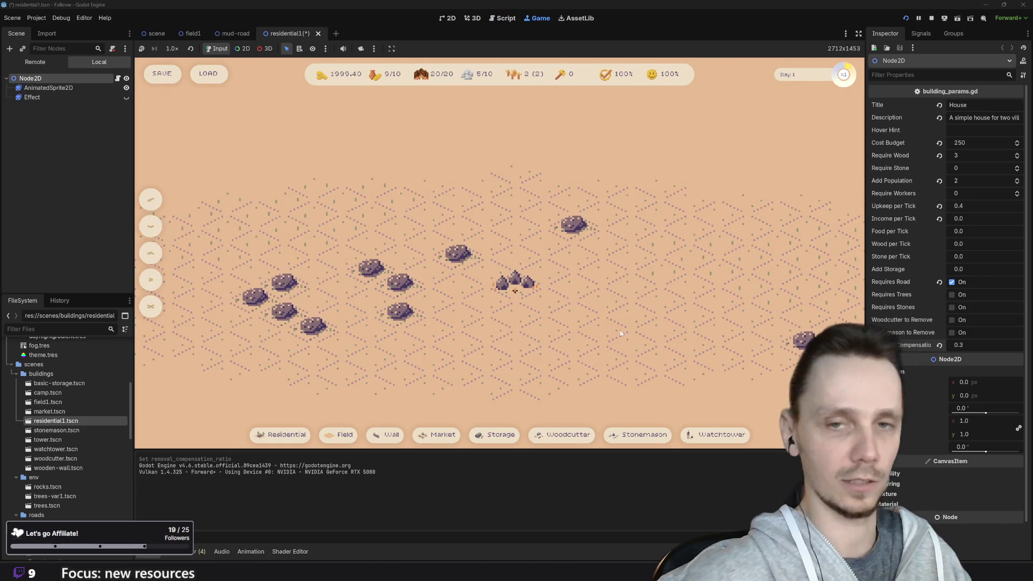
key("2")
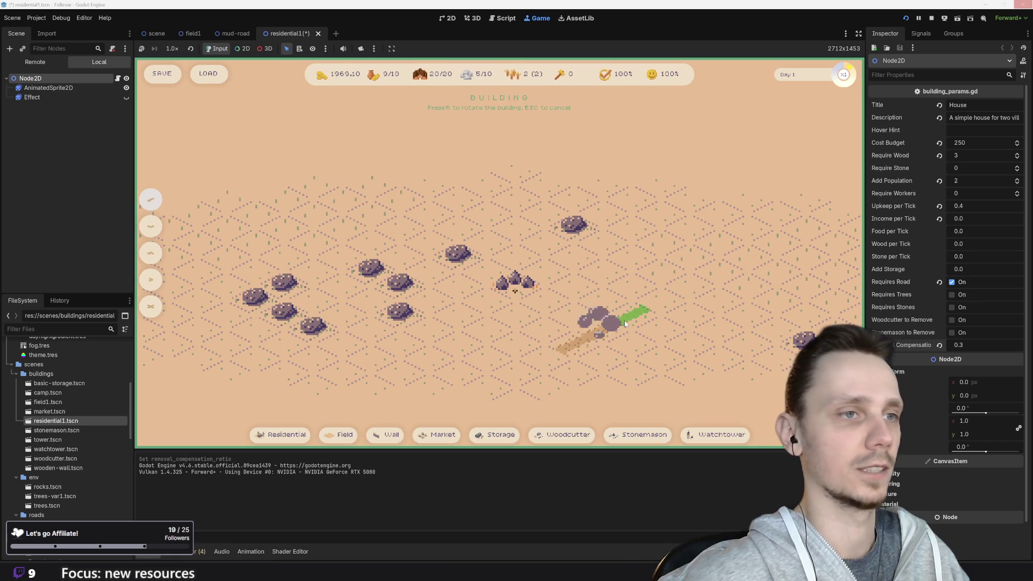
left_click(649, 304)
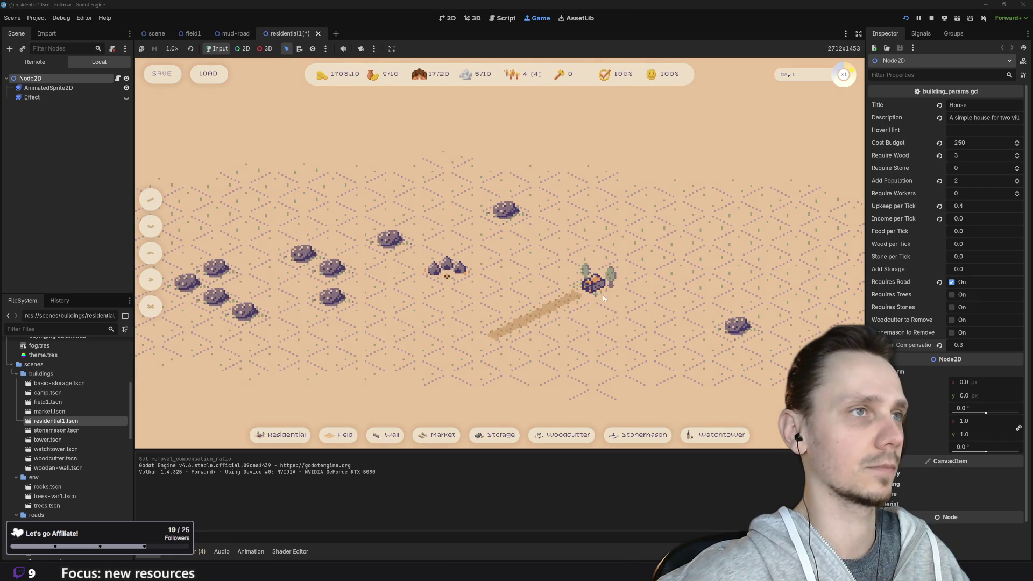
mouse_move(294, 437)
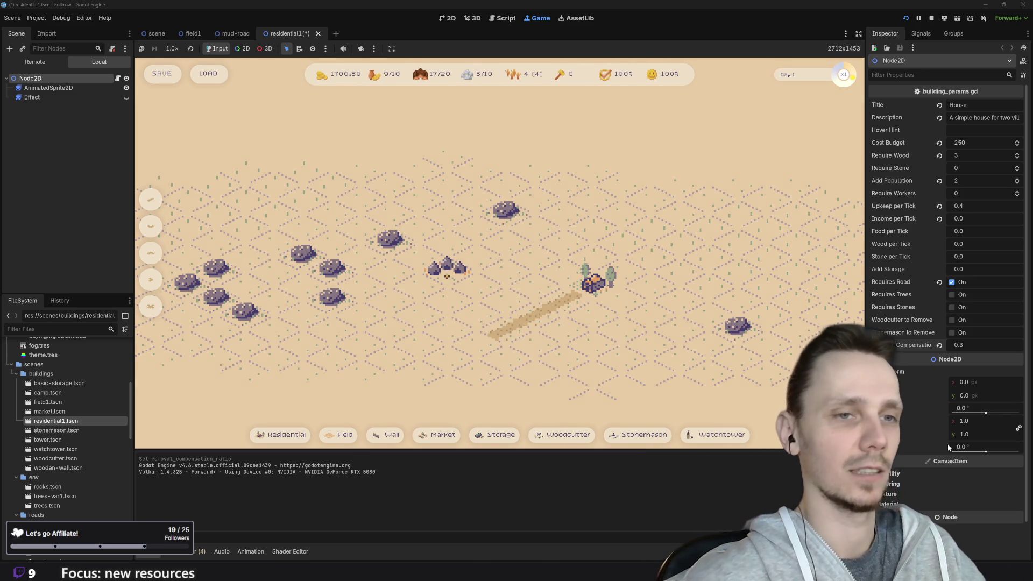
key("x")
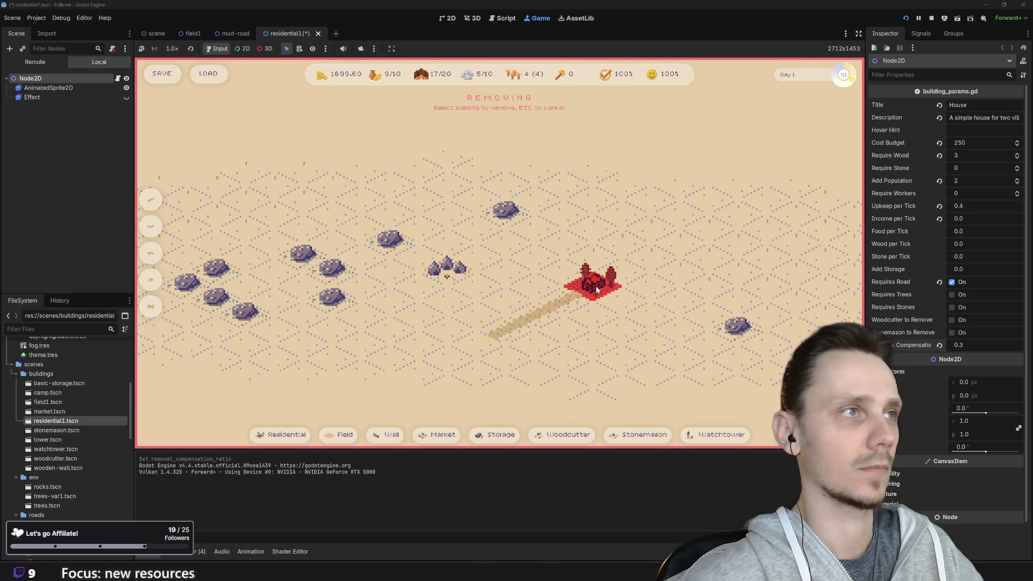
left_click(596, 290)
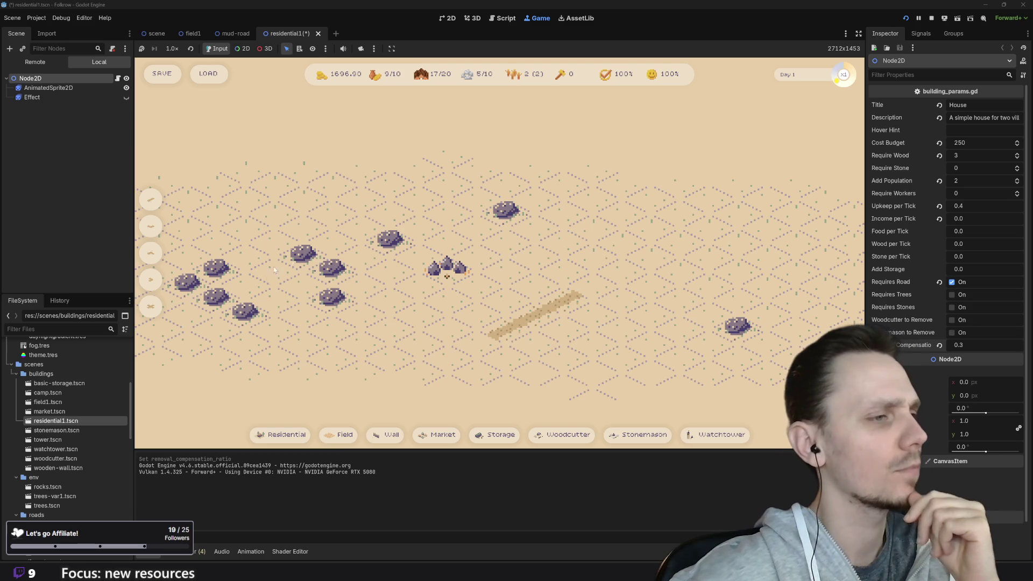
Place and remove a second house to check compensation, then stop the game.
left_click(280, 435)
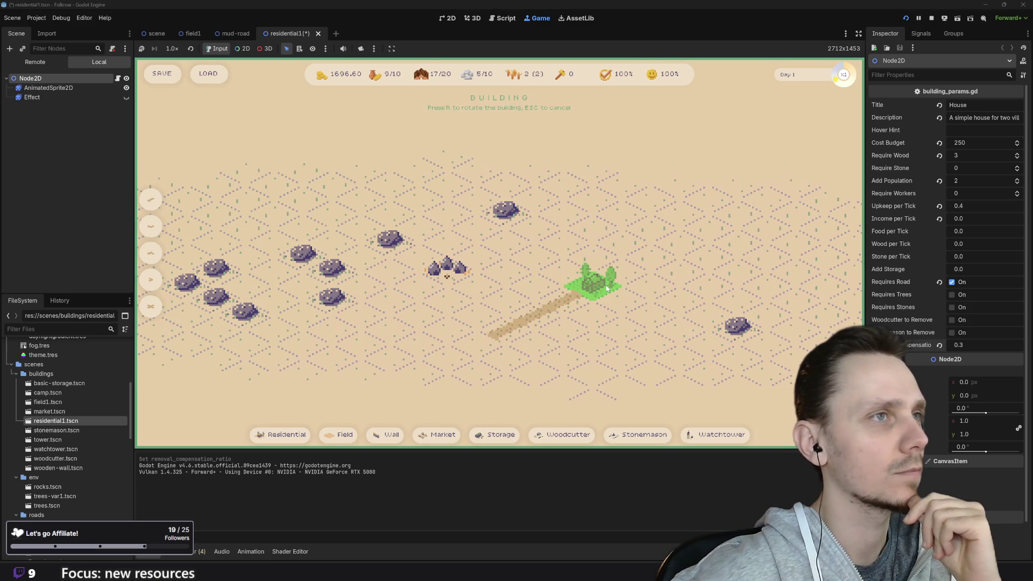
left_click(606, 289)
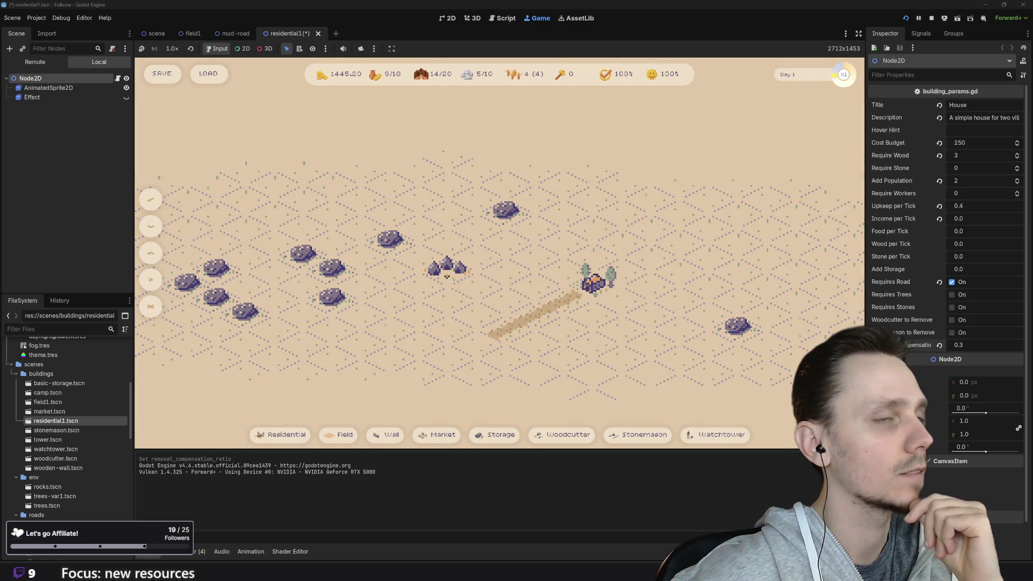
key("x")
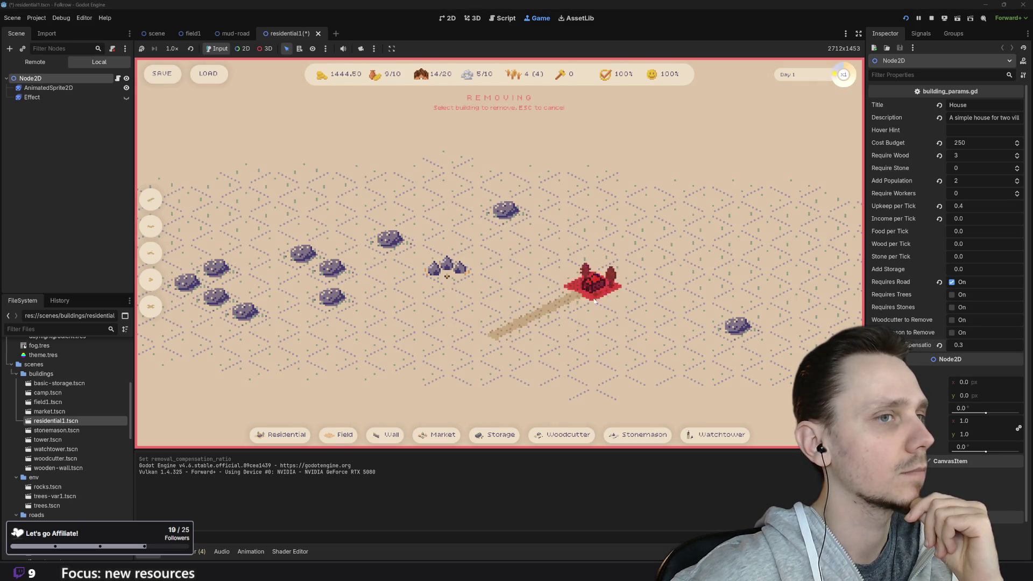
left_click(595, 293)
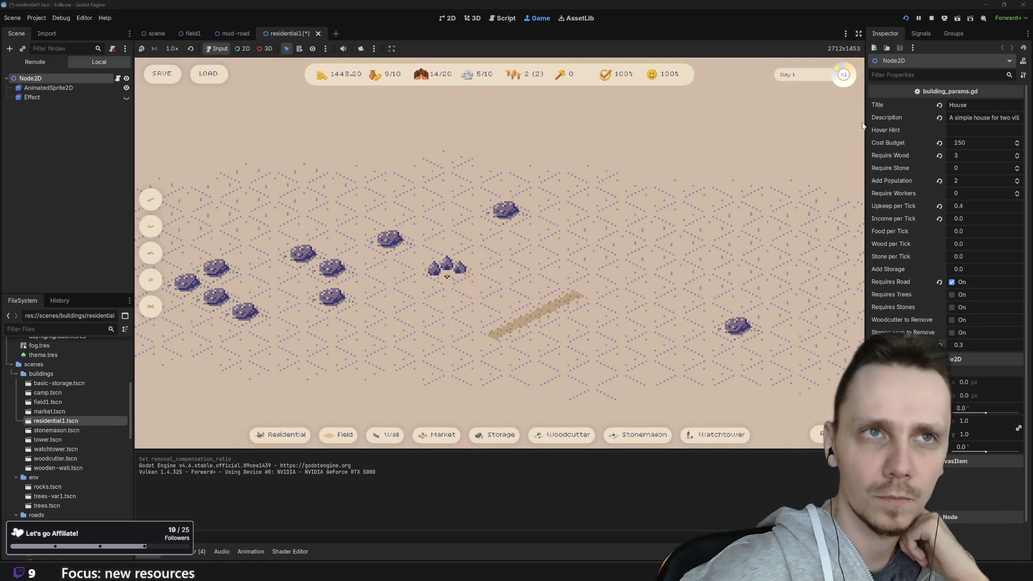
left_click(931, 18)
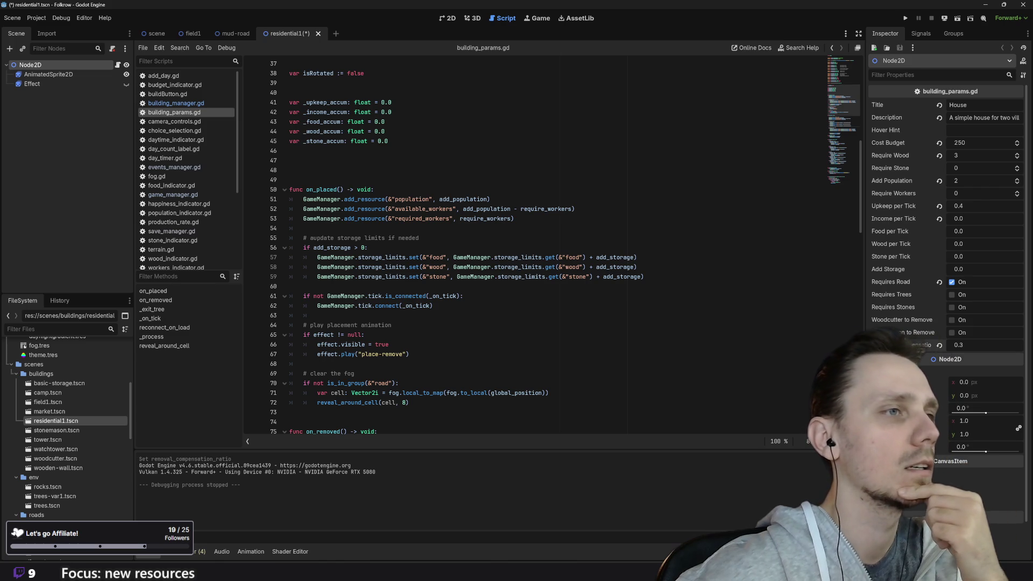
Review the placement cost code in building_manager.gd, then return to building_params.gd.
scroll(484, 247, "down", 3)
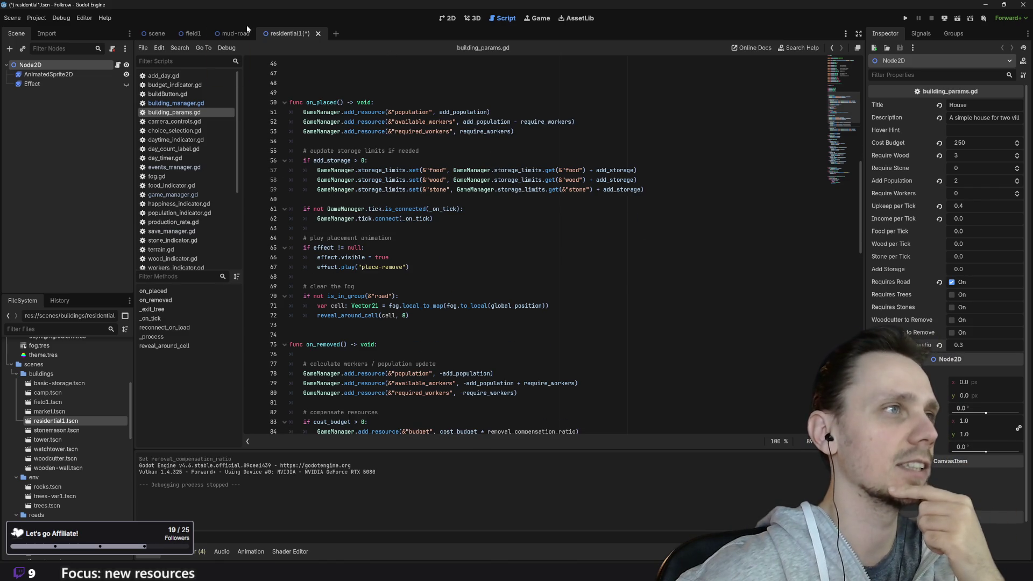
left_click(172, 103)
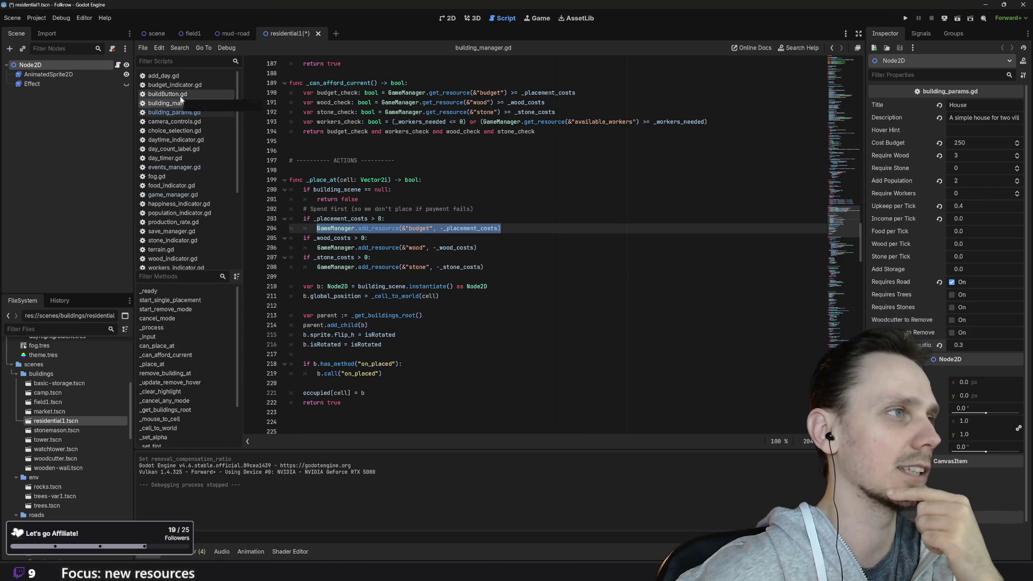
left_click(174, 112)
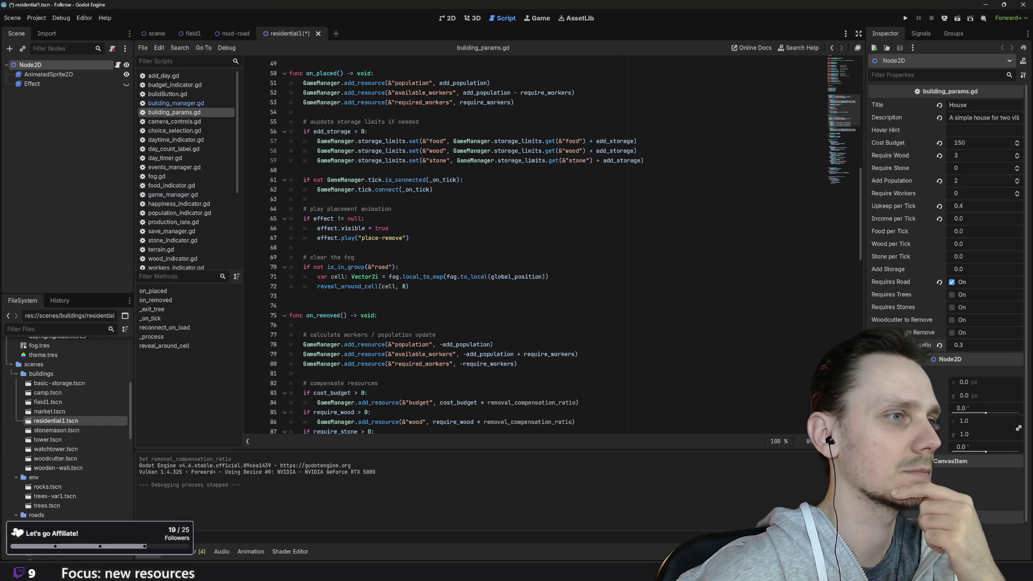
scroll(538, 242, "down", 3)
scroll(565, 242, "down", 2)
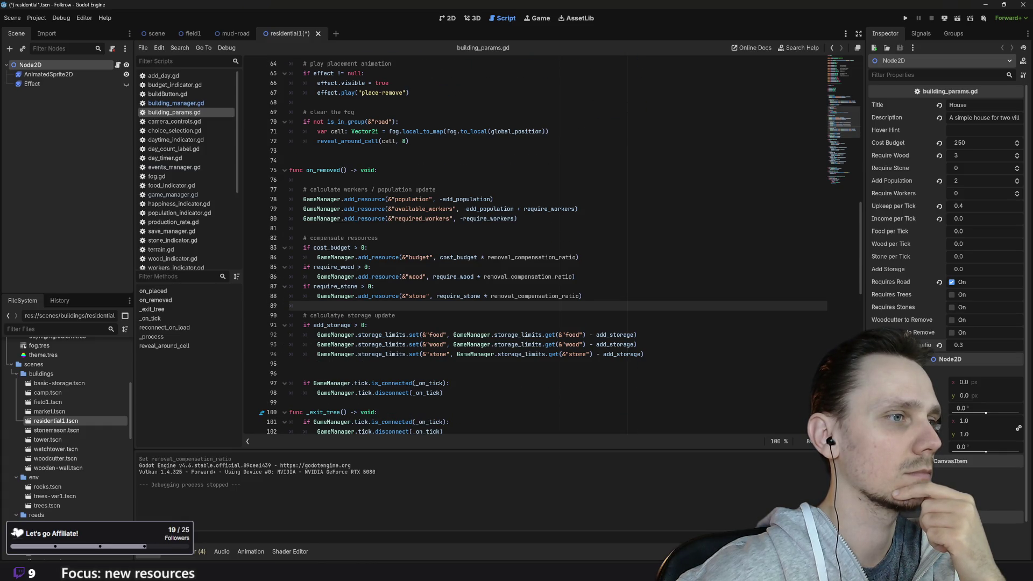
scroll(564, 247, "down", 1)
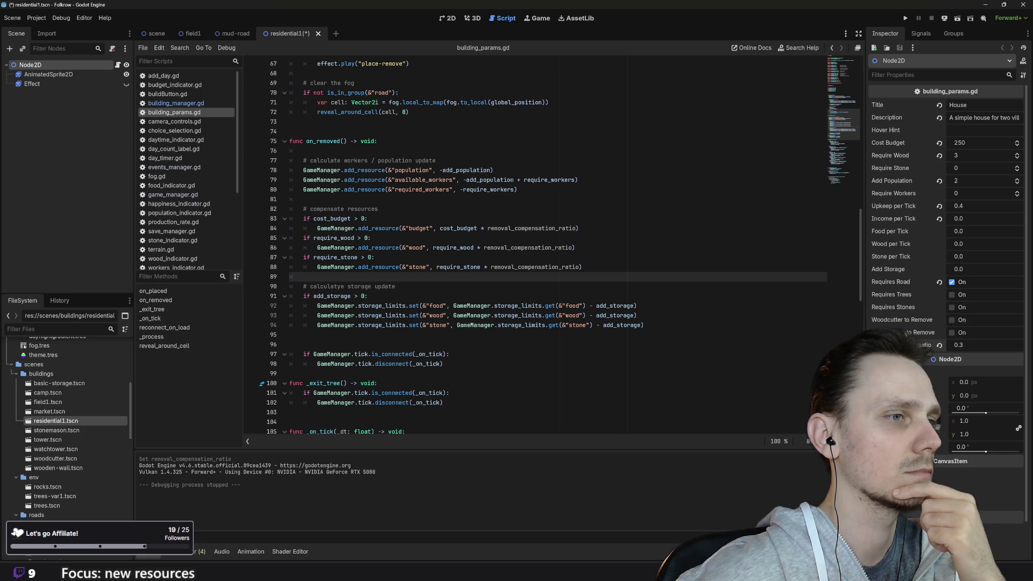
scroll(564, 246, "up", 1)
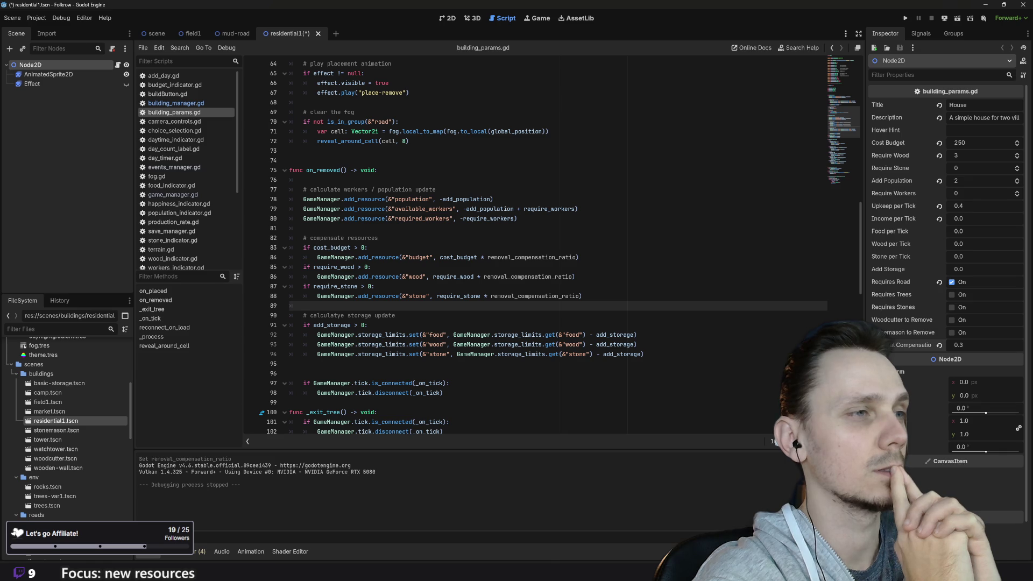
Add an empty print() call on a new line below the wood compensation line.
left_click(579, 257)
key("Return")
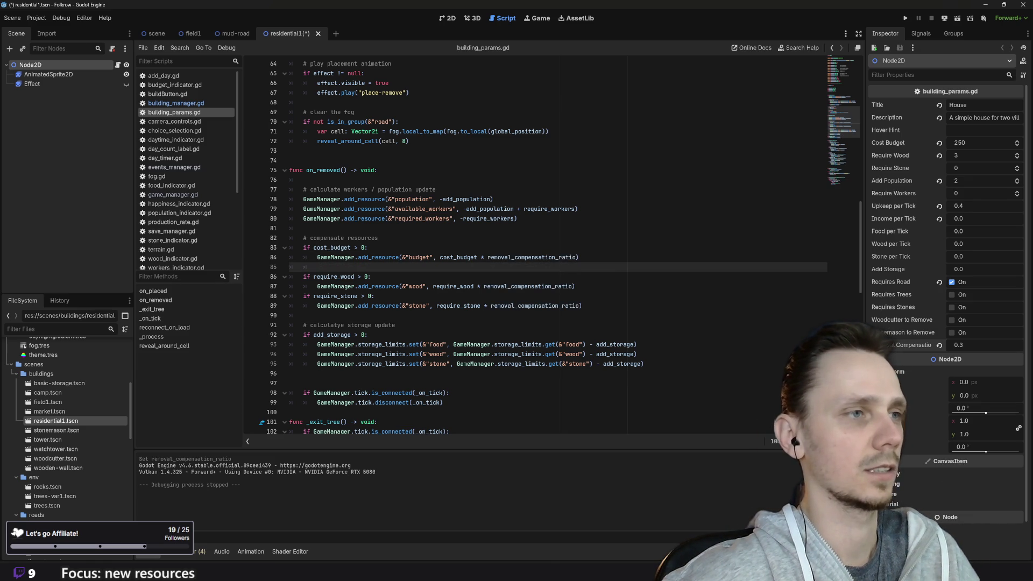
key("ctrl+z")
left_click(575, 277)
key("Return")
type("prin")
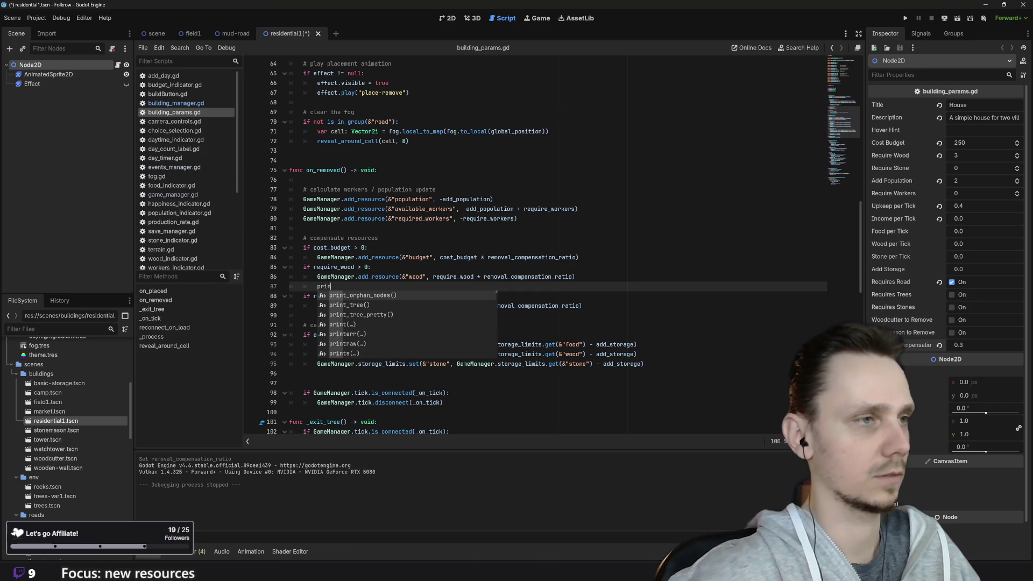
key("Down")
key("Down")
key("Down")
key("Return")
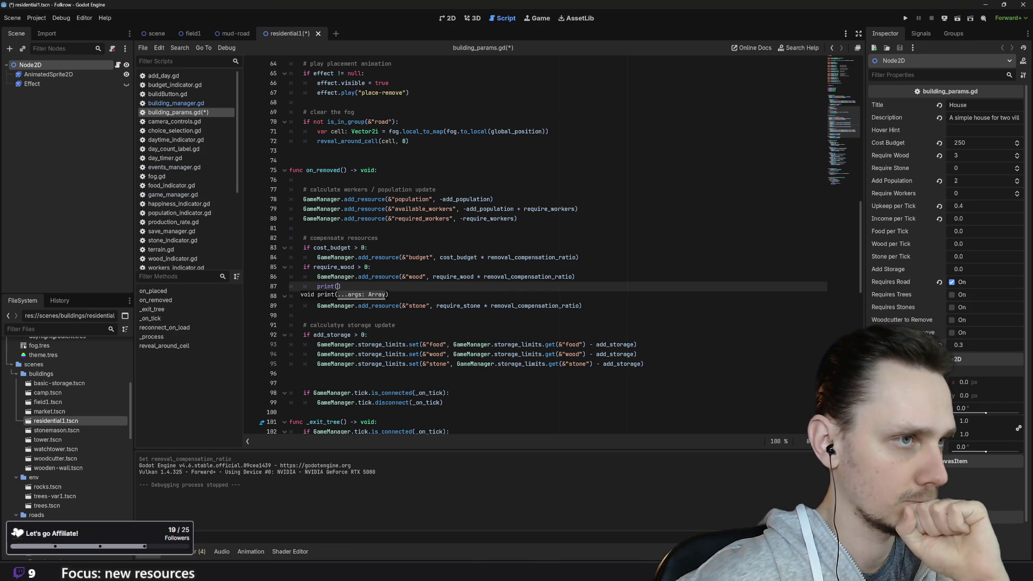
Fill print() with require_wood * removal_compensation_ratio and launch the game.
left_click_drag(433, 277, 572, 276)
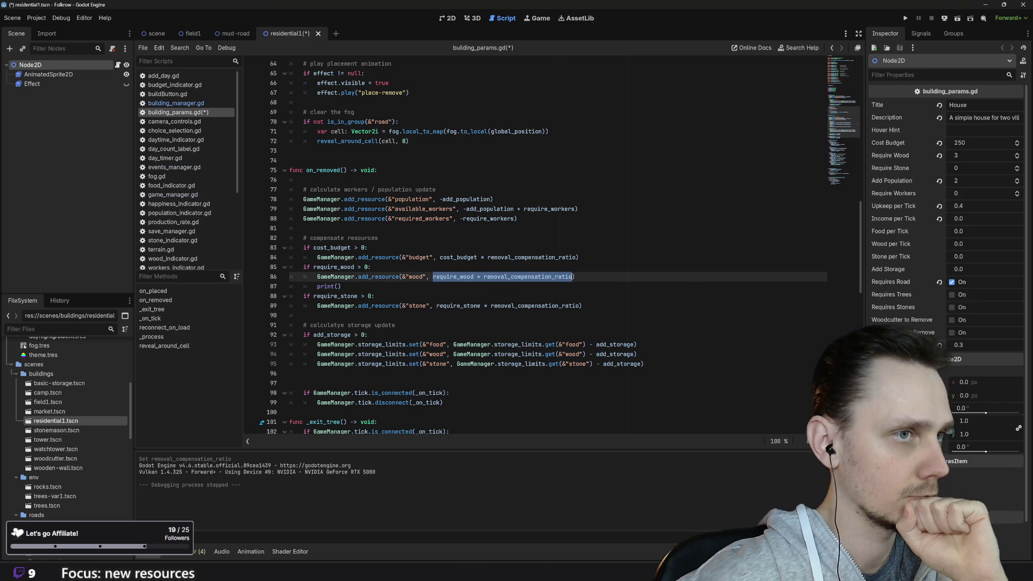
key("ctrl+c")
left_click(337, 287)
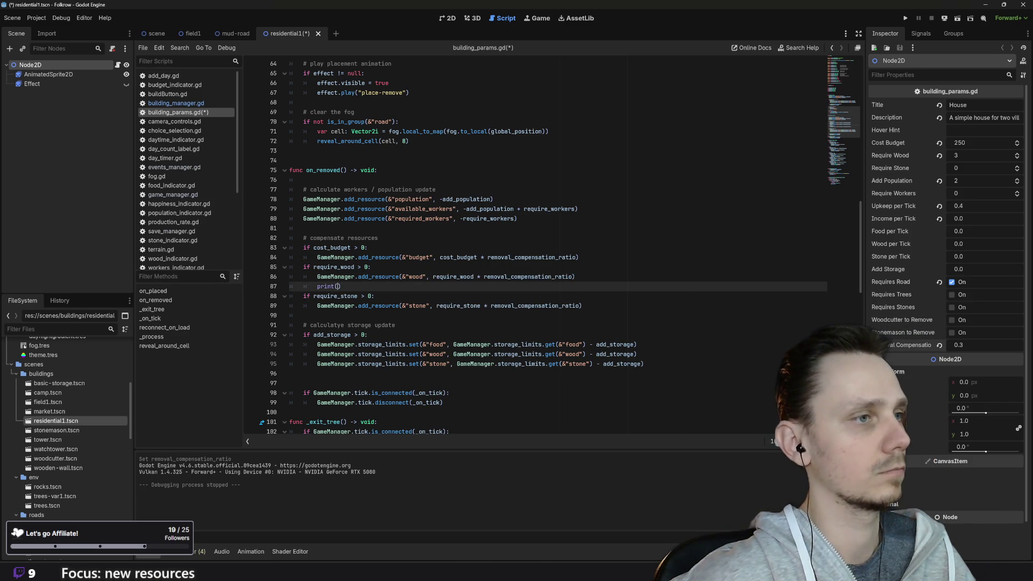
key("ctrl+v")
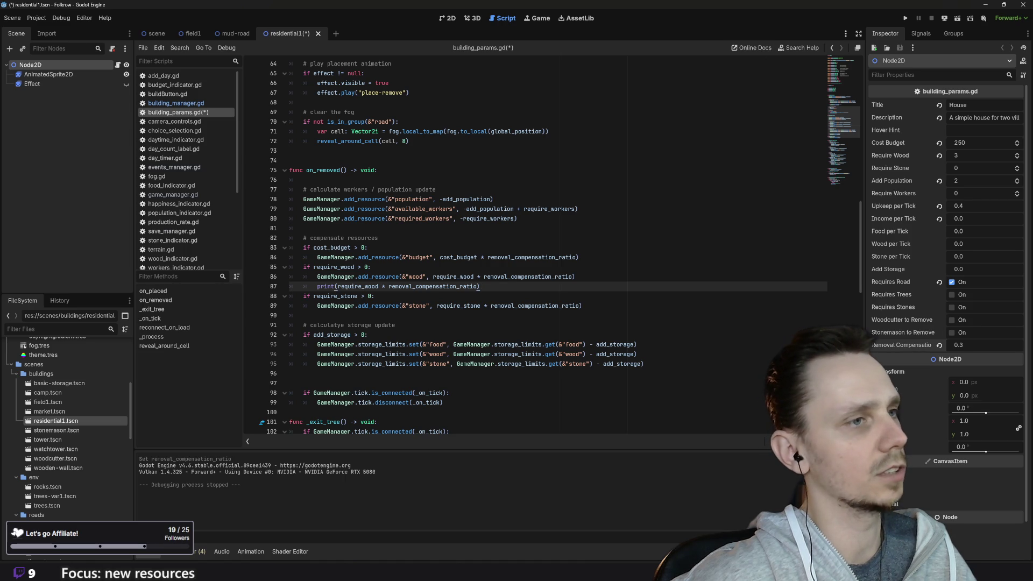
double_click(432, 286)
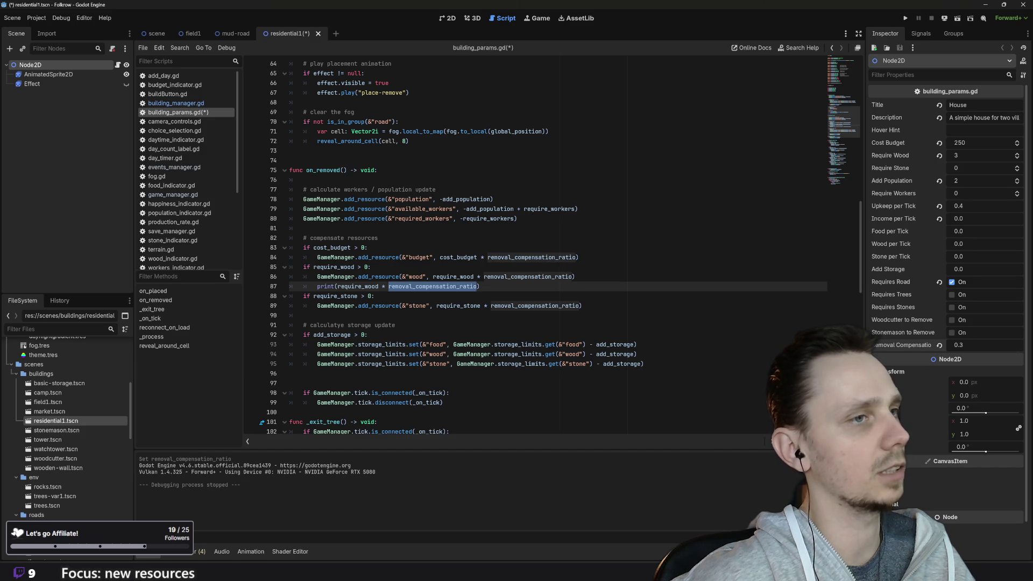
scroll(538, 247, "up", 15)
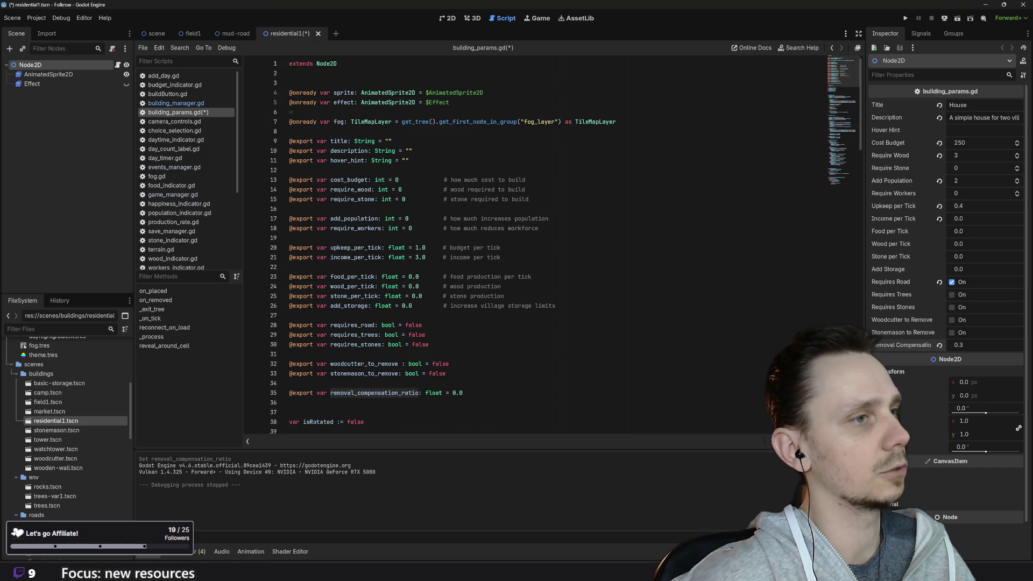
scroll(538, 248, "down", 15)
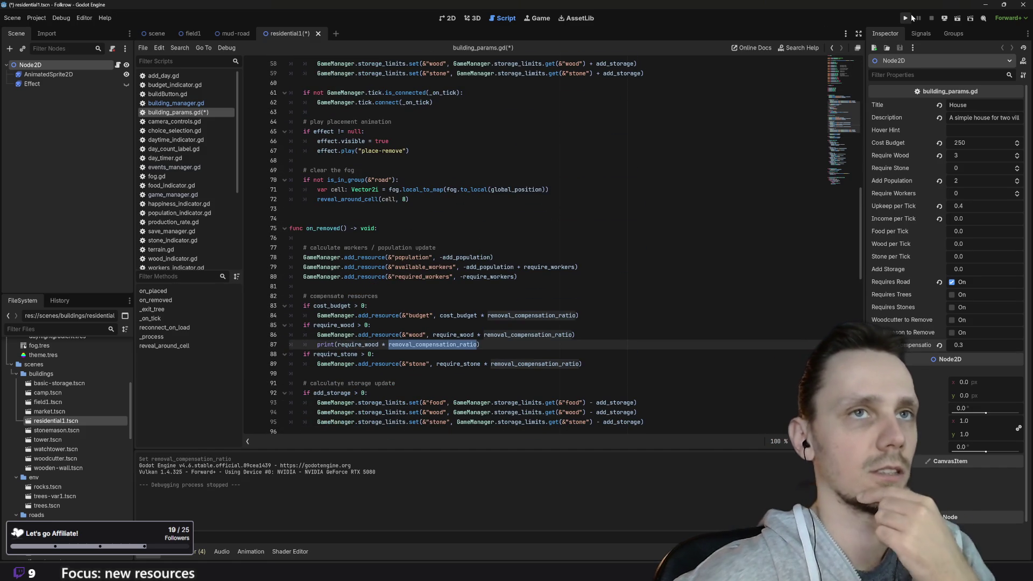
left_click(906, 20)
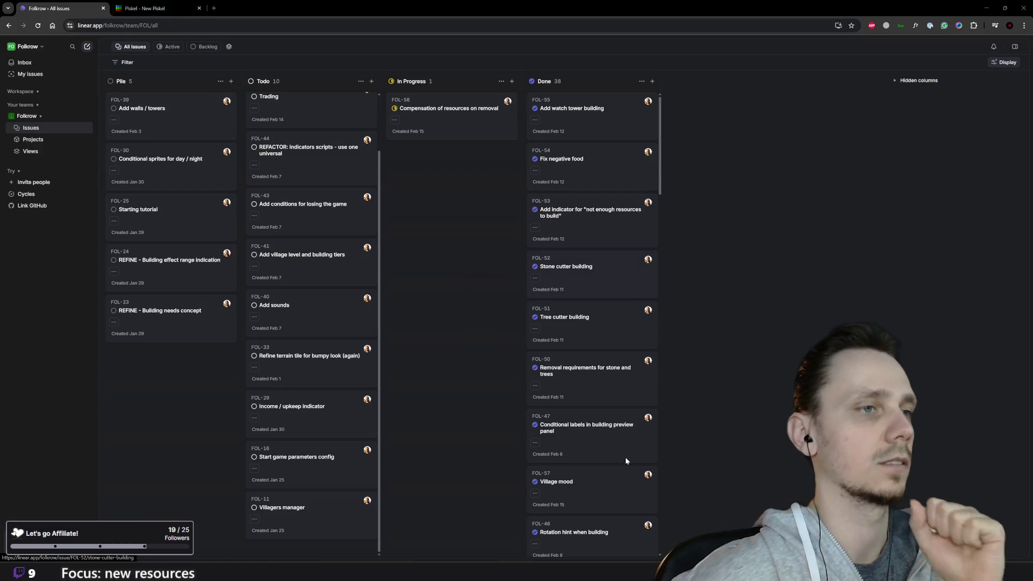
Place a house, remove it in removing mode, check the printed 0.9 wood refund, then stop the game.
left_click(640, 549)
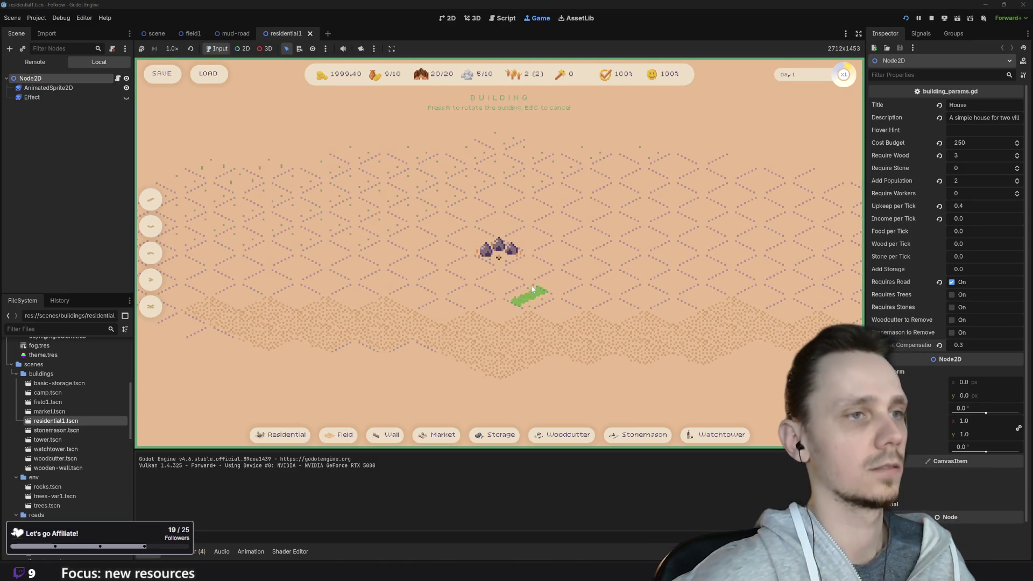
left_click(286, 437)
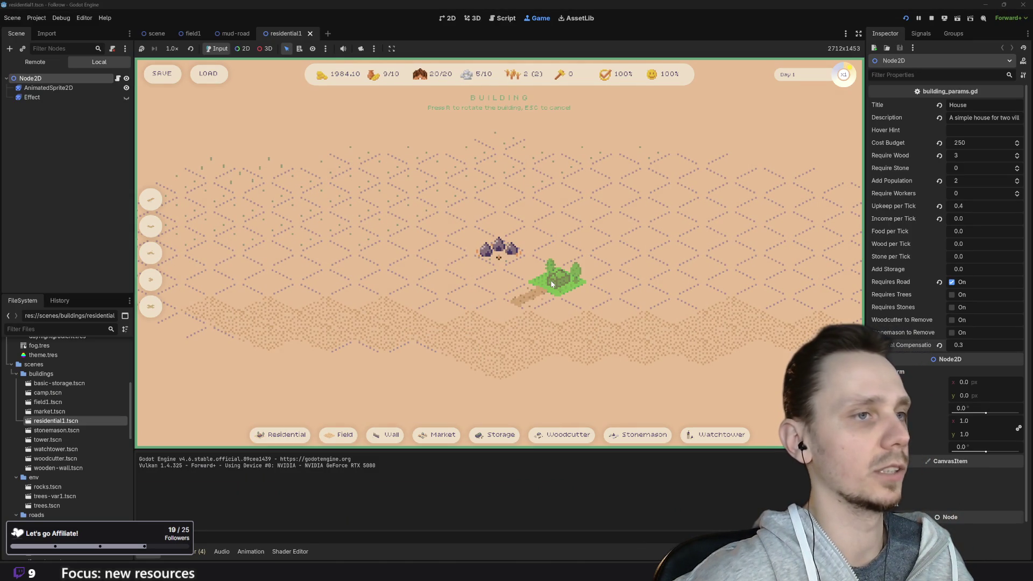
left_click(553, 283)
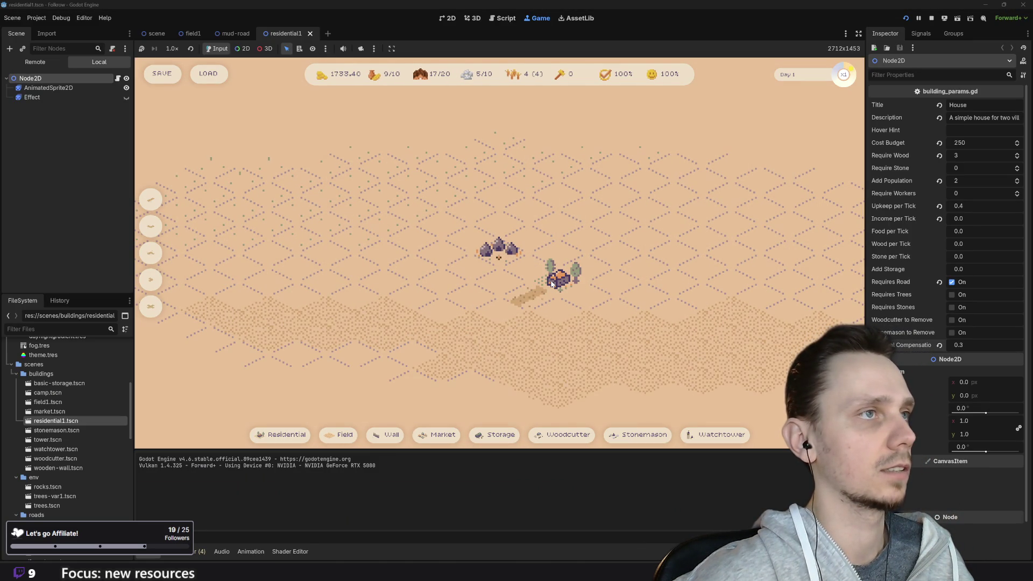
key("space")
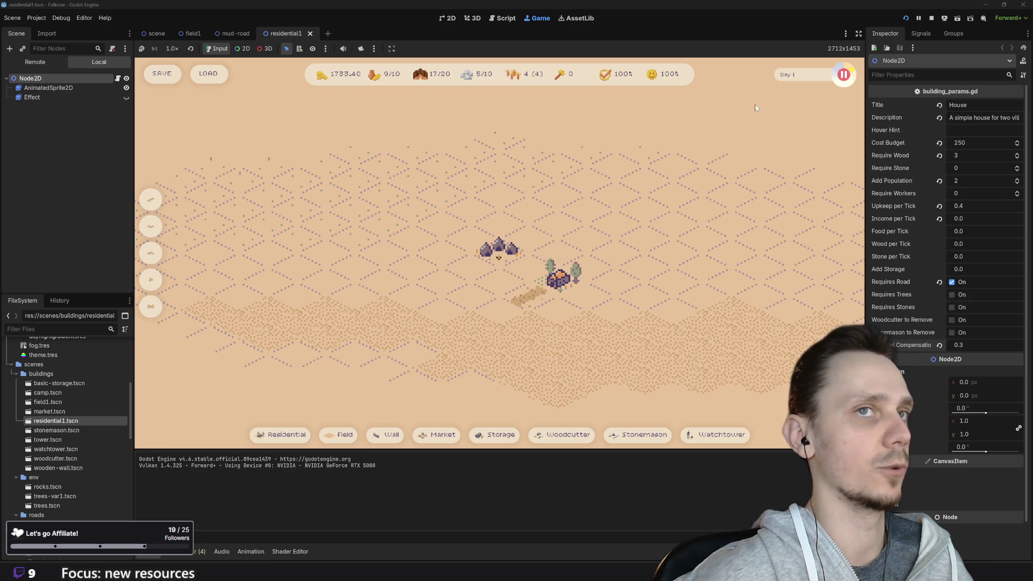
key("space")
key("x")
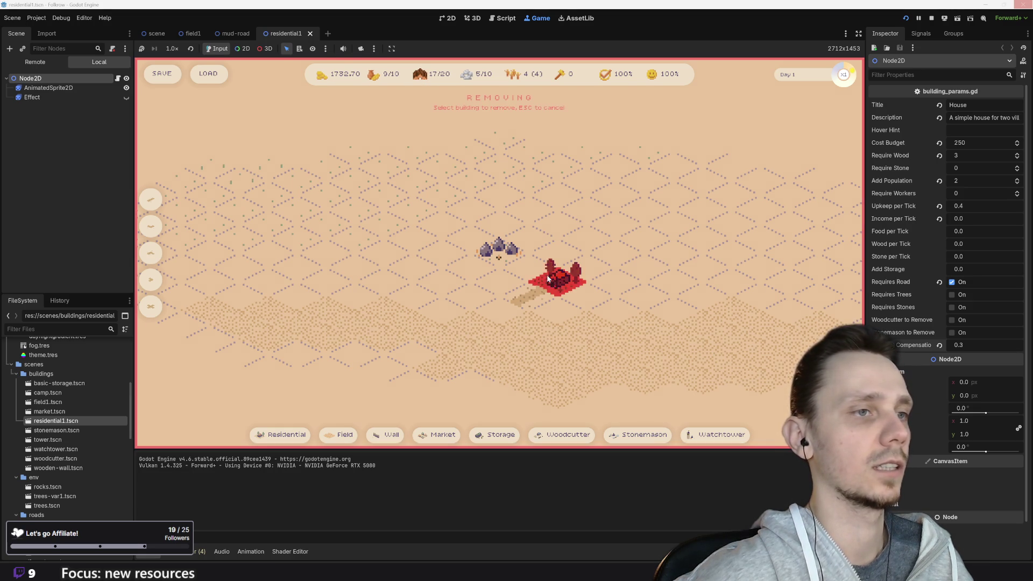
left_click(556, 282)
key("space")
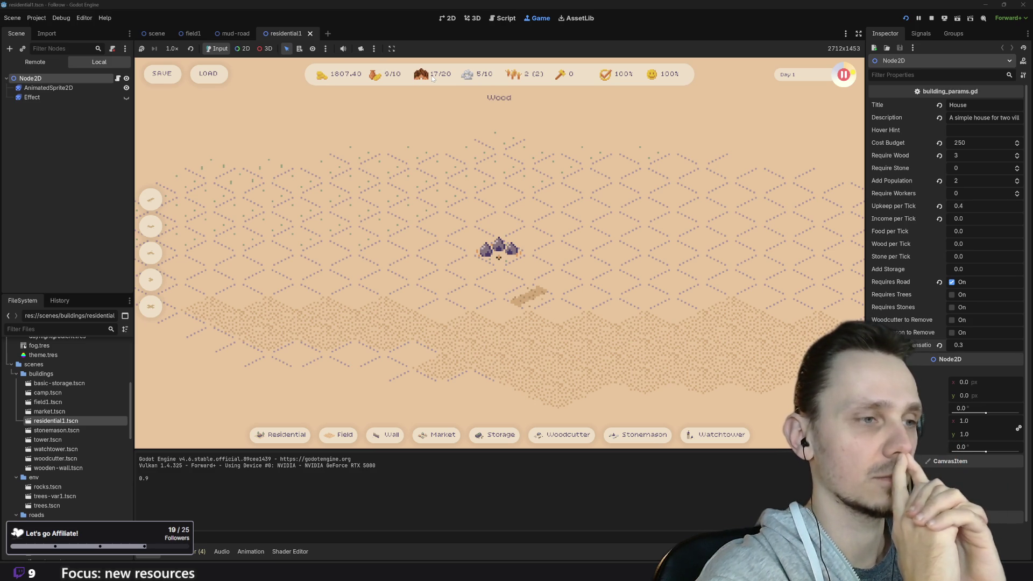
mouse_move(282, 436)
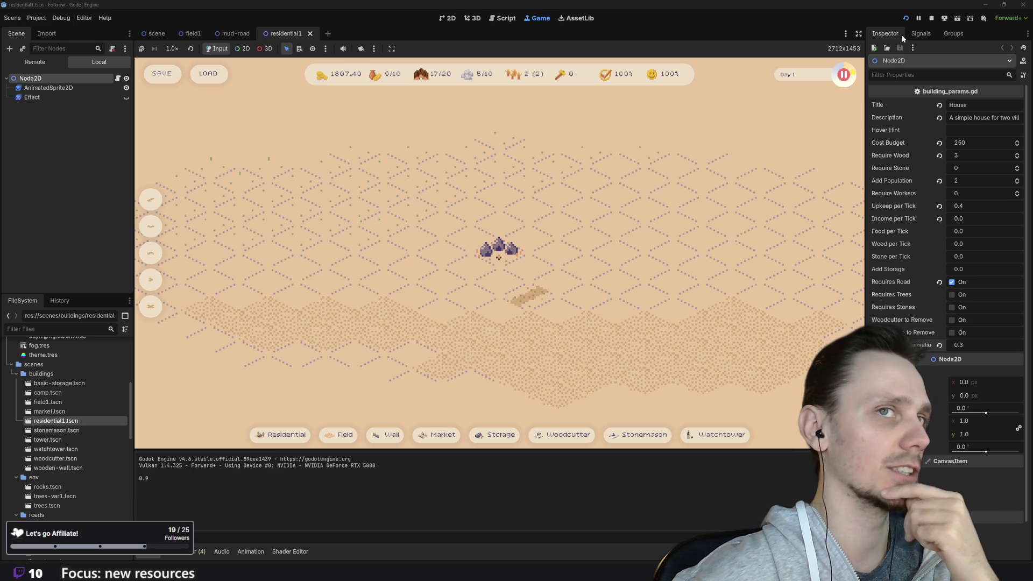
left_click(930, 19)
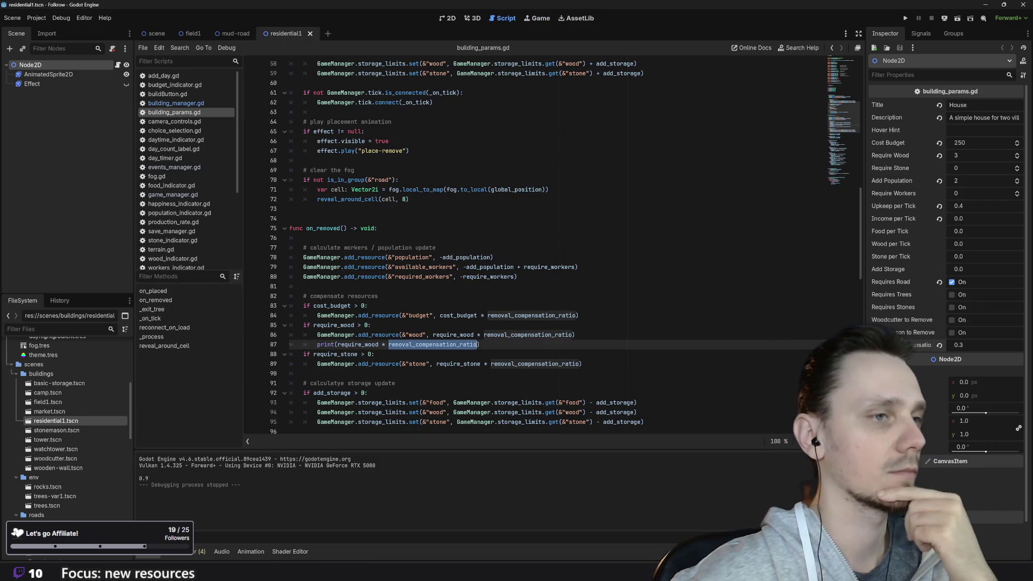
Delete the debug print line from on_removed.
left_click(336, 344)
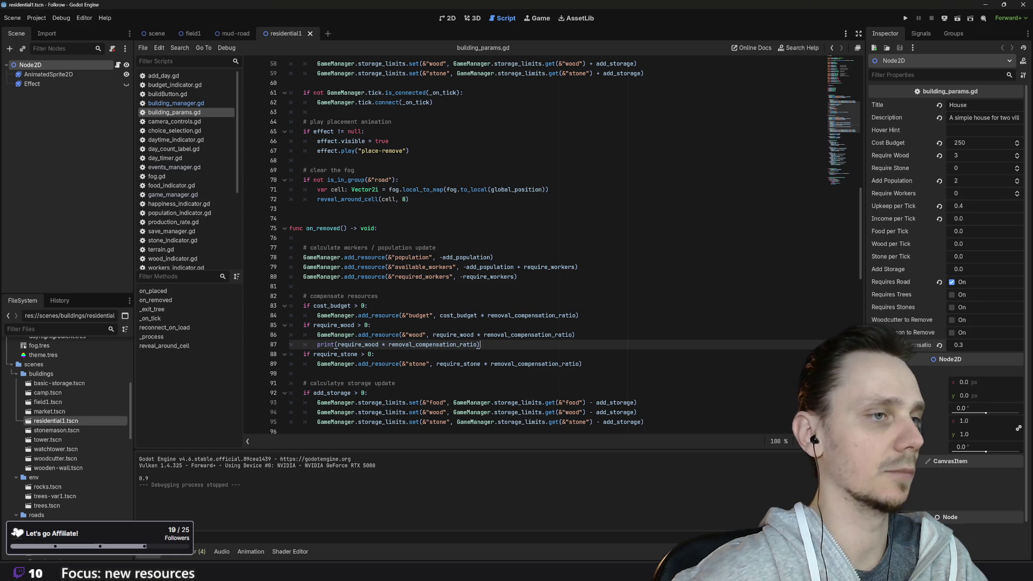
key("shift+Home")
key("shift+Home")
key("BackSpace")
key("BackSpace")
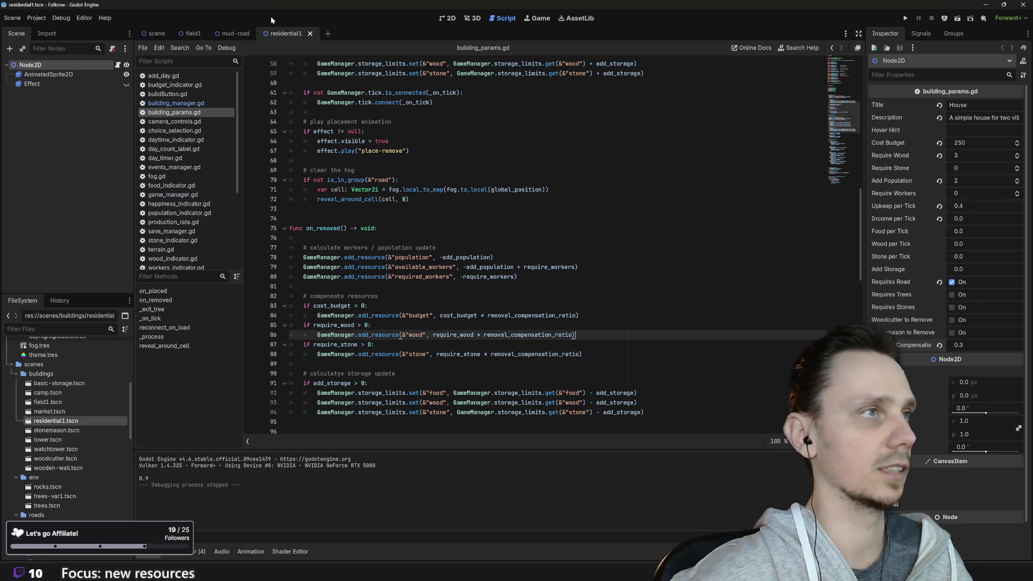
Select the House root node and rerun the game with F5.
left_click(38, 74)
left_click(41, 67)
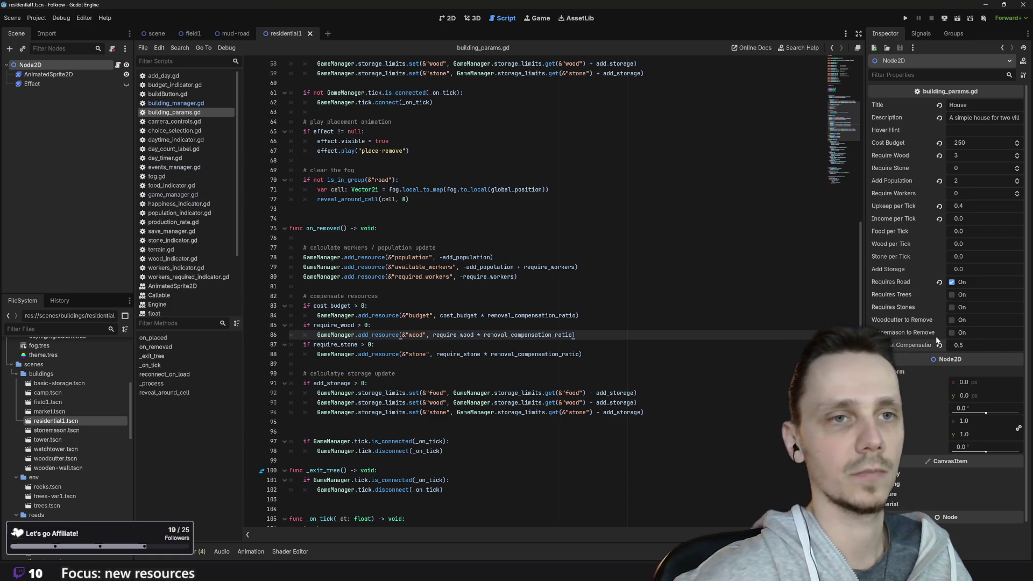
key("F5")
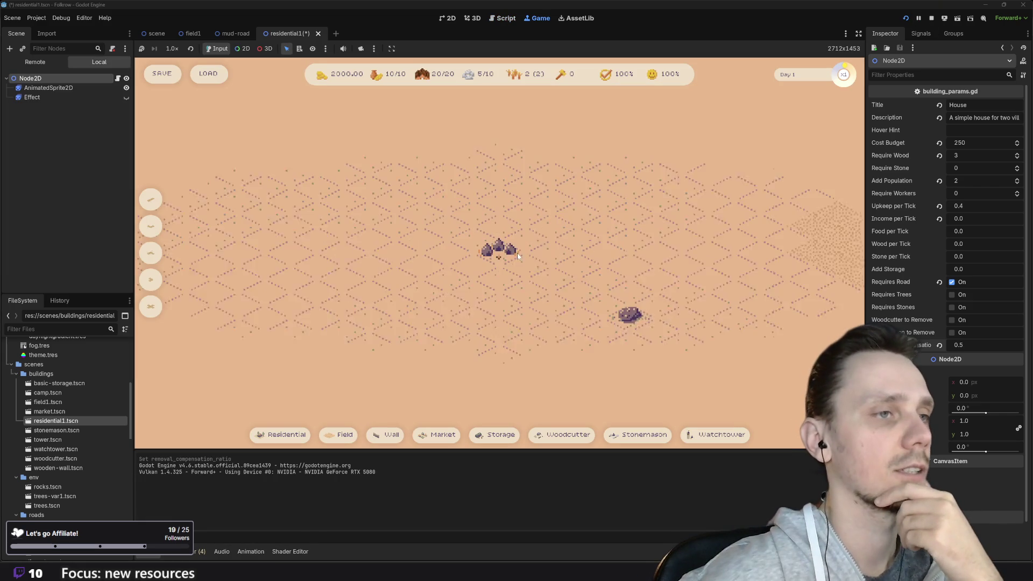
Place a road and a house in the running game, then remove the house to check compensation.
left_click(502, 302)
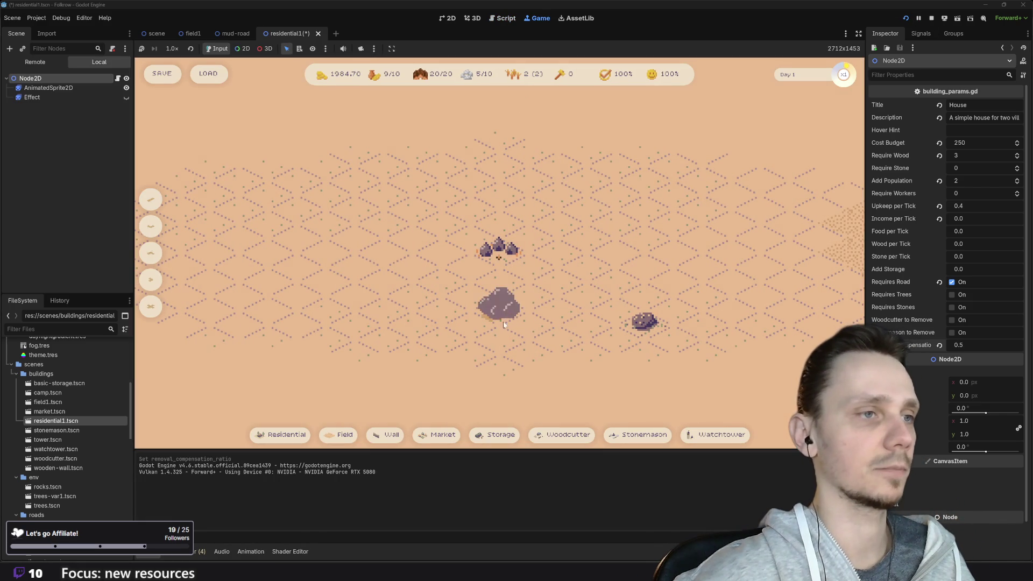
left_click(280, 436)
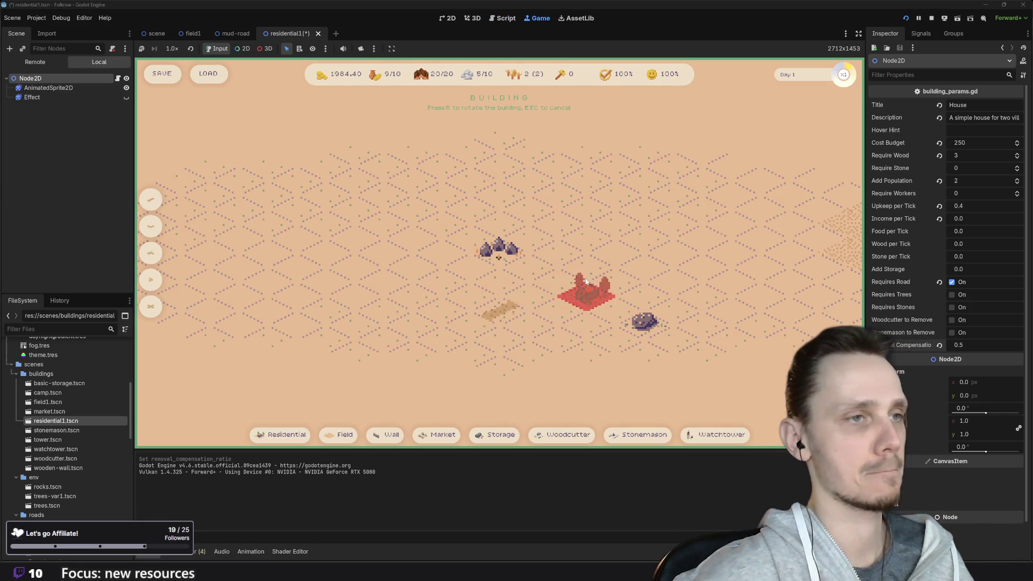
left_click(540, 306)
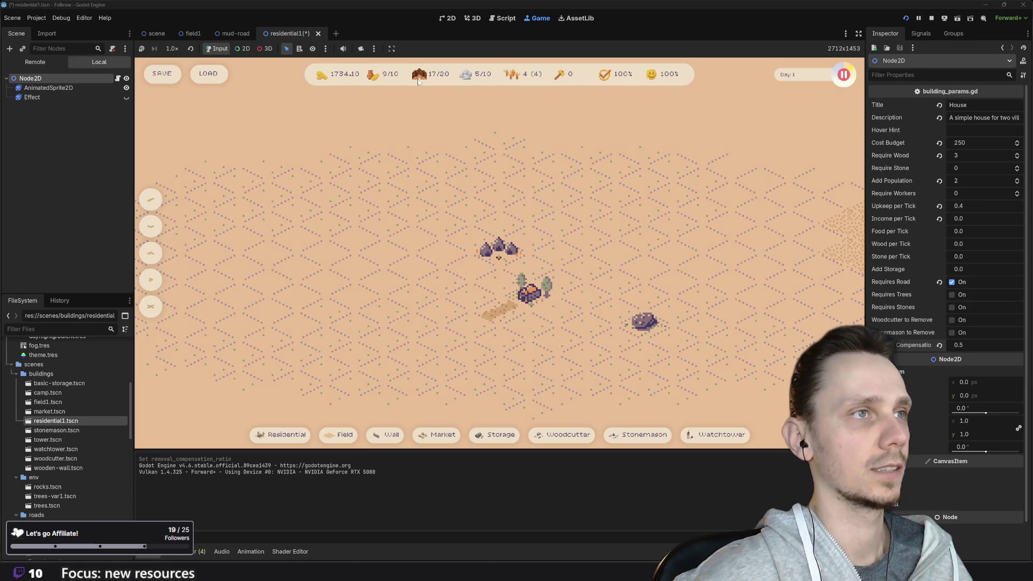
key("x")
left_click(535, 303)
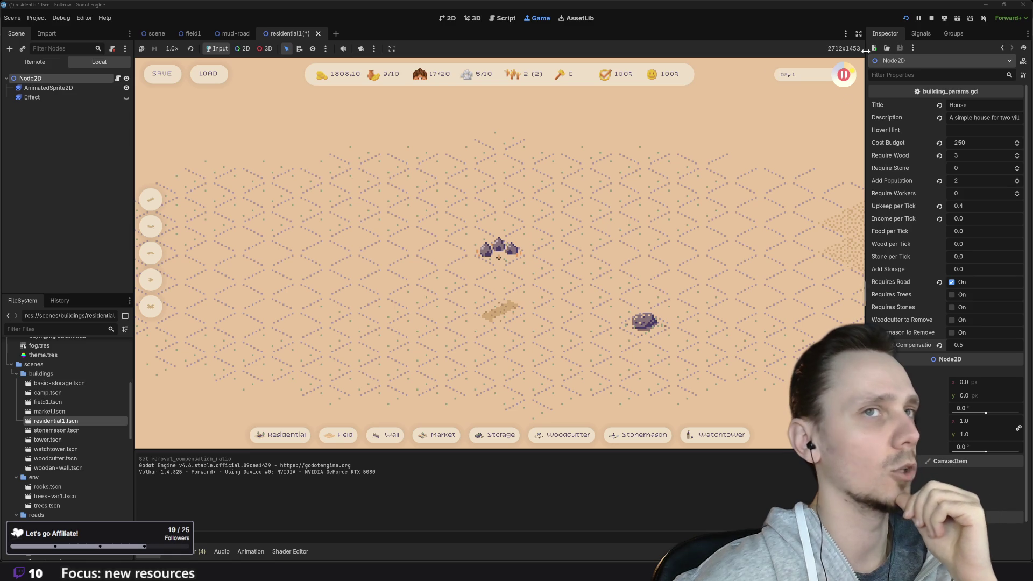
Stop the game, save the residential1 scene, and run the project again.
left_click(931, 18)
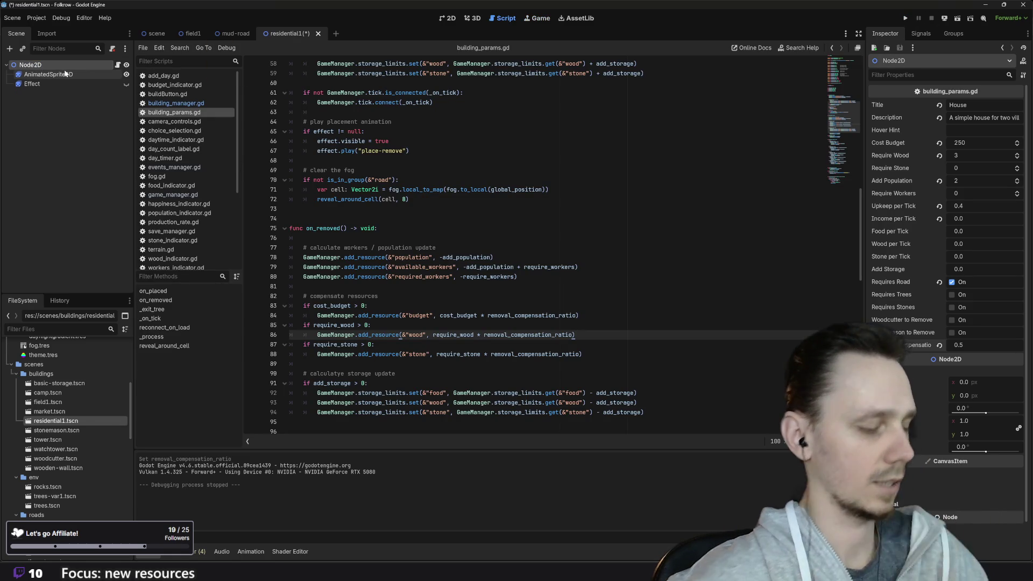
key("ctrl+s")
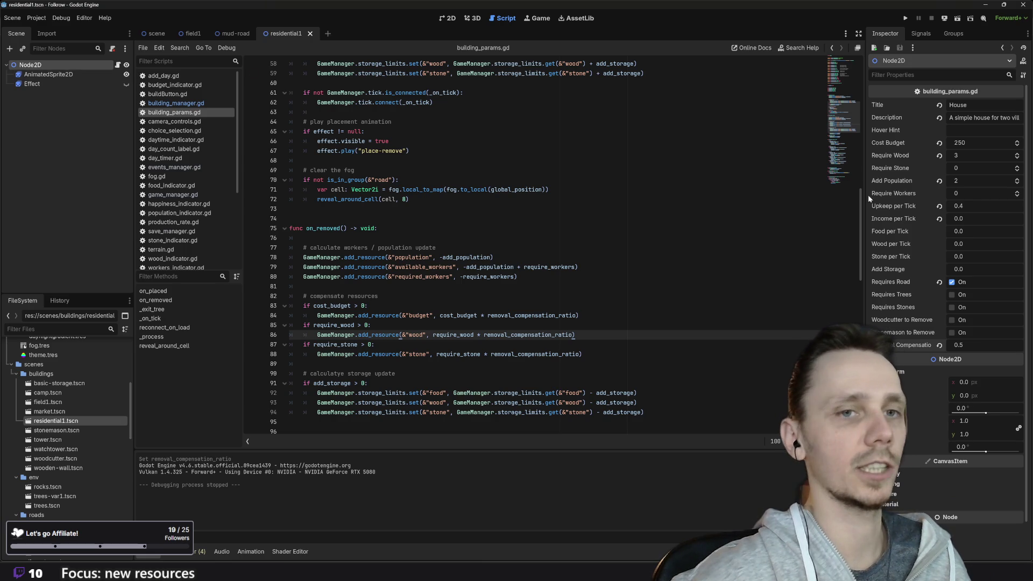
left_click(905, 18)
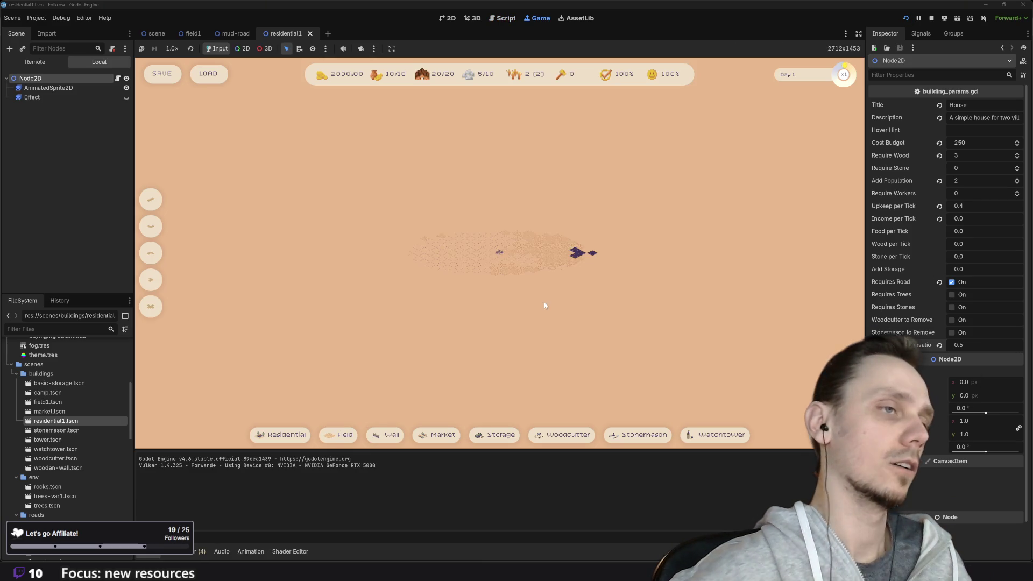
Build a house on the map, then remove it again in removal mode.
left_click(586, 298)
key("1")
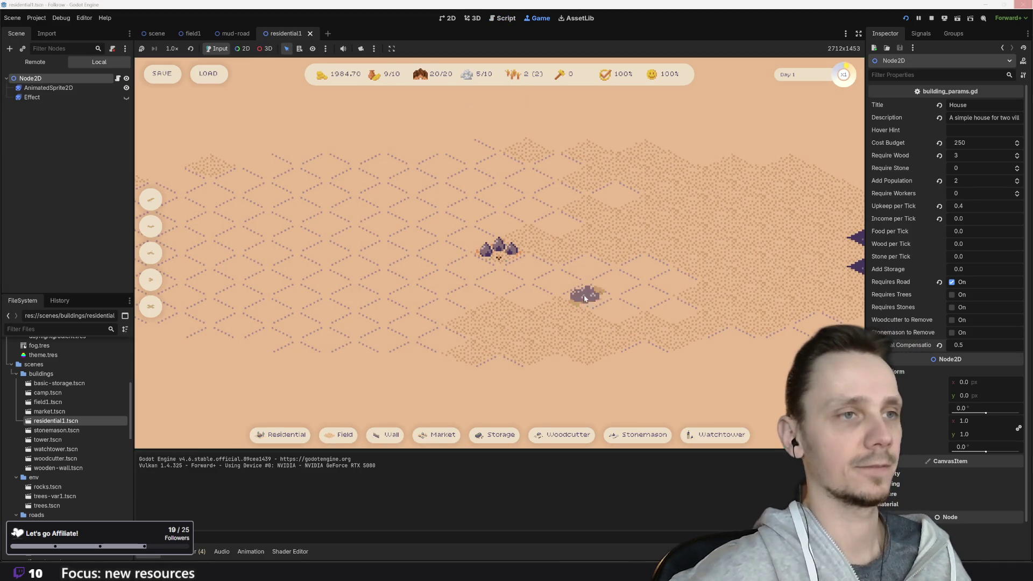
left_click(631, 283)
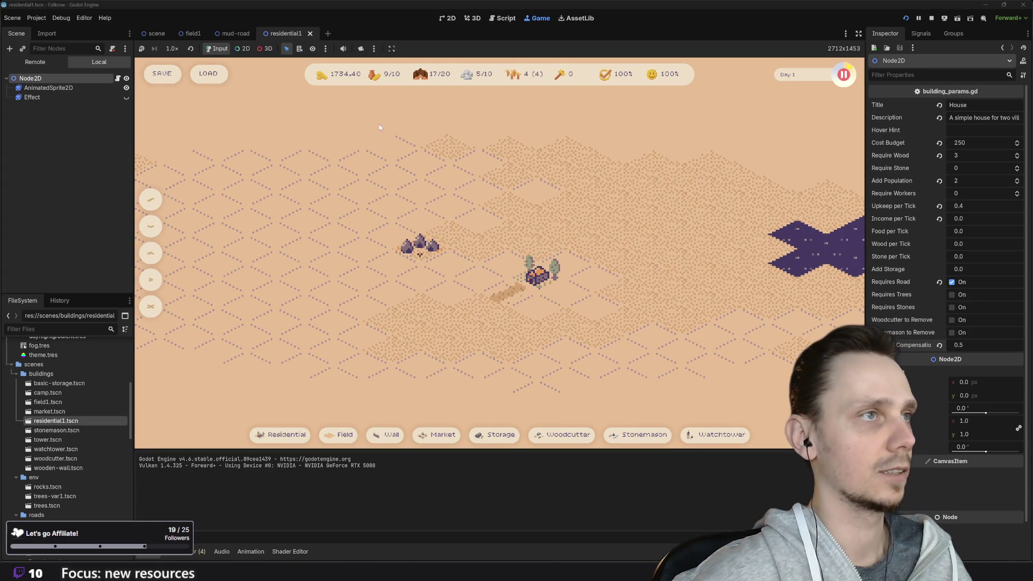
key("x")
left_click(548, 289)
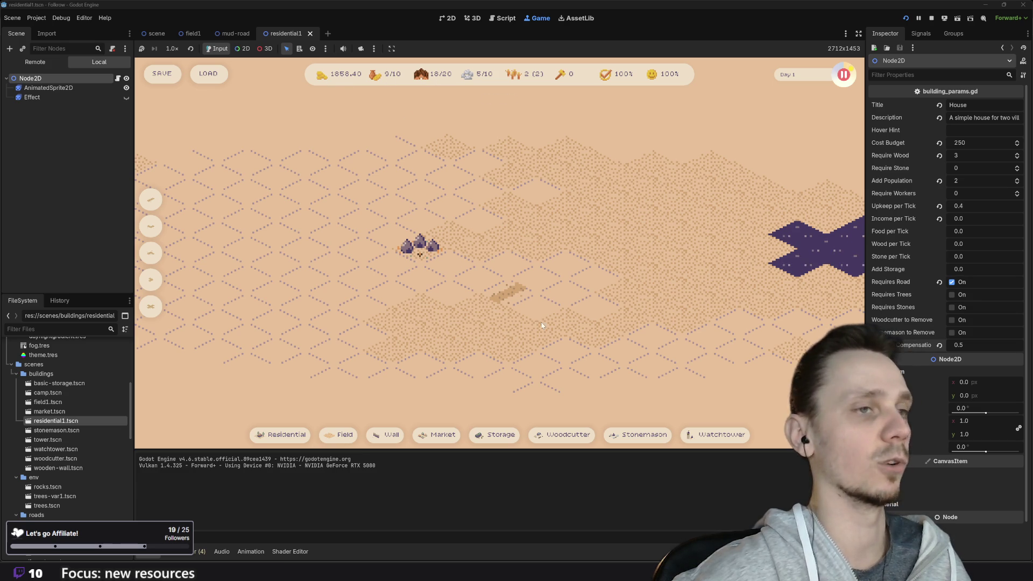
scroll(541, 321, "down", 2)
scroll(591, 317, "up", 2)
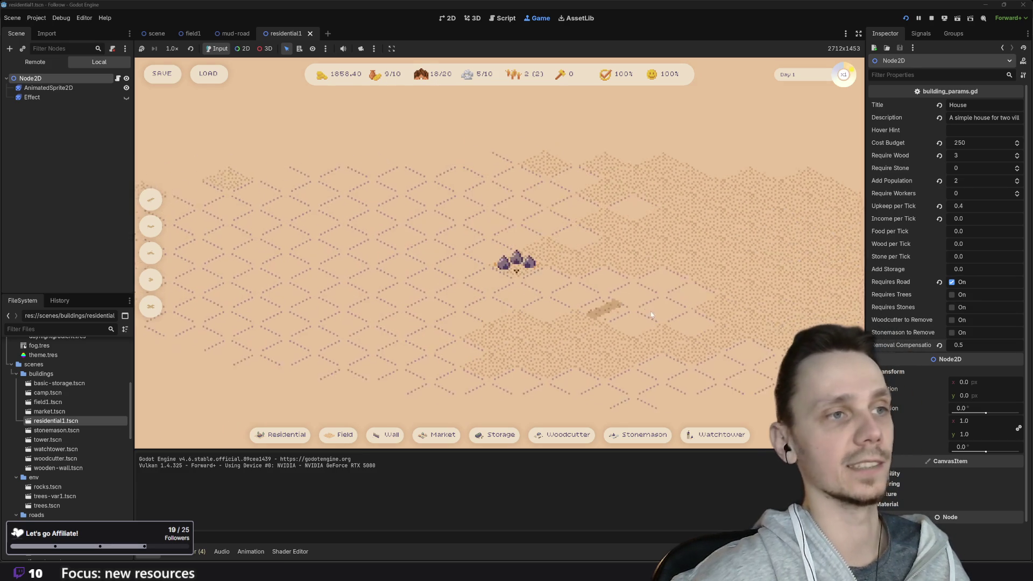
Leave removal mode, pan the game map with W, and stop the game.
key("x")
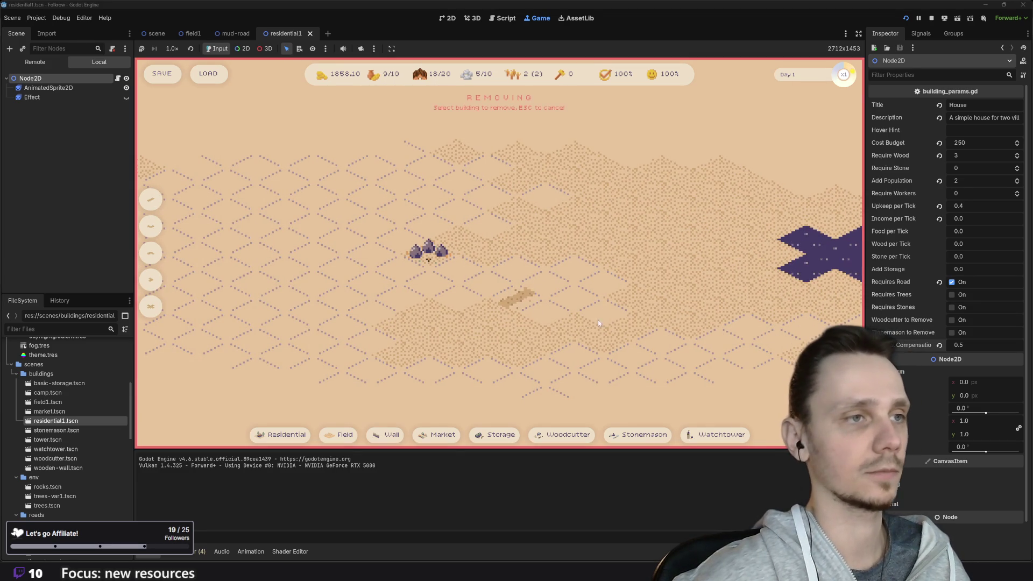
key("alt+Tab")
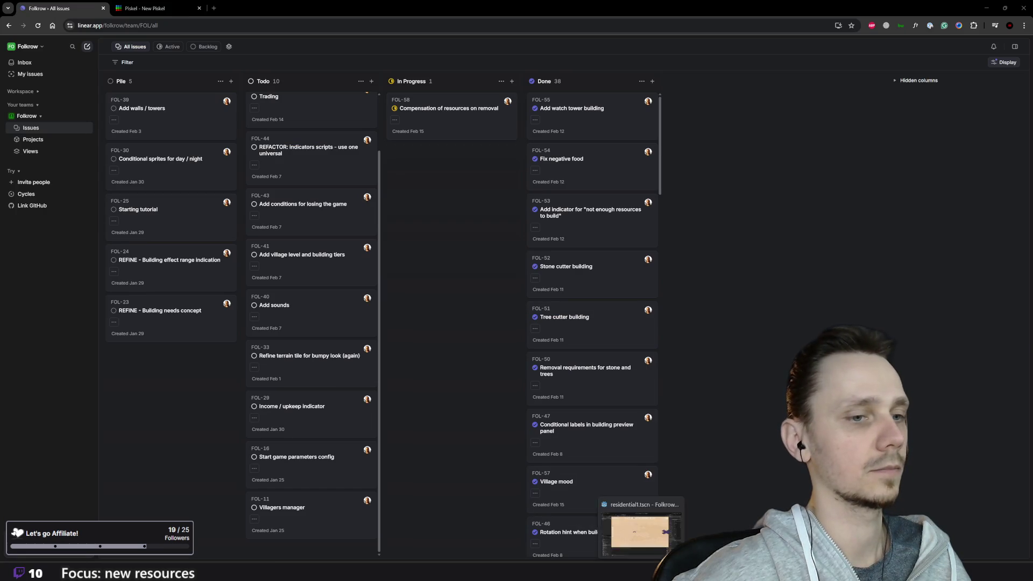
key("alt+Tab")
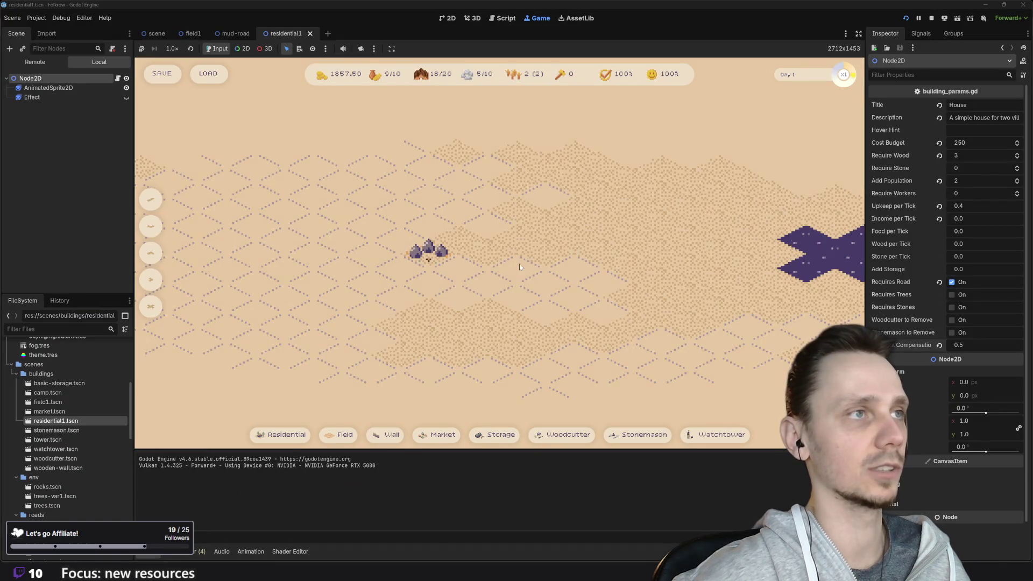
key("w")
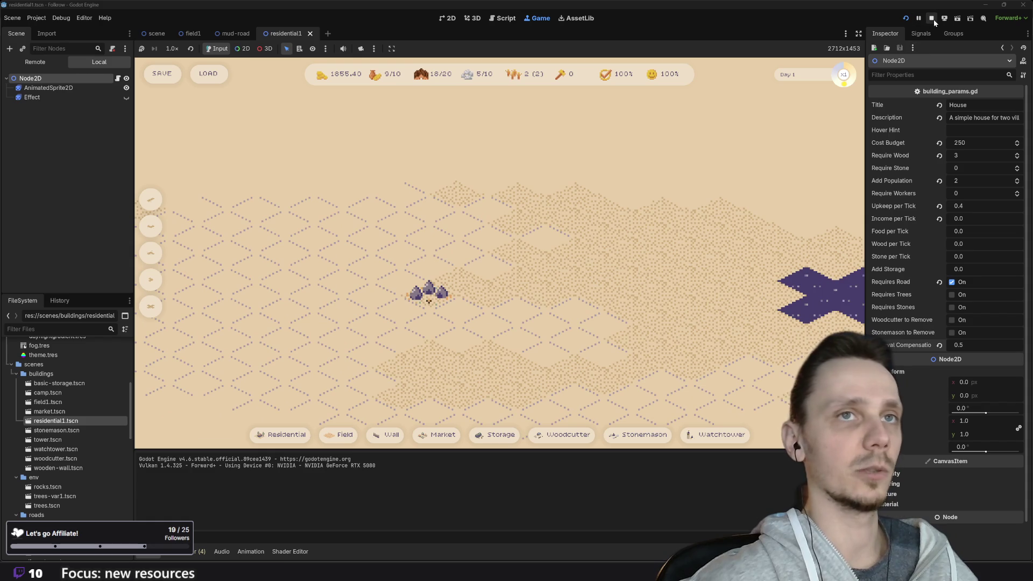
left_click(931, 17)
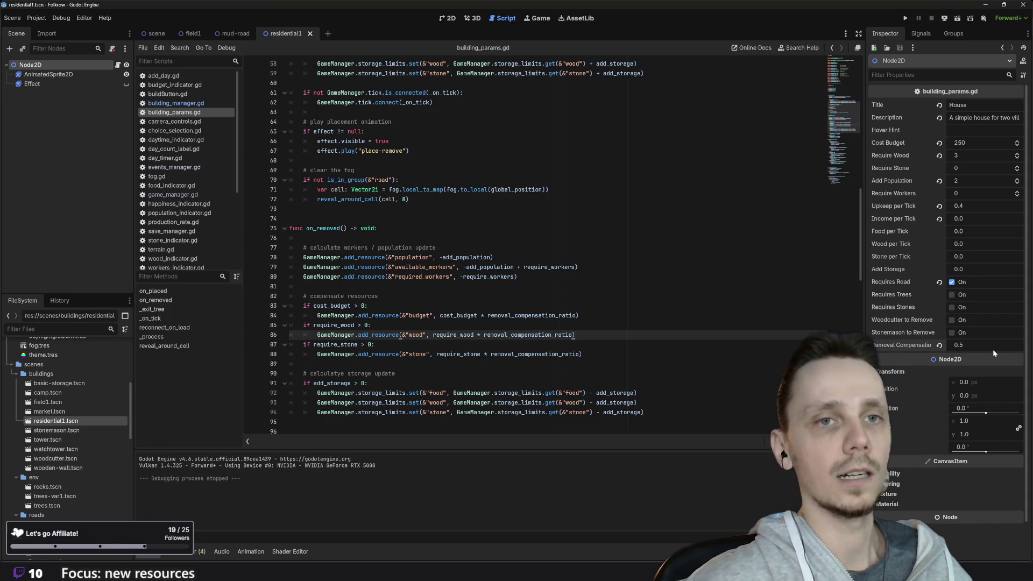
Drag residential1's Removal Compensation Ratio in the Inspector from 0.5 down to 0.4.
left_click(973, 345)
key("Return")
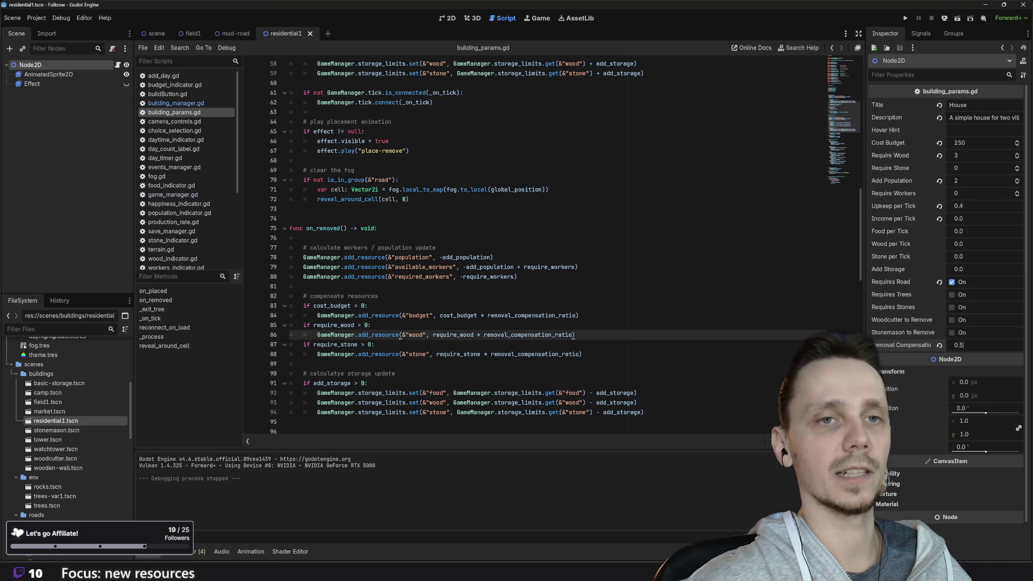
mouse_move(605, 573)
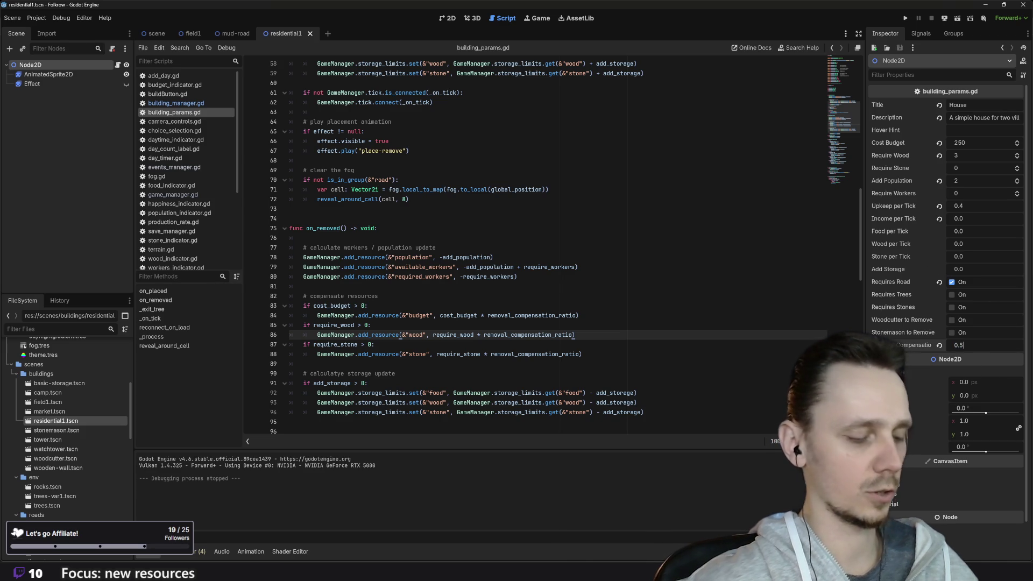
left_click_drag(968, 345, 957, 345)
left_click(960, 345)
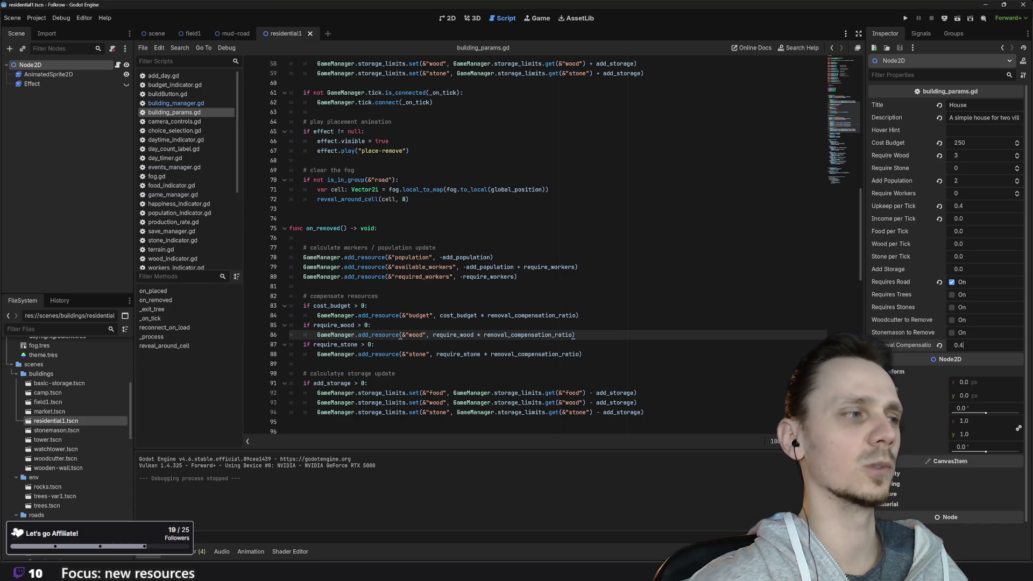
double_click(54, 430)
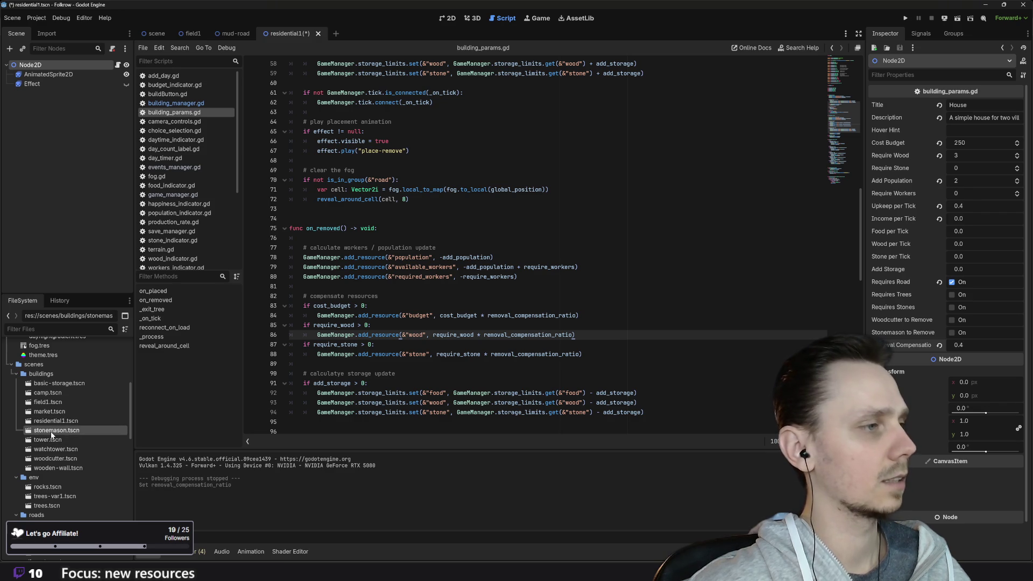
Set the Stonemason's Removal Compensation Ratio to 0.4 and the Village Wall's to 0.5, then save.
left_click(979, 345)
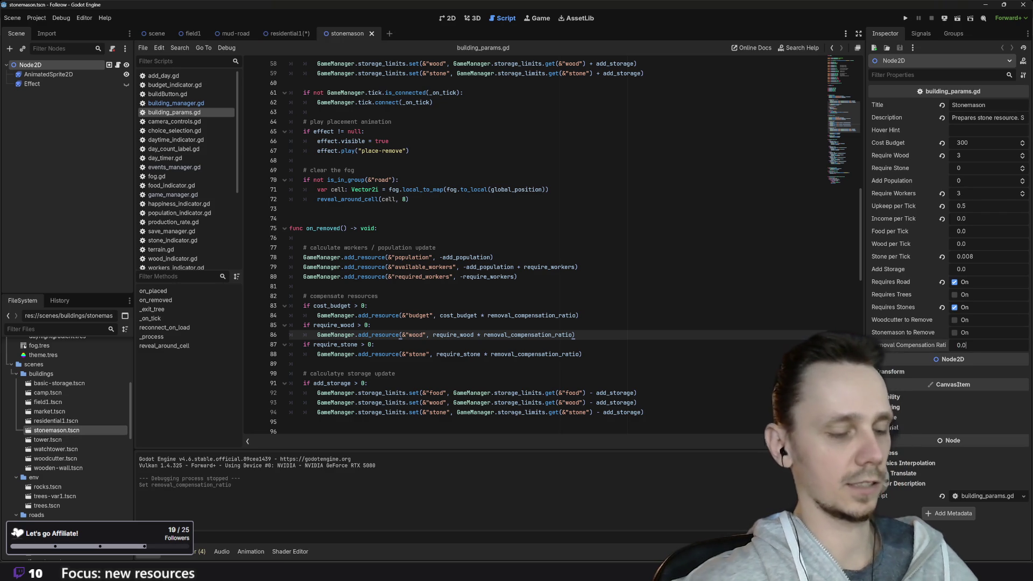
type("0.4")
key("Return")
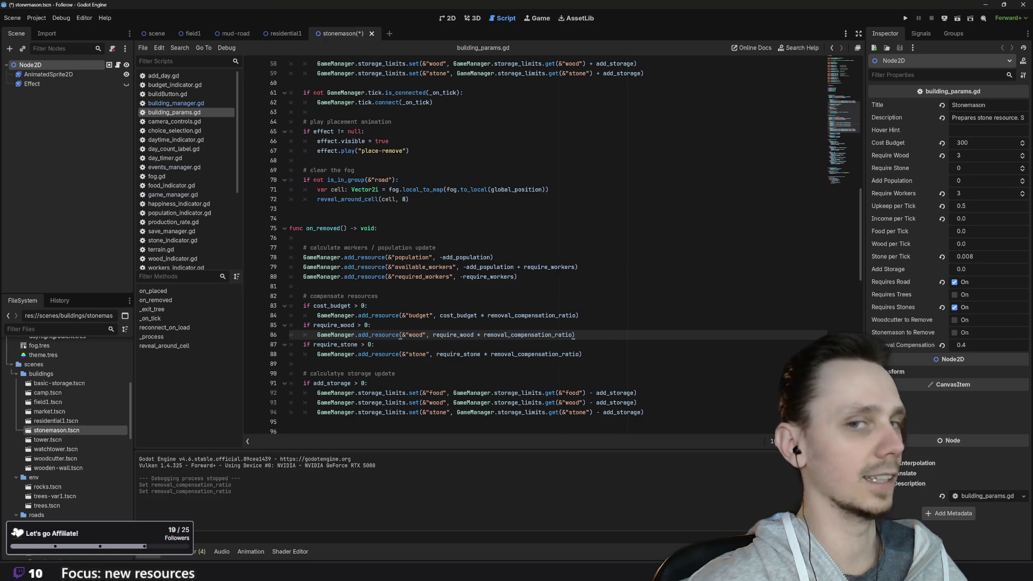
double_click(54, 465)
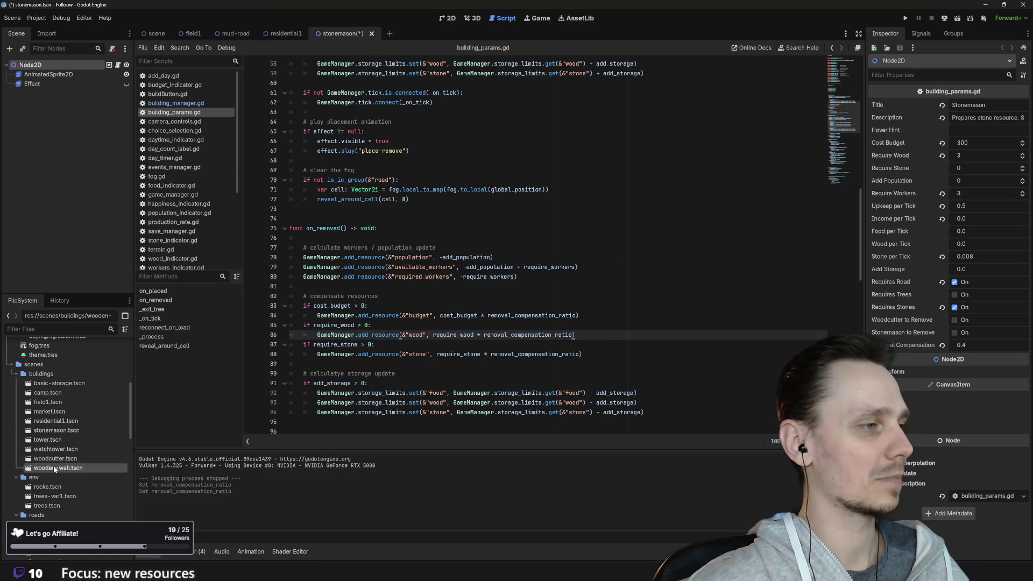
left_click(980, 345)
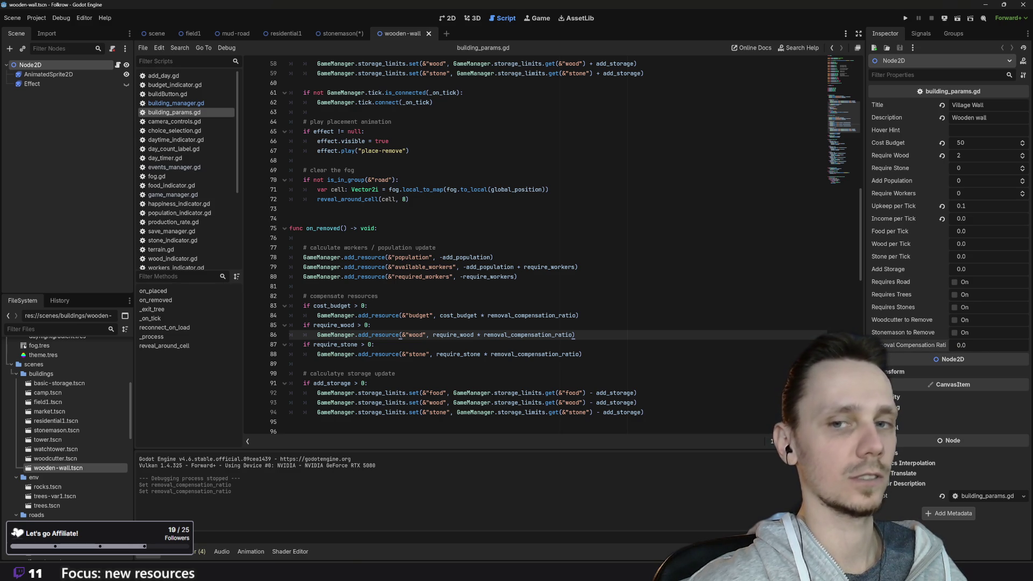
type("0.5")
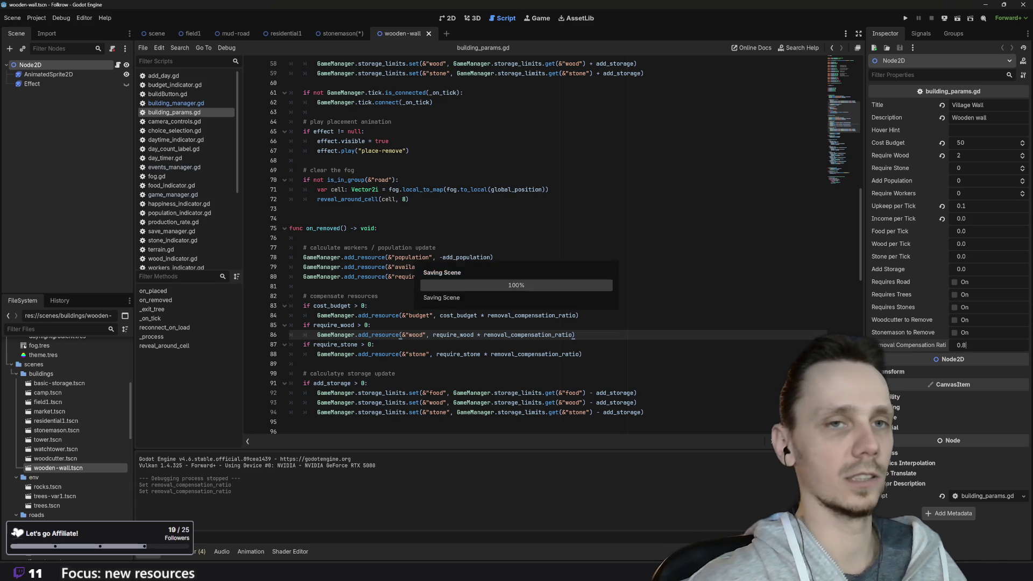
left_click(80, 460)
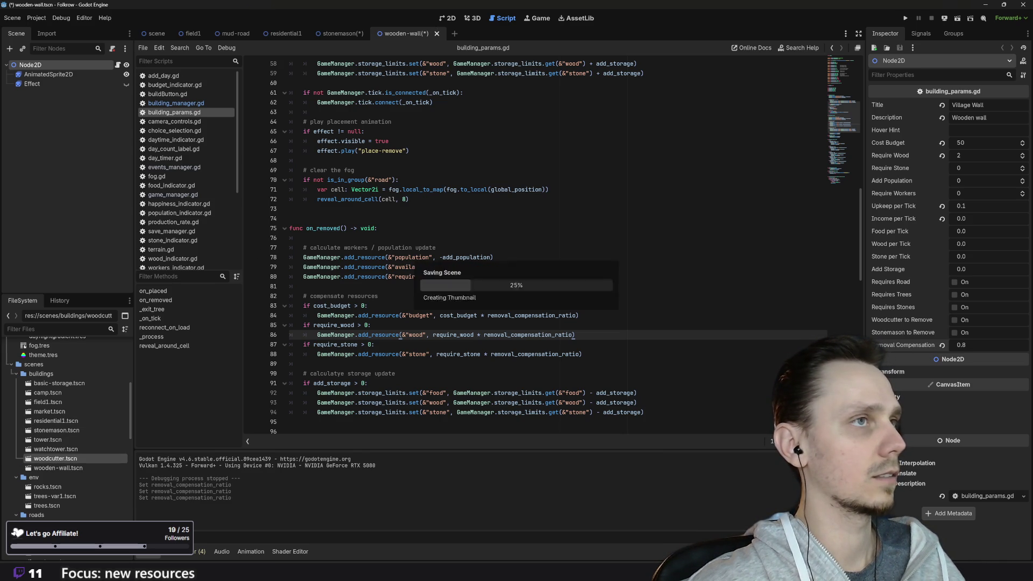
key("ctrl+s")
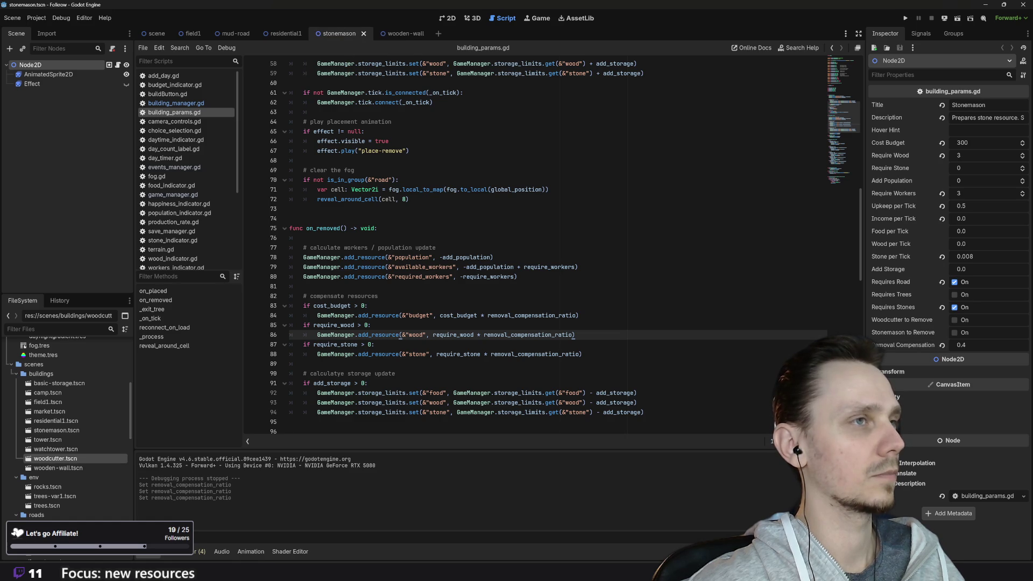
Reopen the woodcutter, stonemason and residential1 scenes to check them, then open the market scene.
double_click(49, 461)
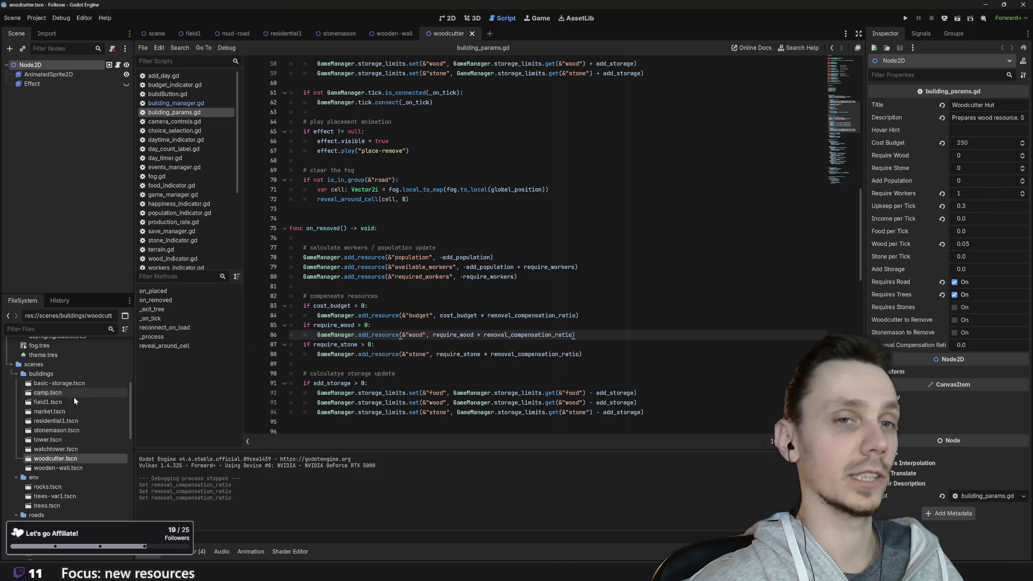
left_click(63, 432)
double_click(63, 432)
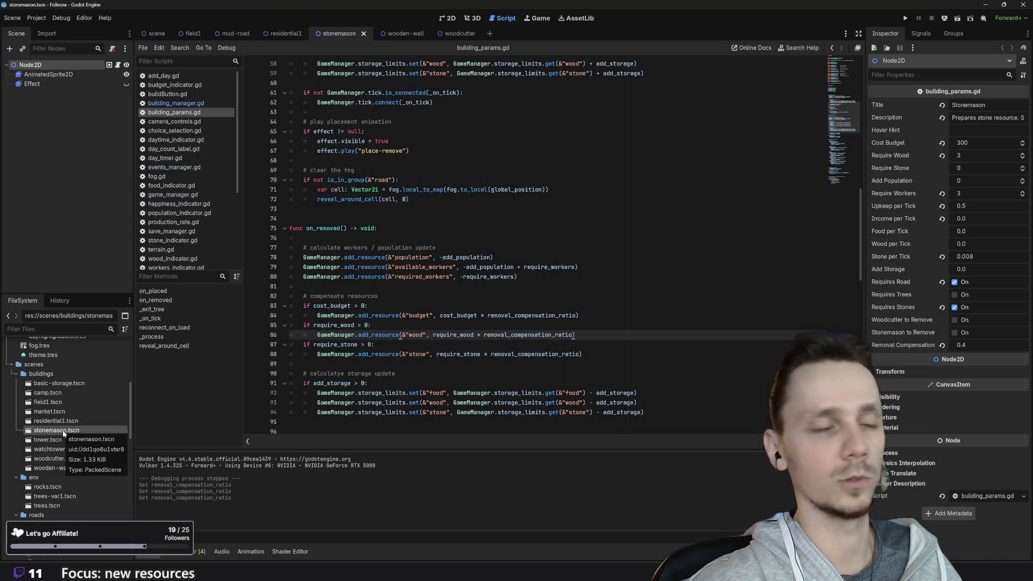
left_click(64, 423)
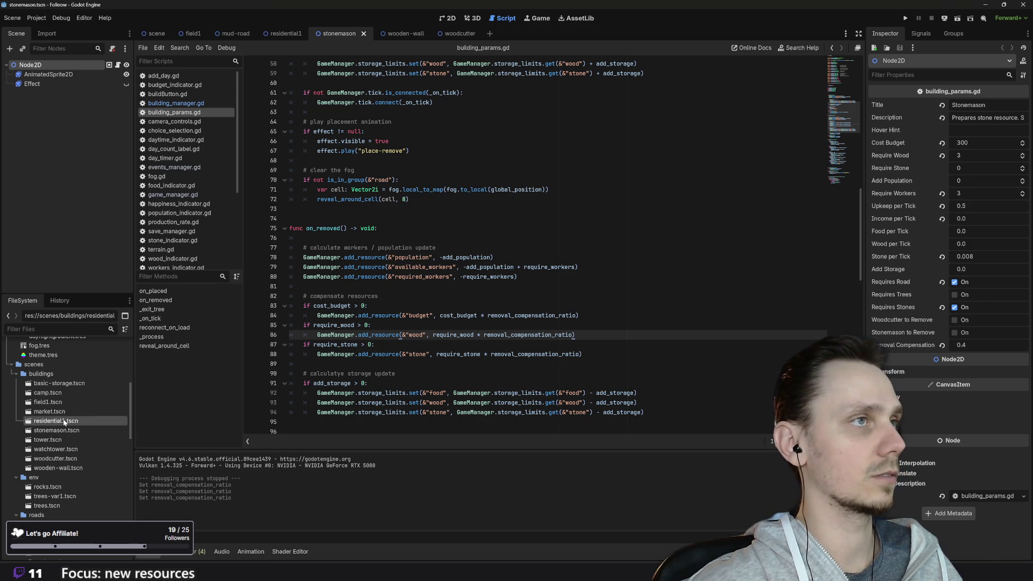
double_click(64, 422)
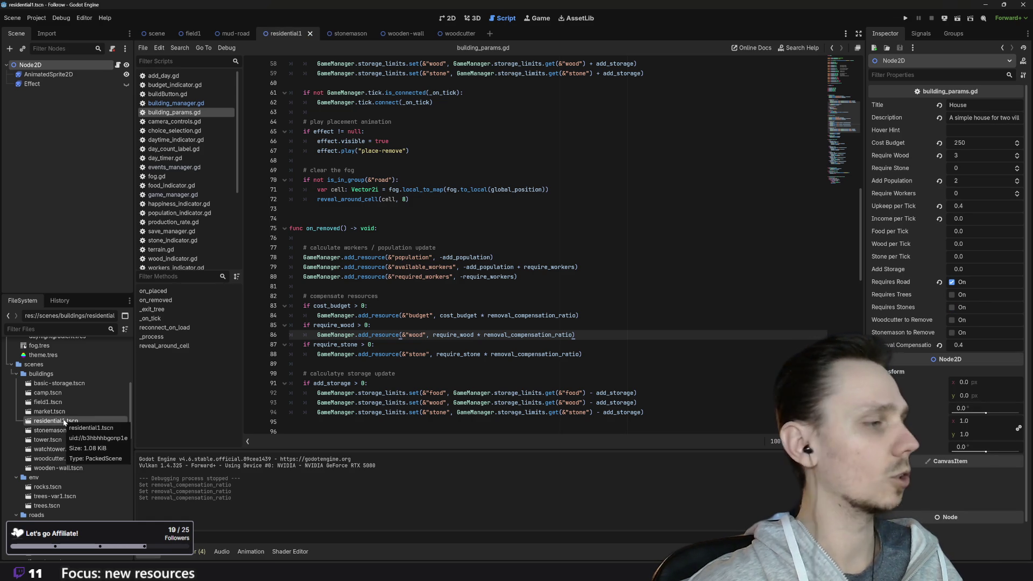
double_click(51, 411)
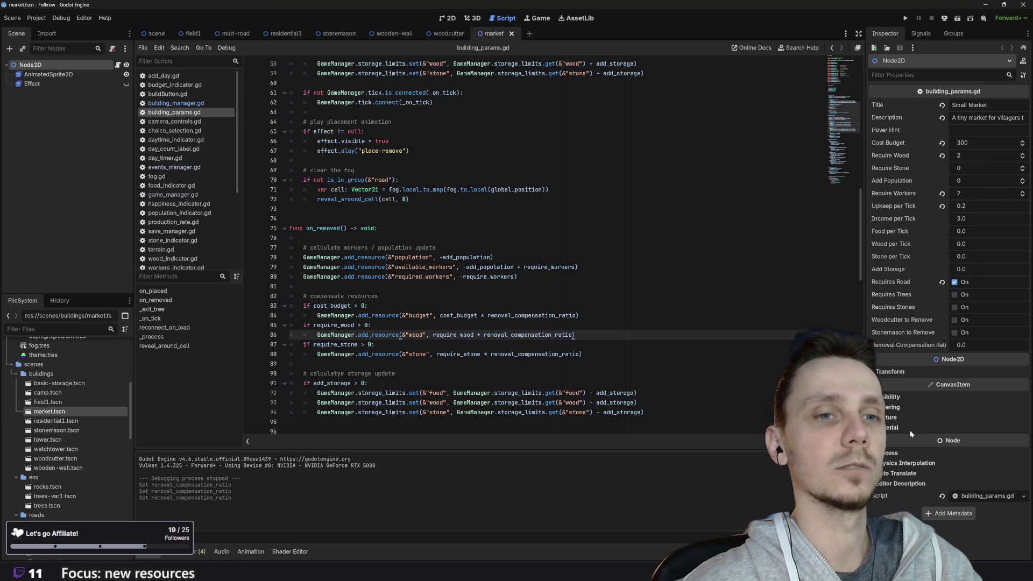
Enter 0.4 as the Small Market's Removal Compensation Ratio, then look through the field1 and camp scenes.
left_click(960, 344)
type("0.4")
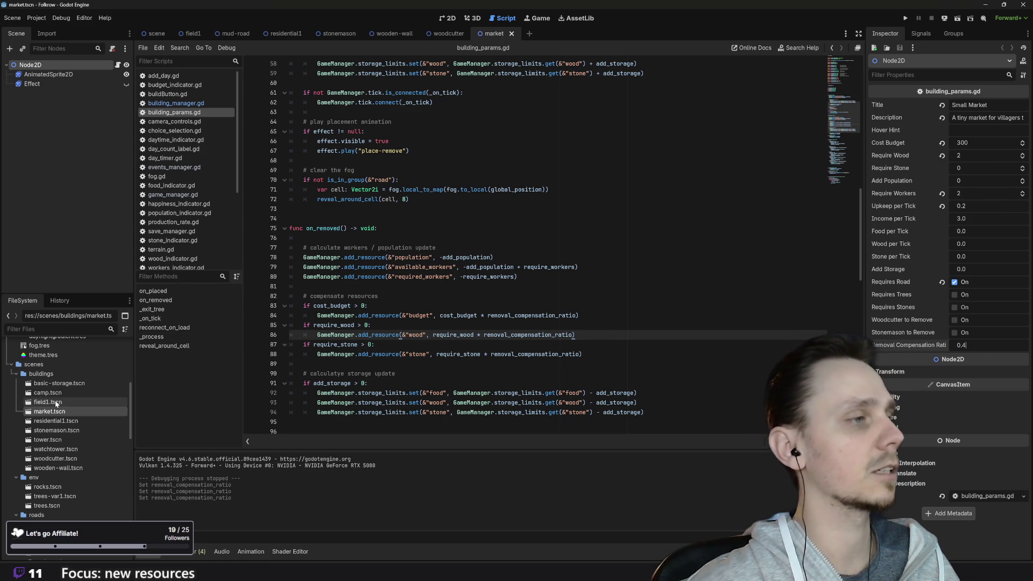
double_click(48, 402)
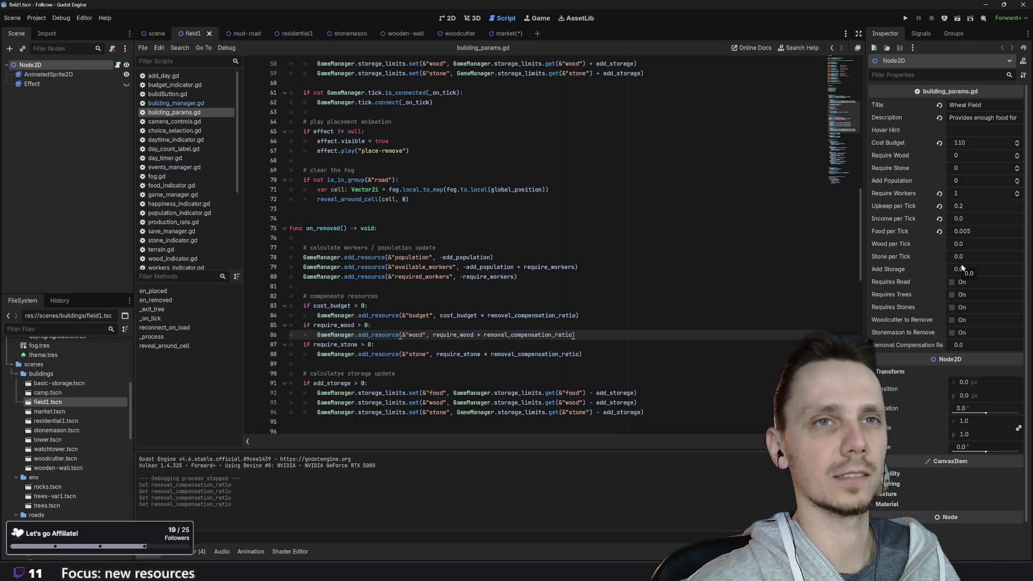
scroll(979, 292, "down", 2)
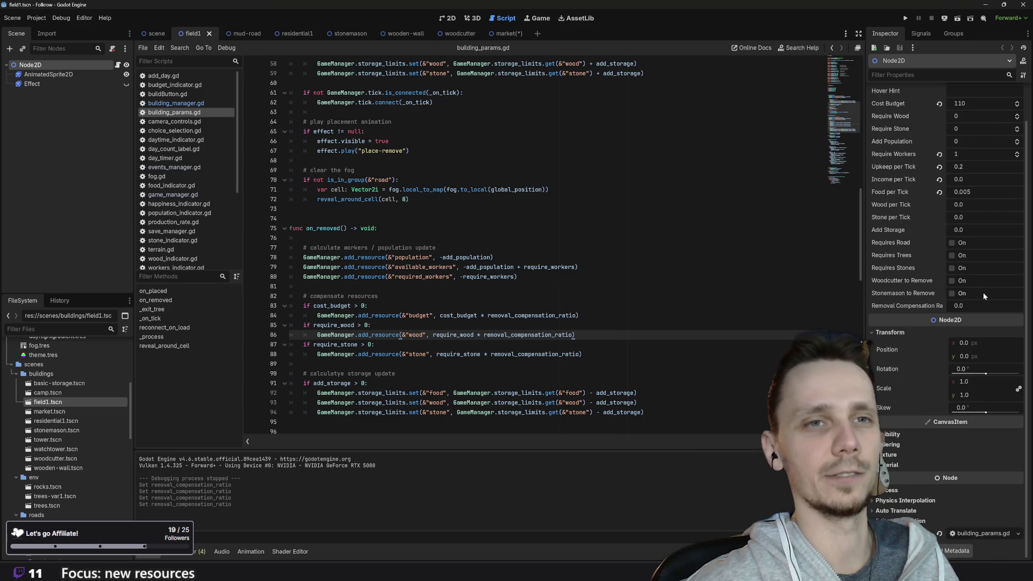
scroll(986, 291, "up", 2)
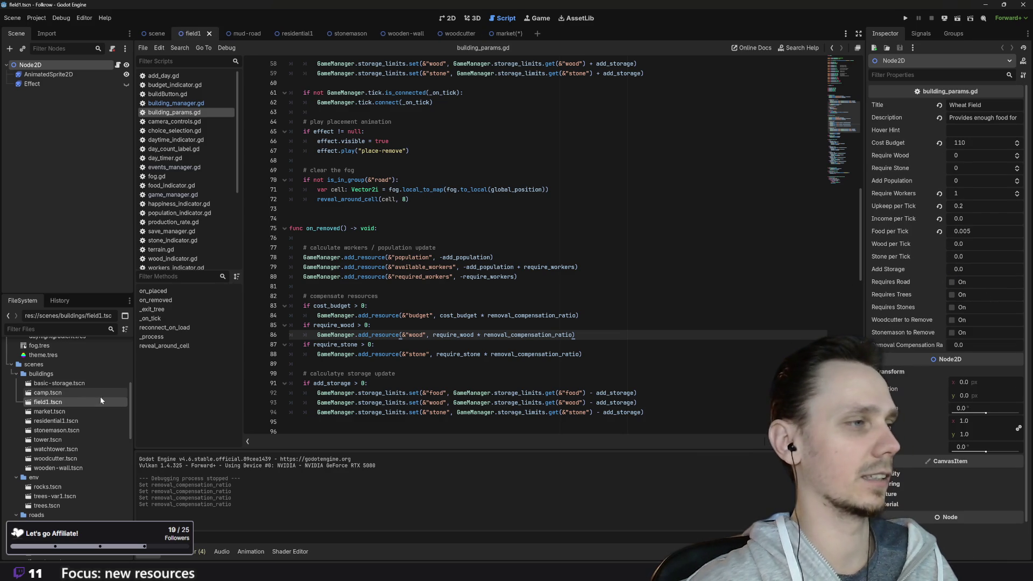
double_click(80, 391)
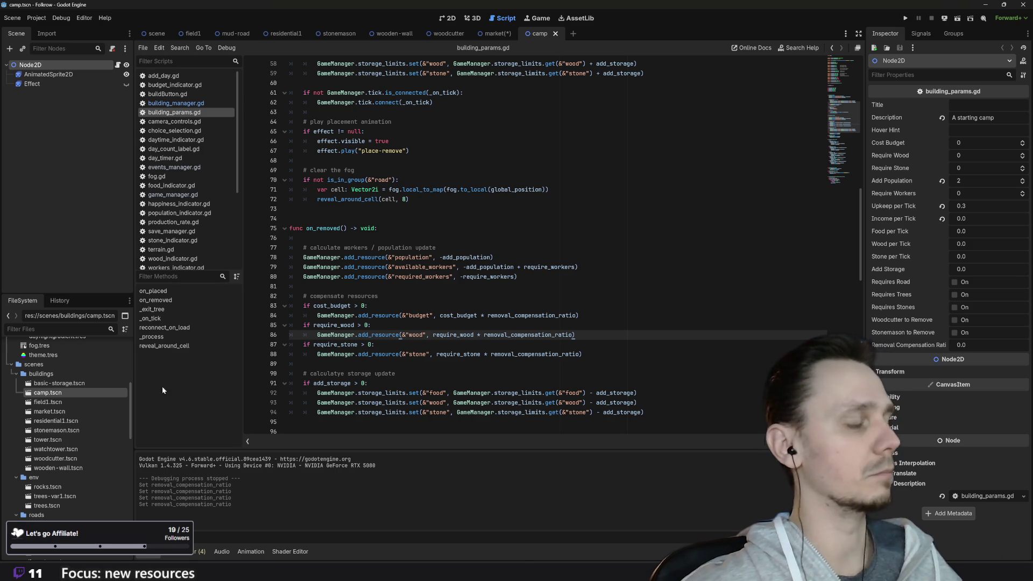
Give the basic-storage scene a Removal Compensation Ratio of 0.6 and save it.
double_click(84, 382)
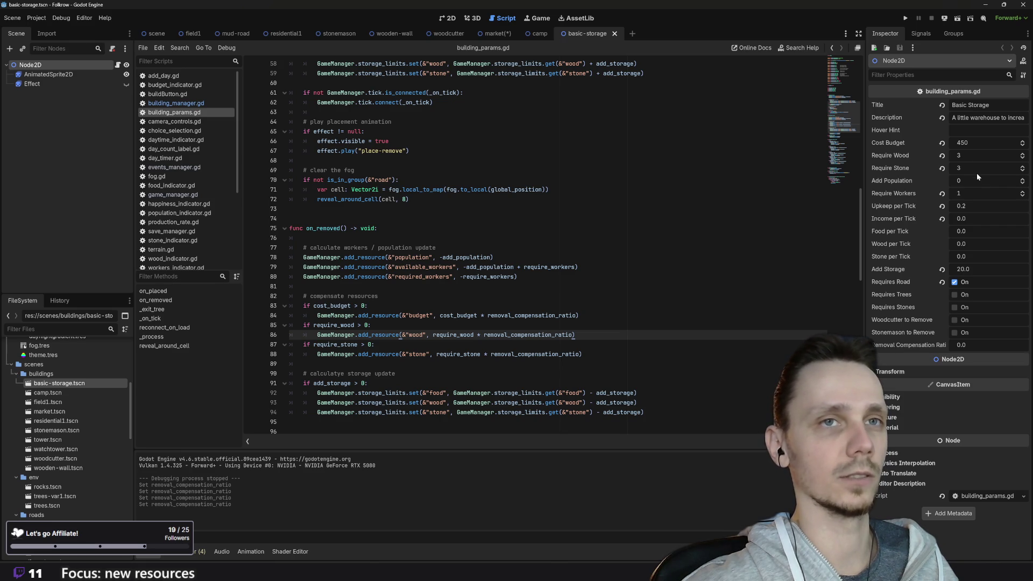
left_click(992, 342)
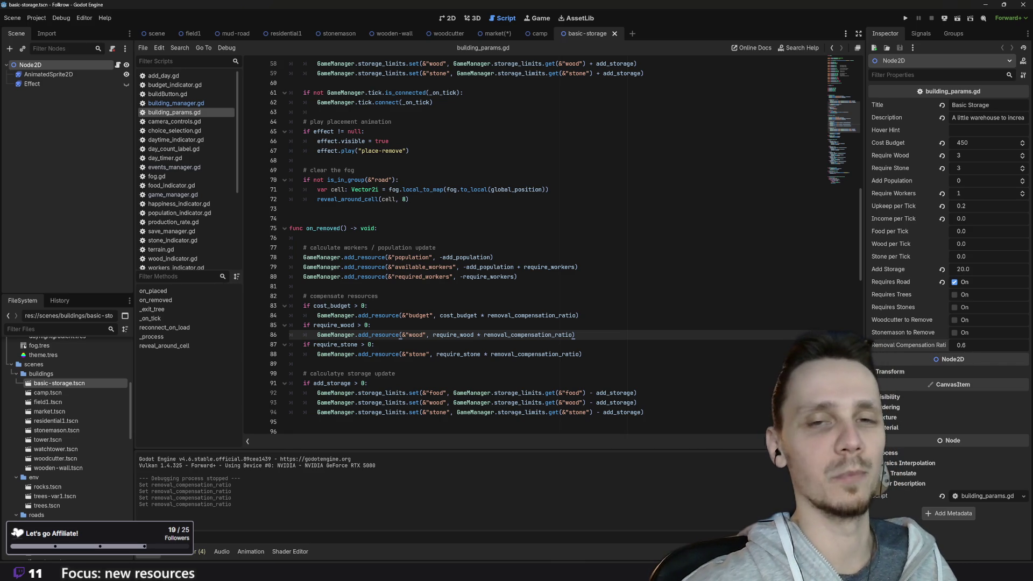
left_click(290, 209)
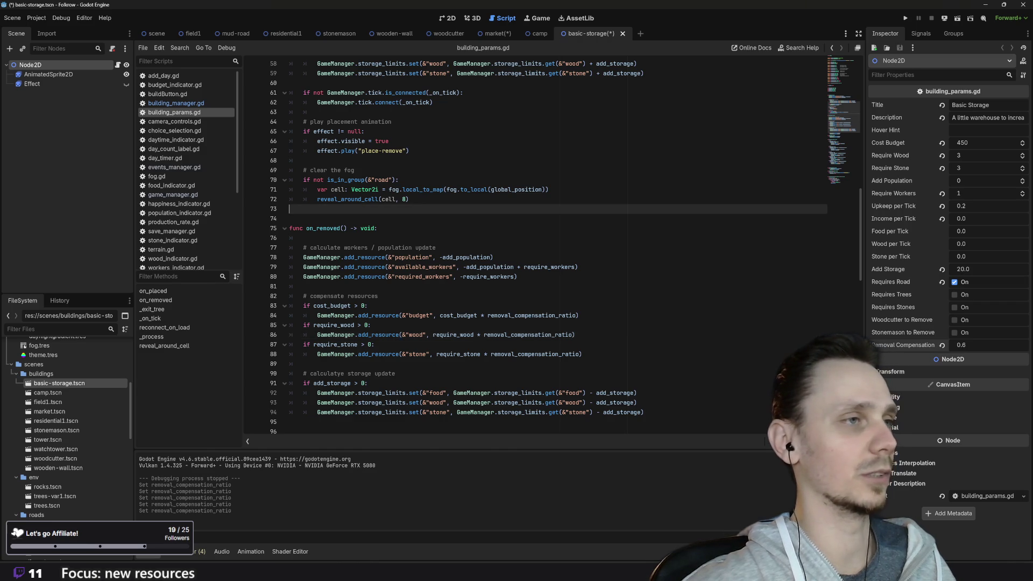
scroll(537, 242, "up", 6)
key("ctrl+s")
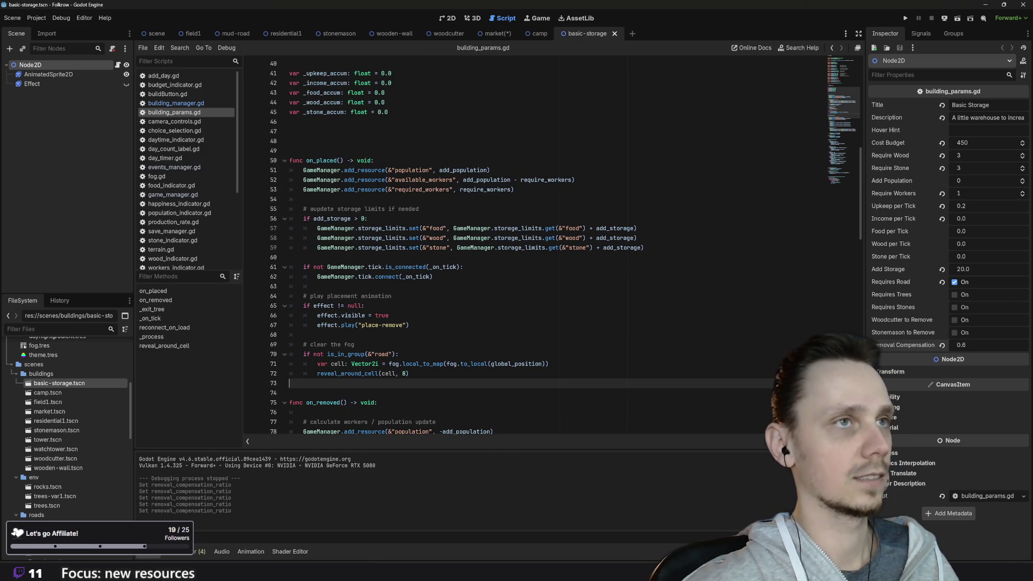
Return to the market scene and run the game.
left_click(494, 34)
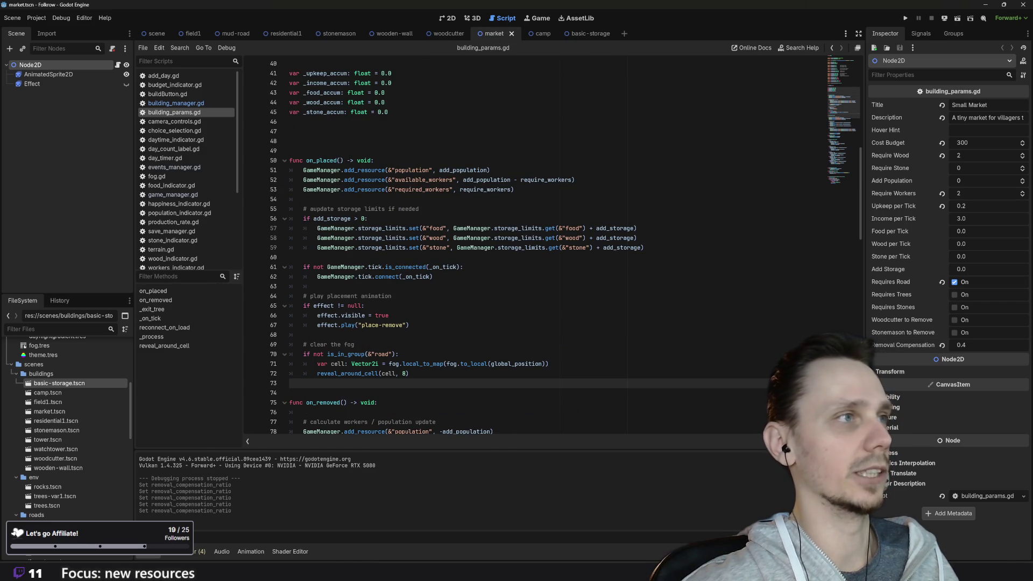
scroll(538, 242, "up", 13)
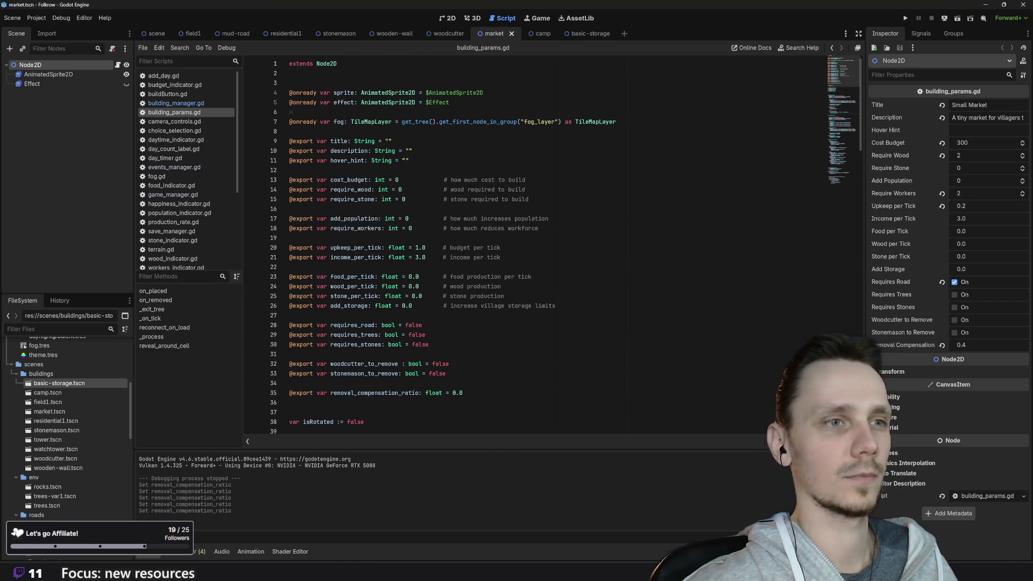
left_click(906, 18)
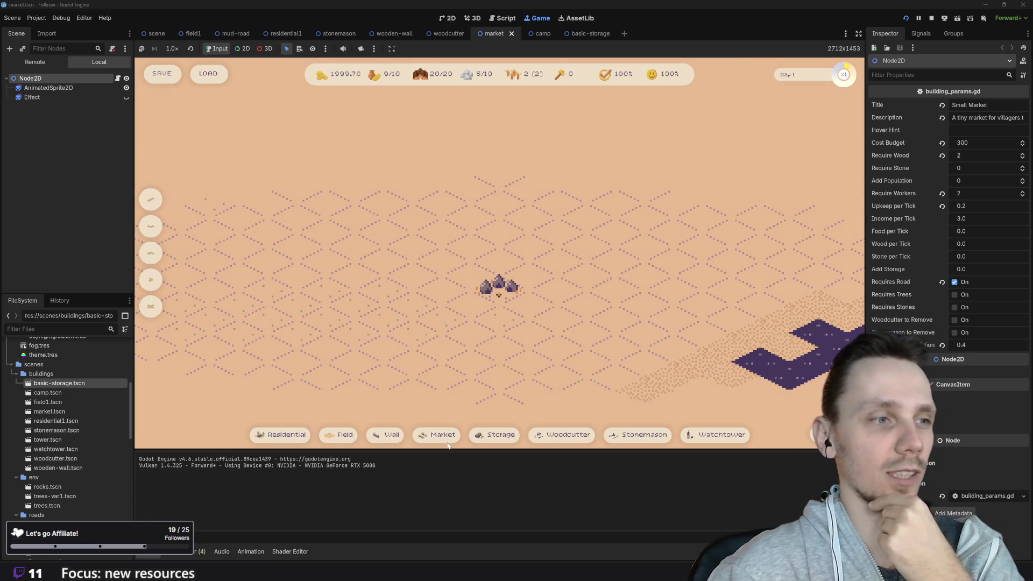
Enter removal mode over the placed Small Market, then cancel it with a right-click.
mouse_move(443, 436)
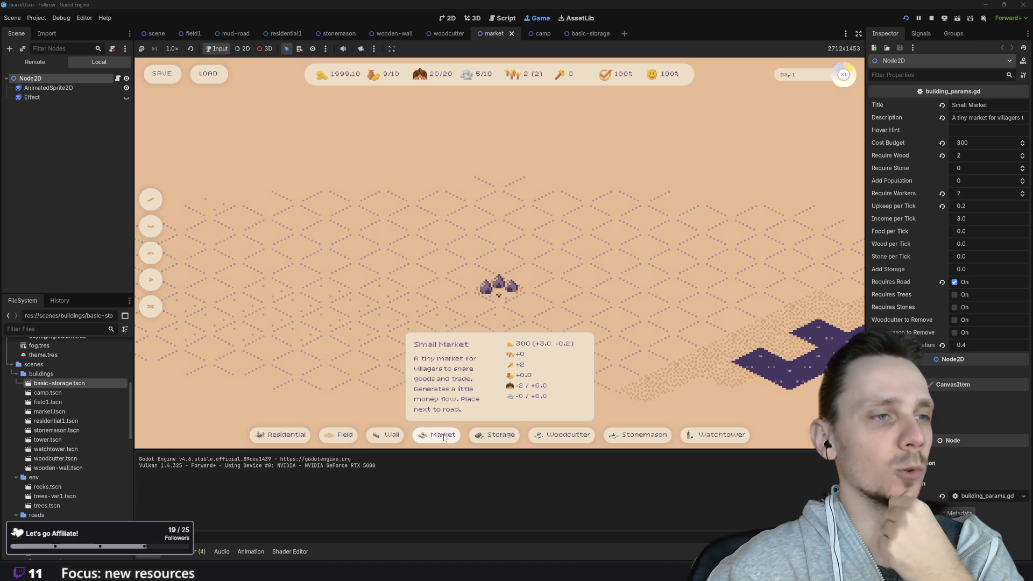
mouse_move(380, 438)
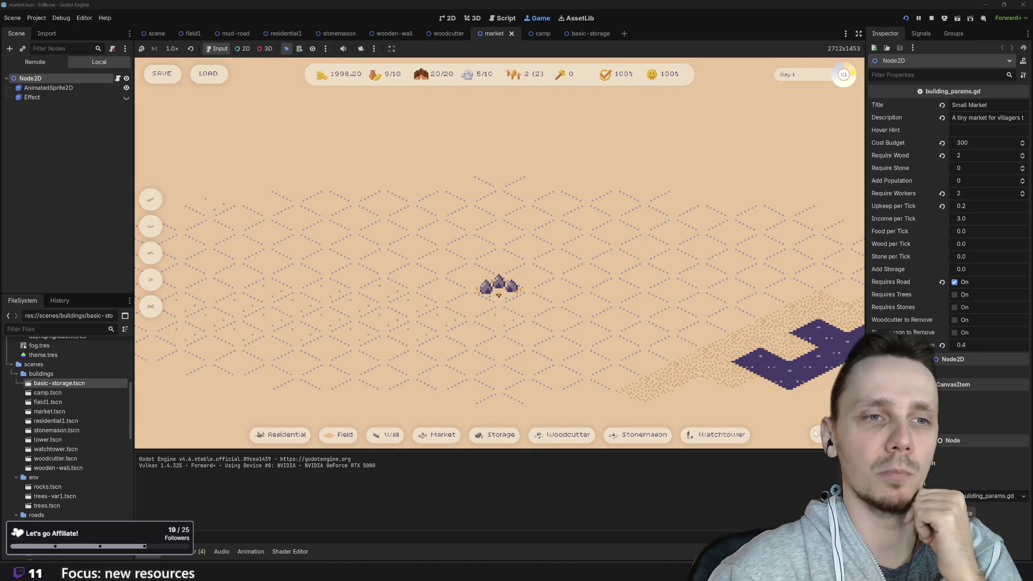
key("x")
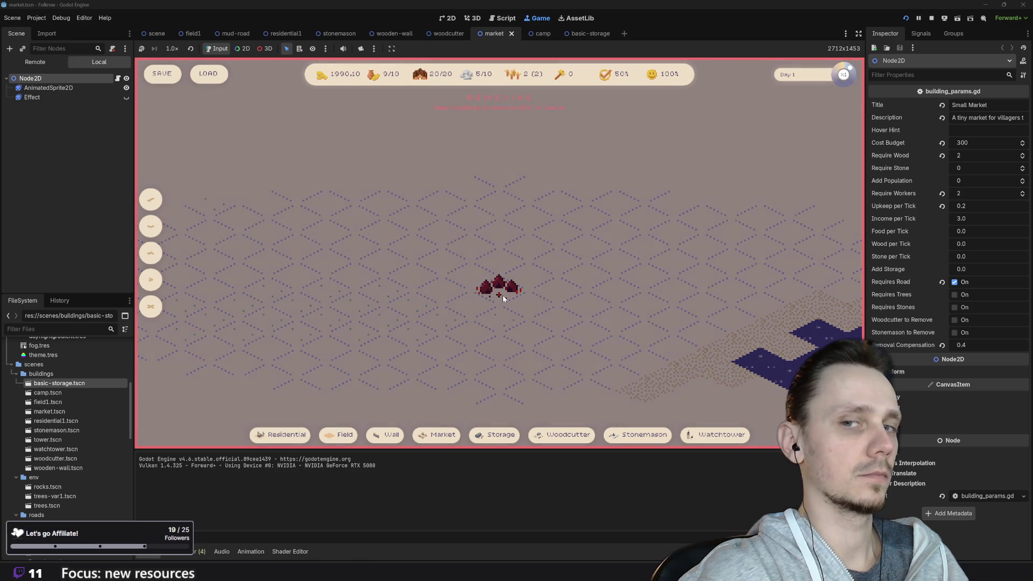
right_click(502, 294)
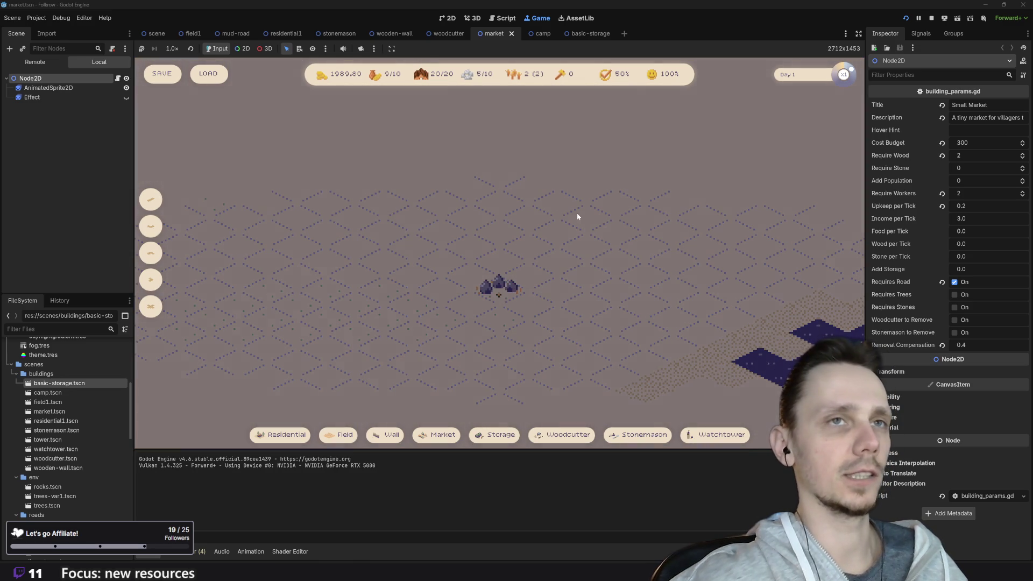
Stop the game and scroll building_manager.gd down to the remove_building_at function.
left_click(930, 19)
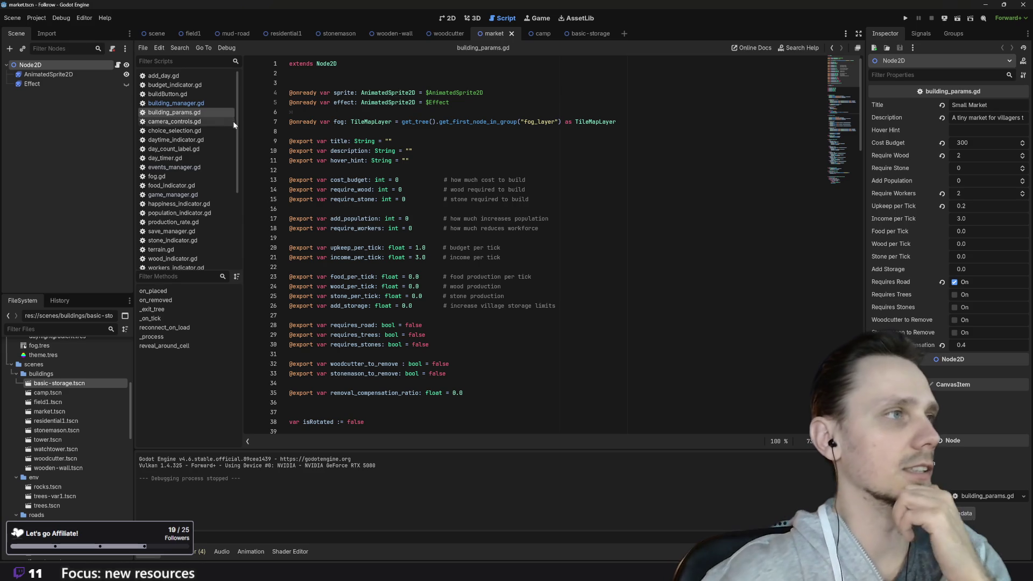
left_click(183, 103)
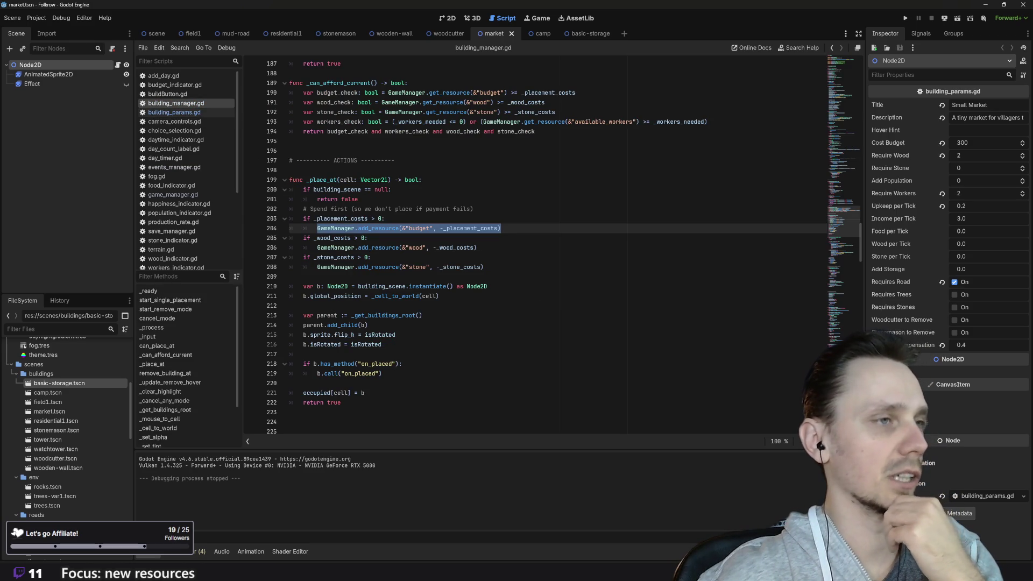
scroll(535, 242, "down", 6)
scroll(535, 242, "down", 2)
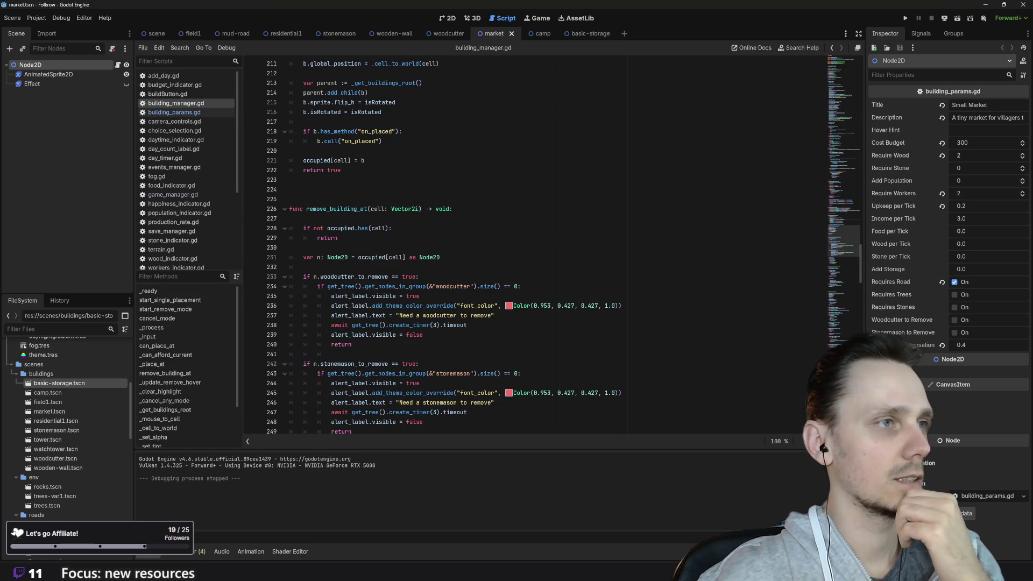
scroll(535, 242, "down", 3)
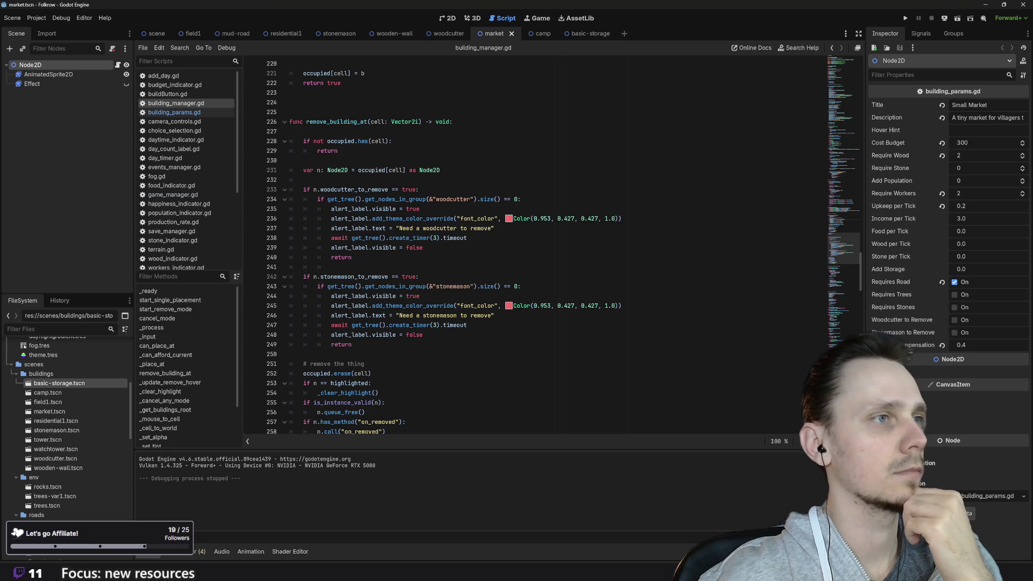
scroll(535, 248, "down", 3)
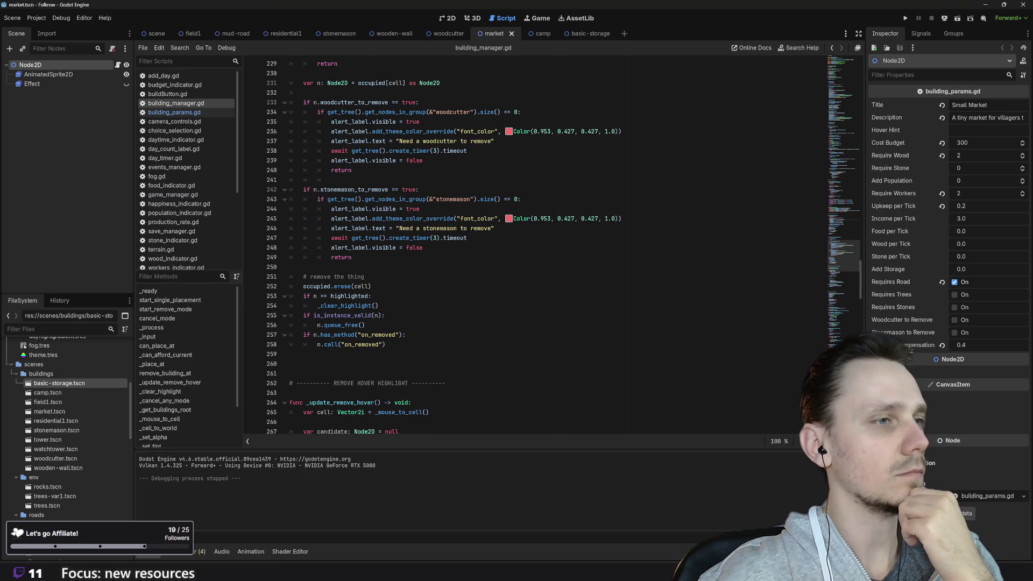
scroll(563, 245, "up", 2)
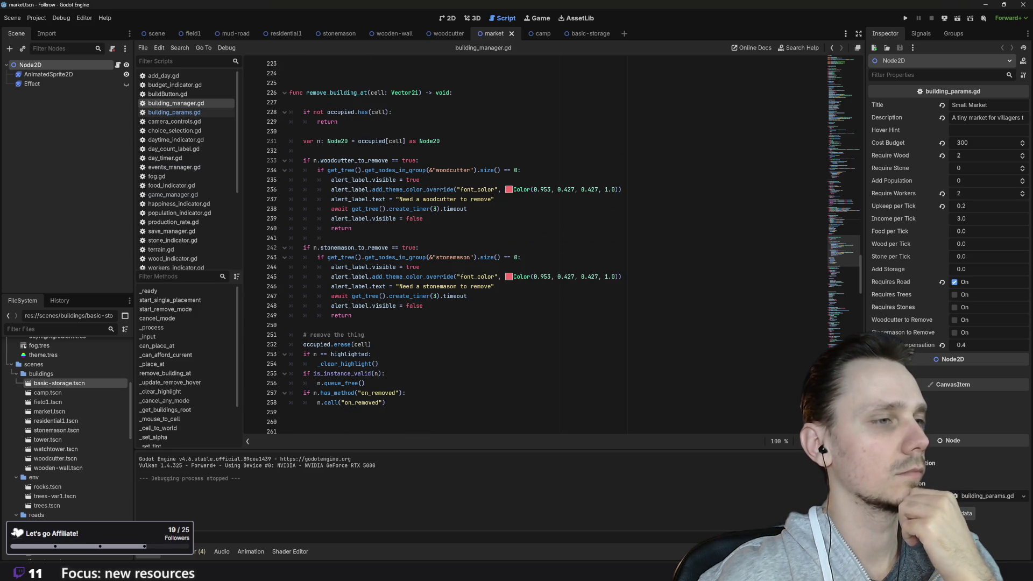
mouse_move(336, 392)
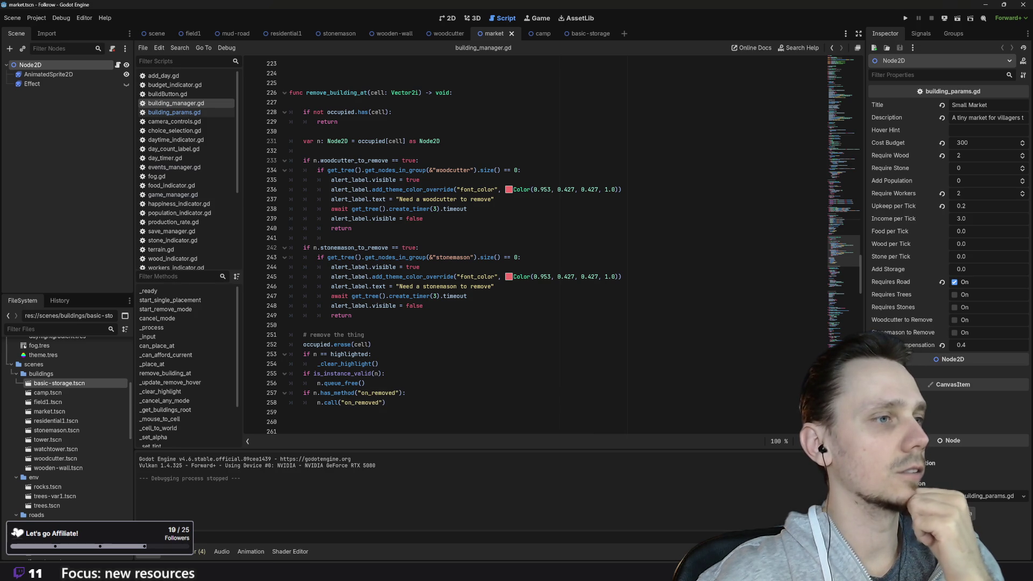
scroll(538, 245, "down", 7)
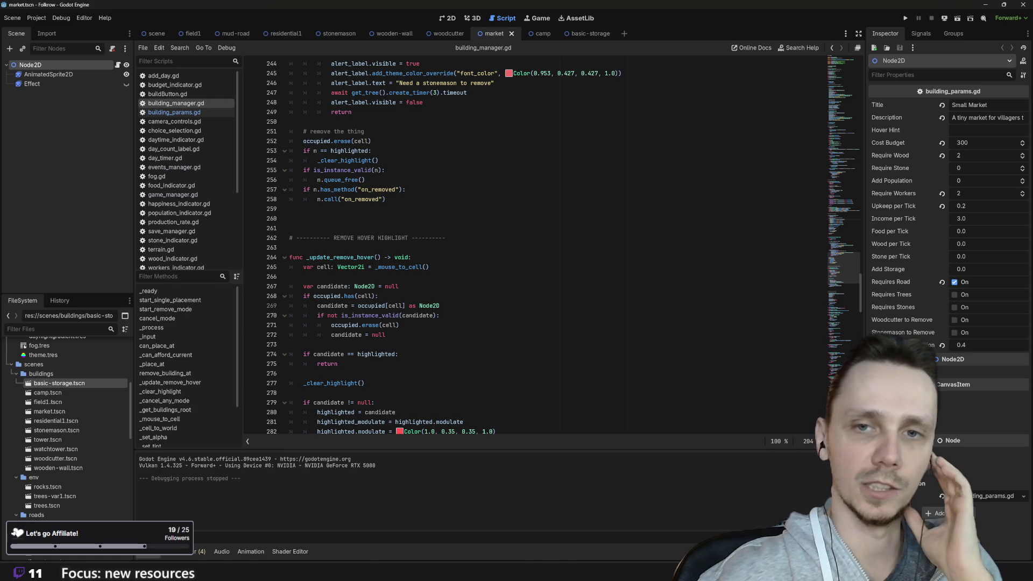
scroll(535, 247, "down", 2)
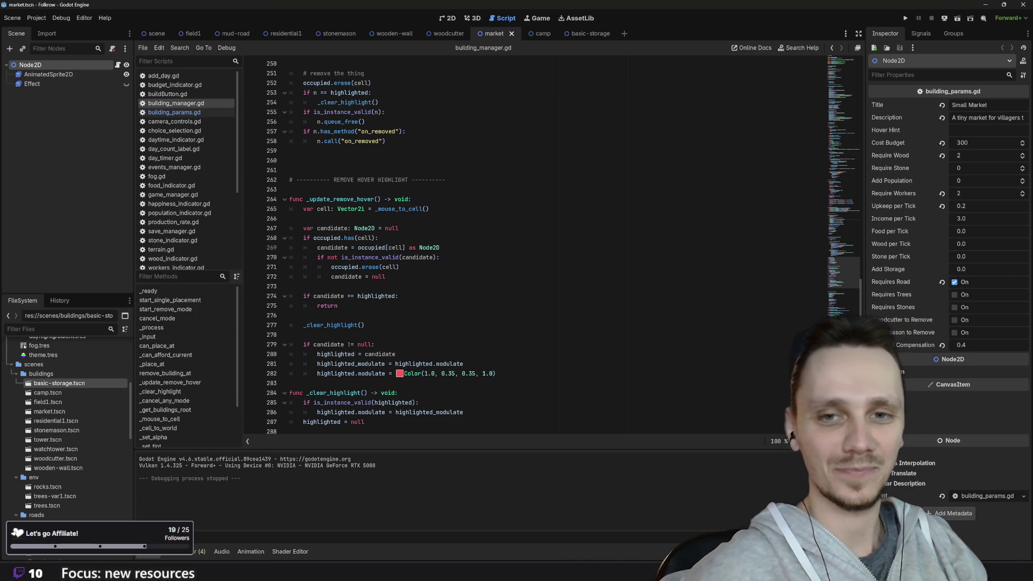
Look through _update_remove_hover and select 'candidate' to see where it is used.
left_click(290, 315)
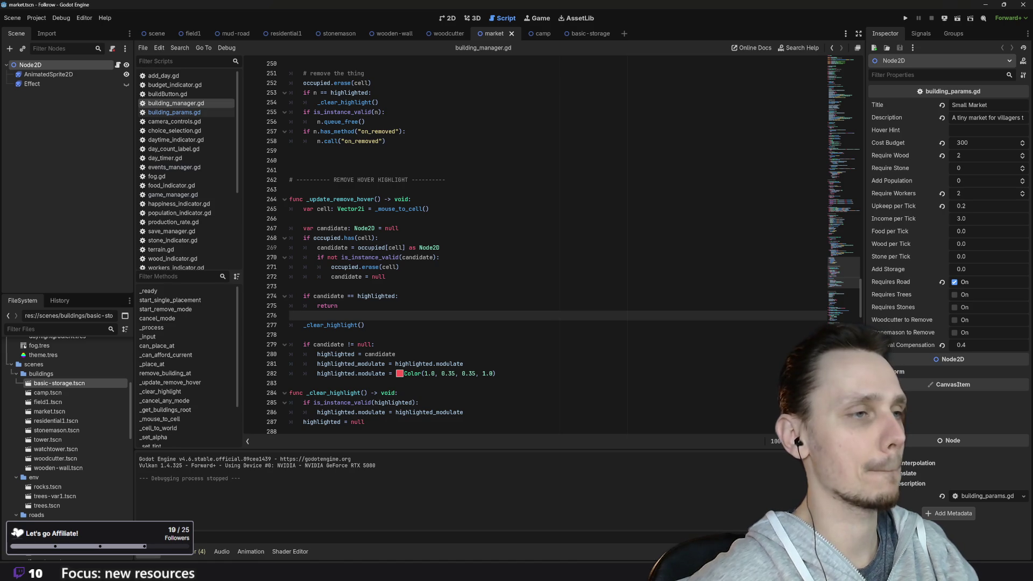
scroll(564, 243, "down", 1)
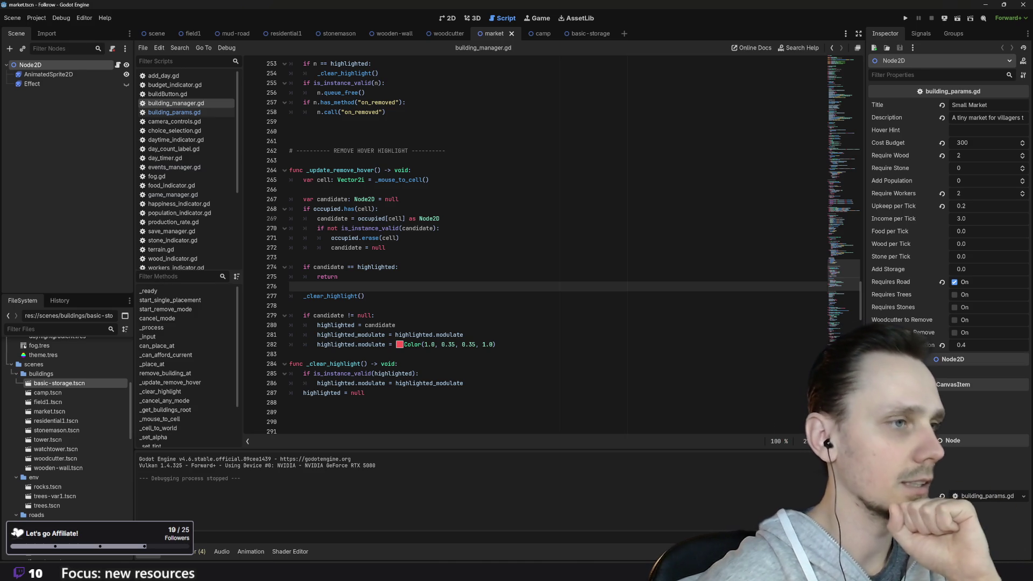
mouse_move(454, 335)
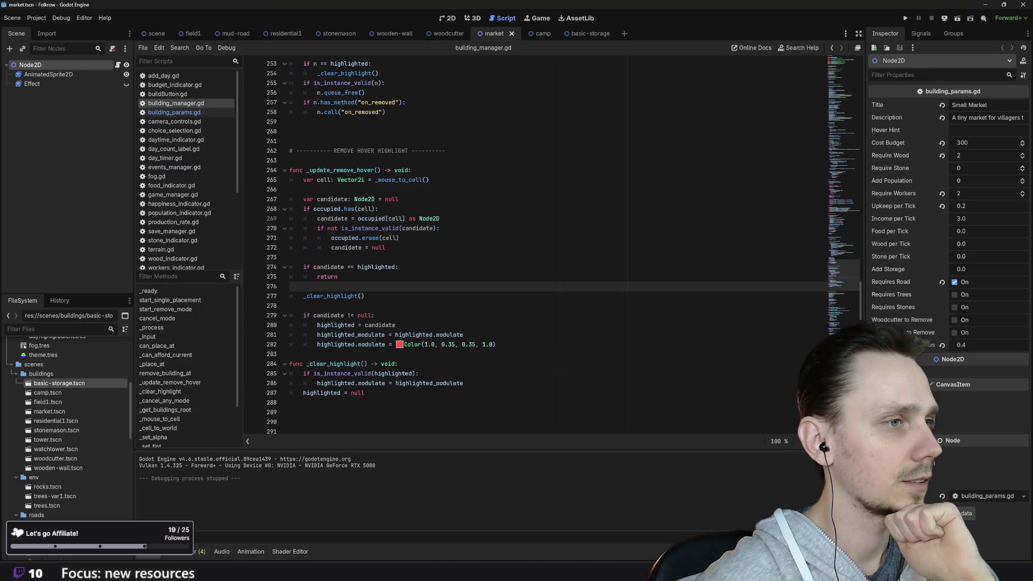
mouse_move(329, 316)
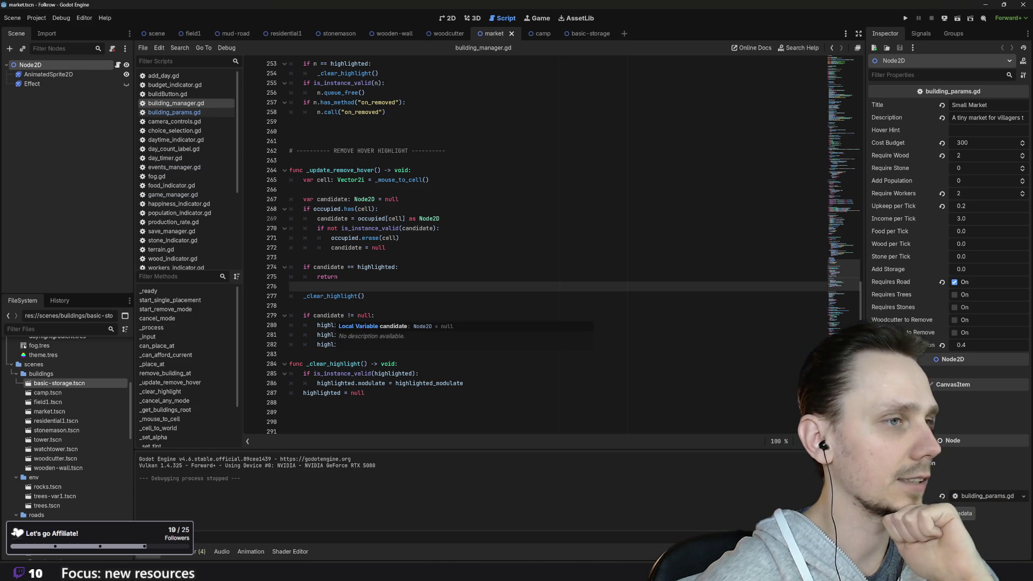
double_click(328, 315)
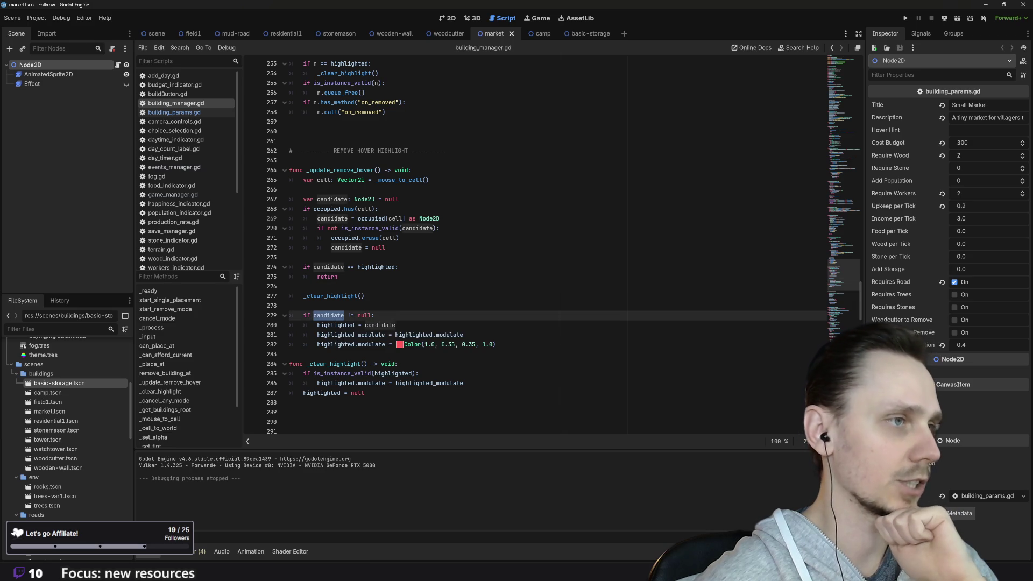
mouse_move(328, 317)
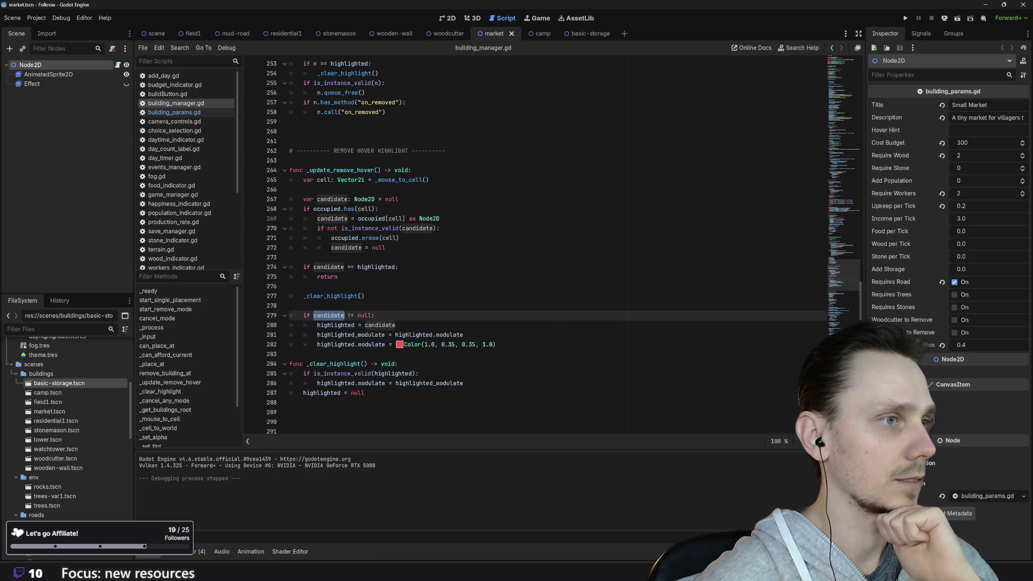
Add '# update removal compensation ui' below the highlight colour line, then return to the 2D view.
left_click(498, 344)
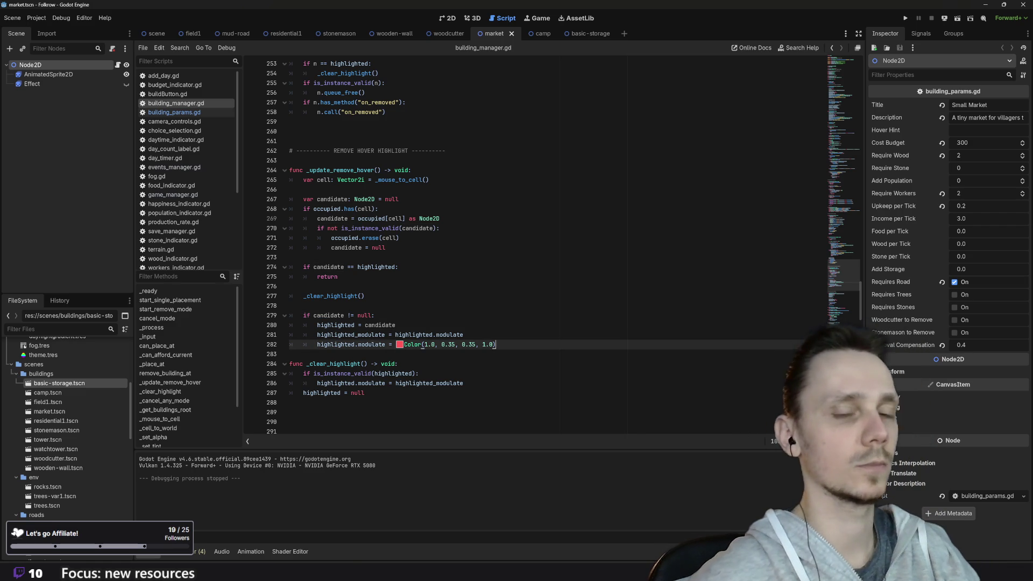
key("Return")
key("Return")
type("# ")
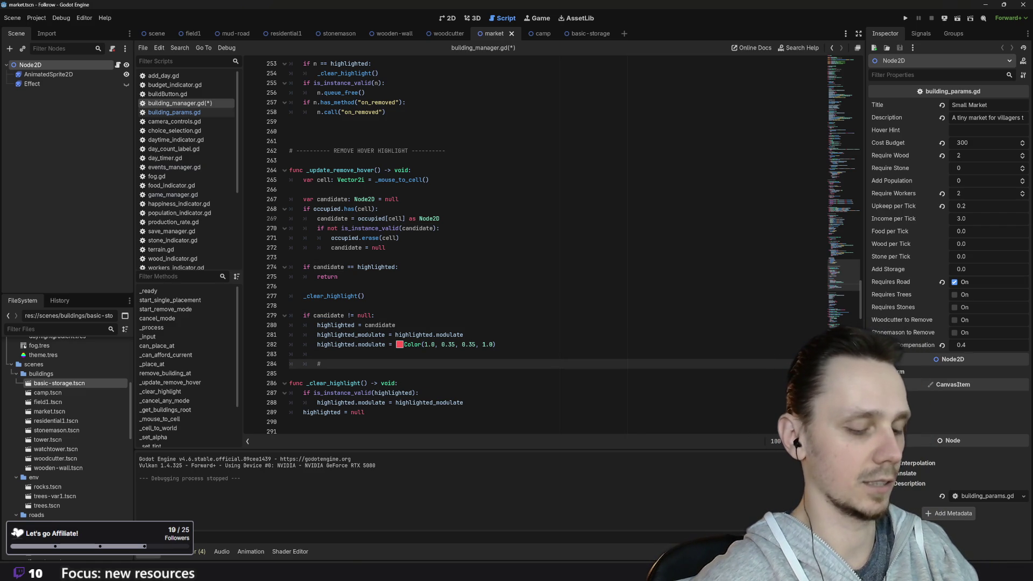
type("update re")
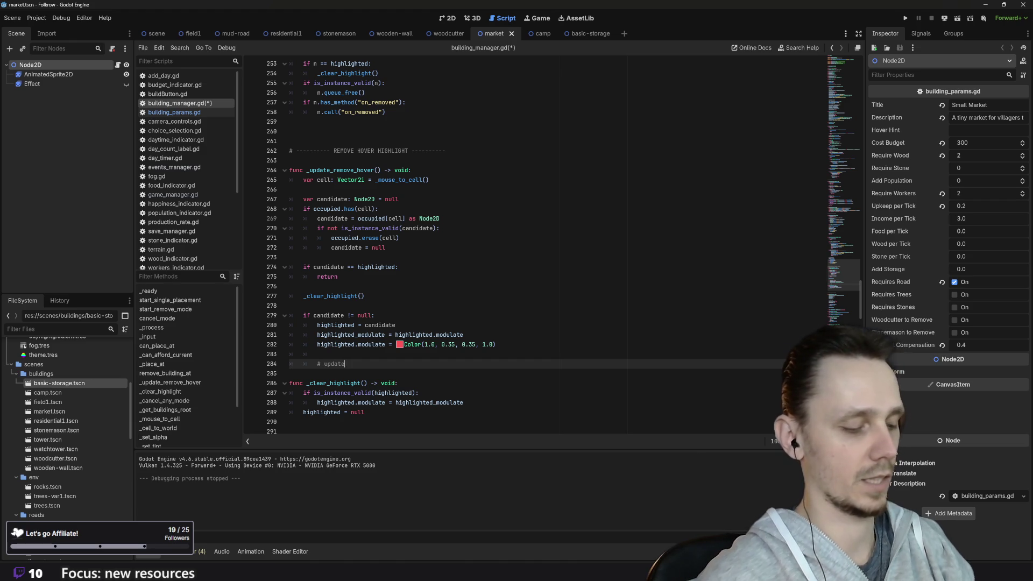
type("moval compensation ")
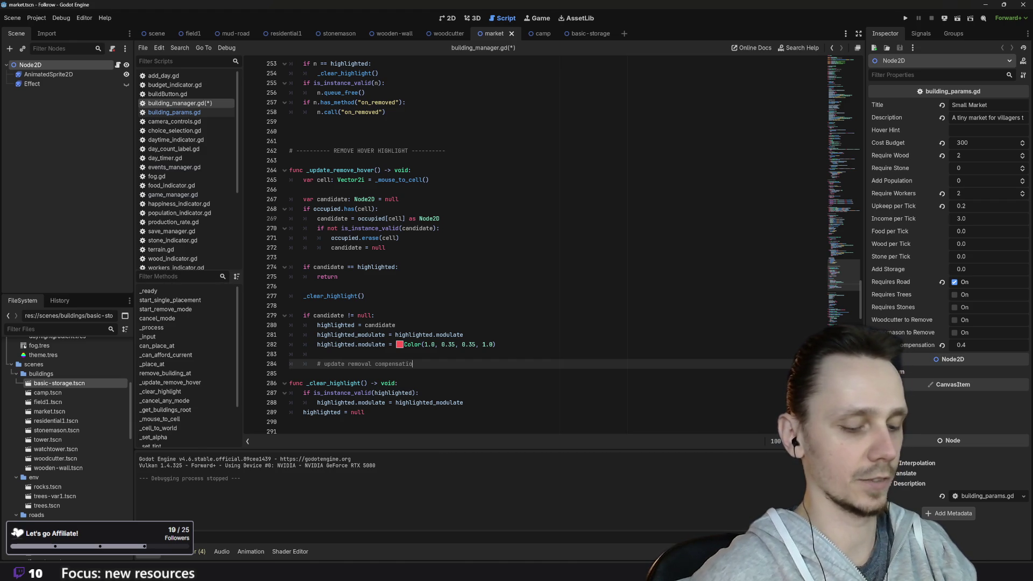
type("ui")
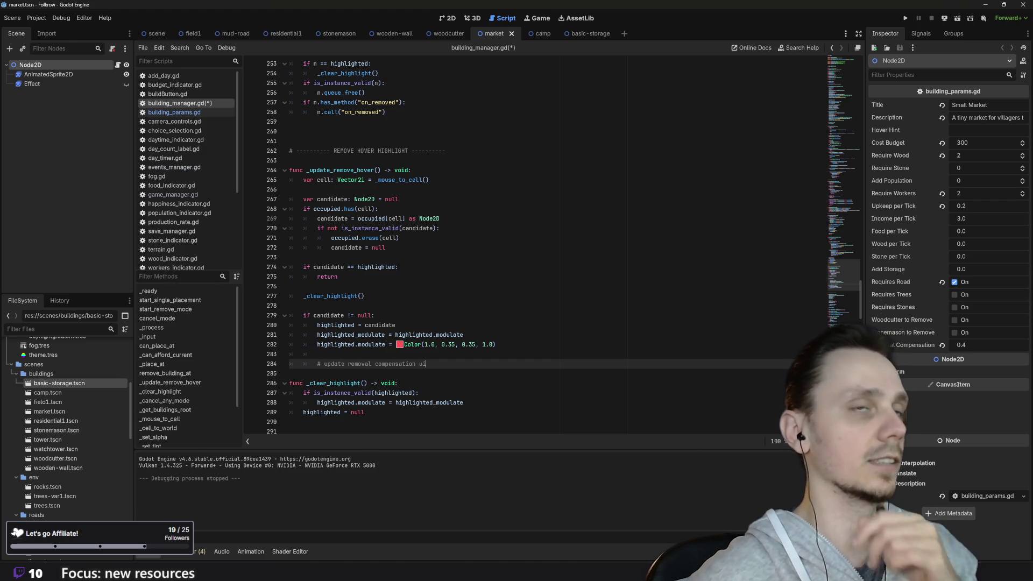
left_click(450, 19)
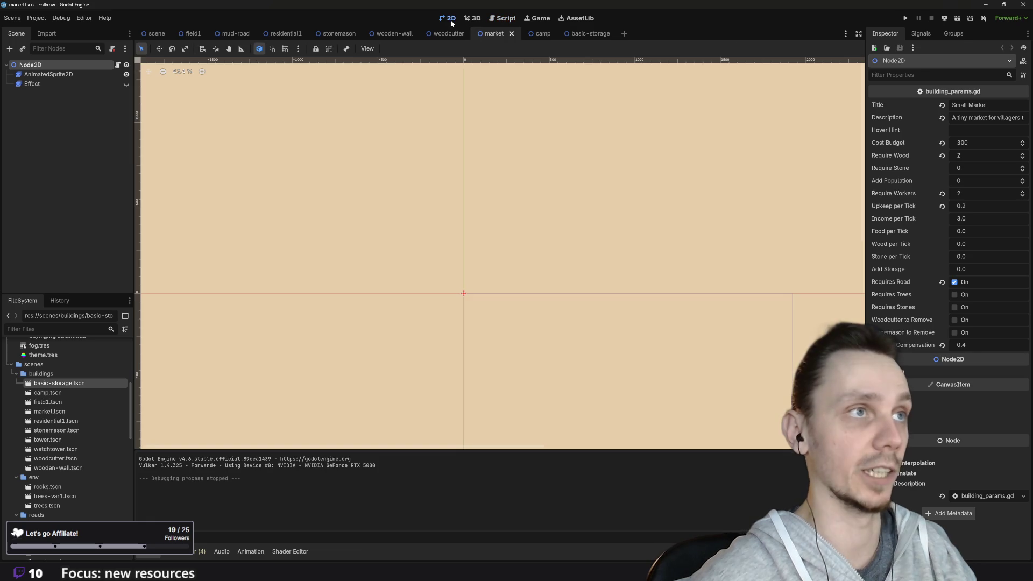
Close the basic-storage, camp, market, woodcutter, wooden-wall, stonemason, residential1, mud-road and field1 scene tabs.
left_click(589, 34)
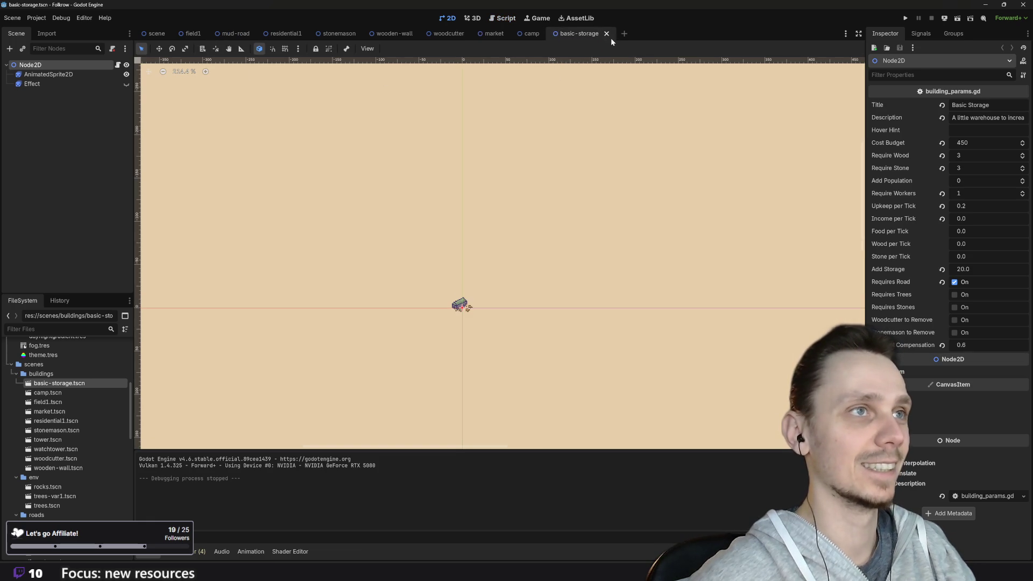
left_click(606, 33)
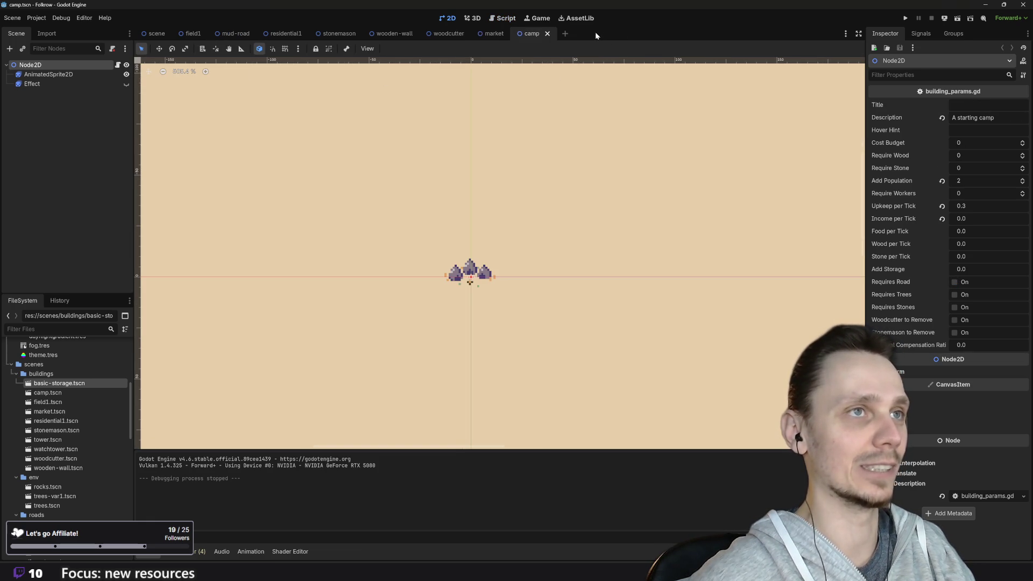
left_click(547, 34)
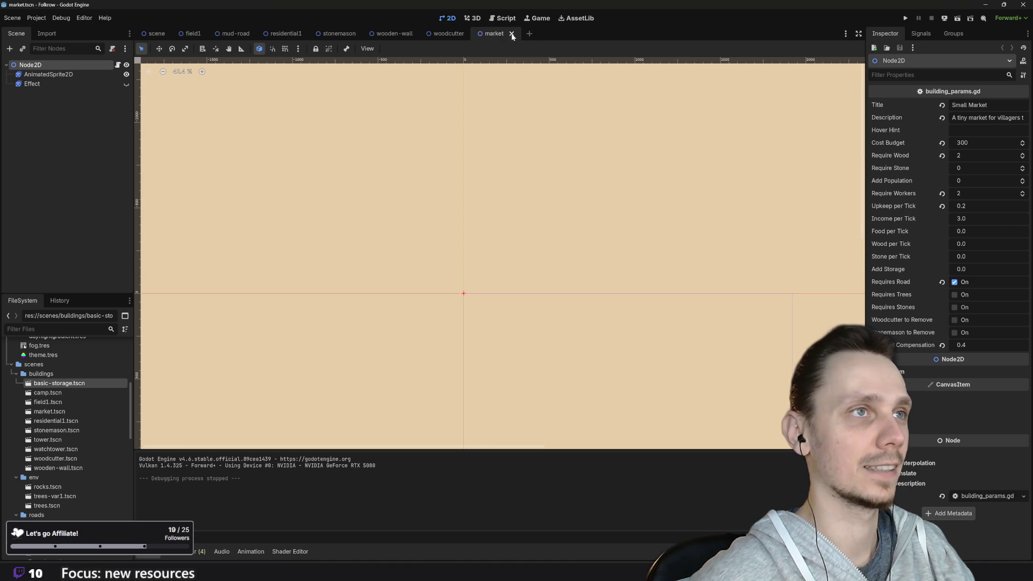
left_click(511, 33)
left_click(472, 34)
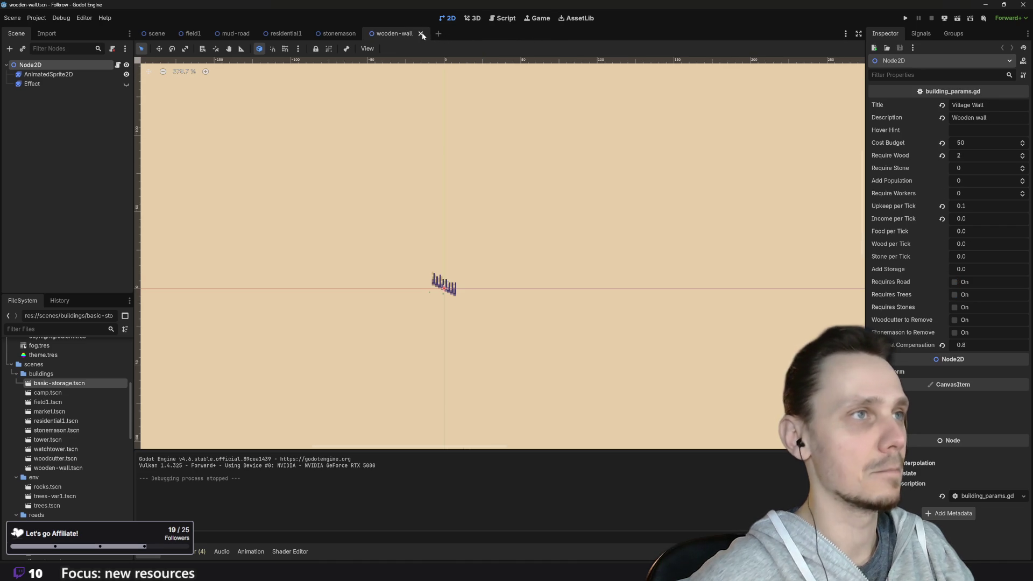
left_click(421, 33)
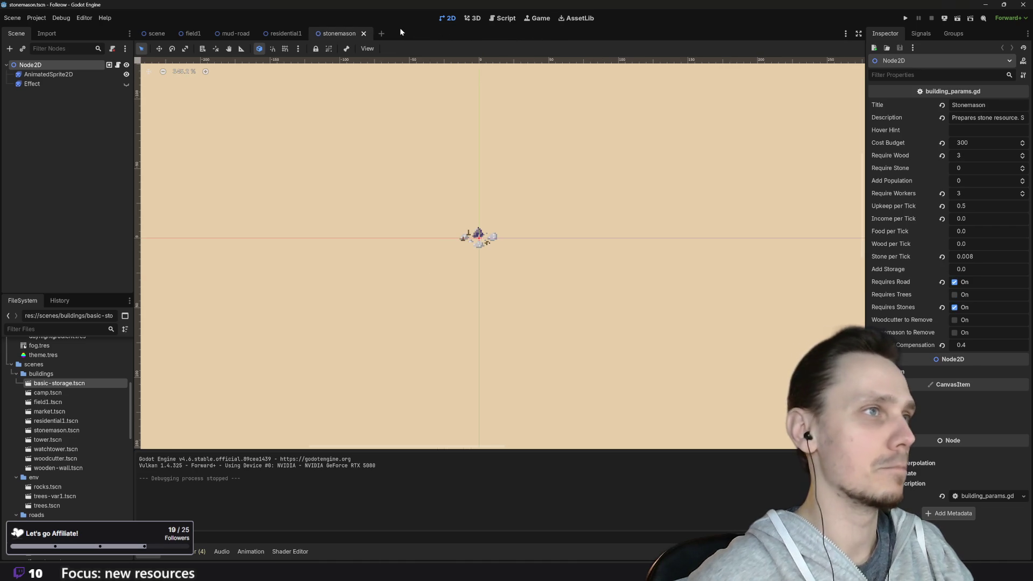
left_click(364, 34)
left_click(310, 34)
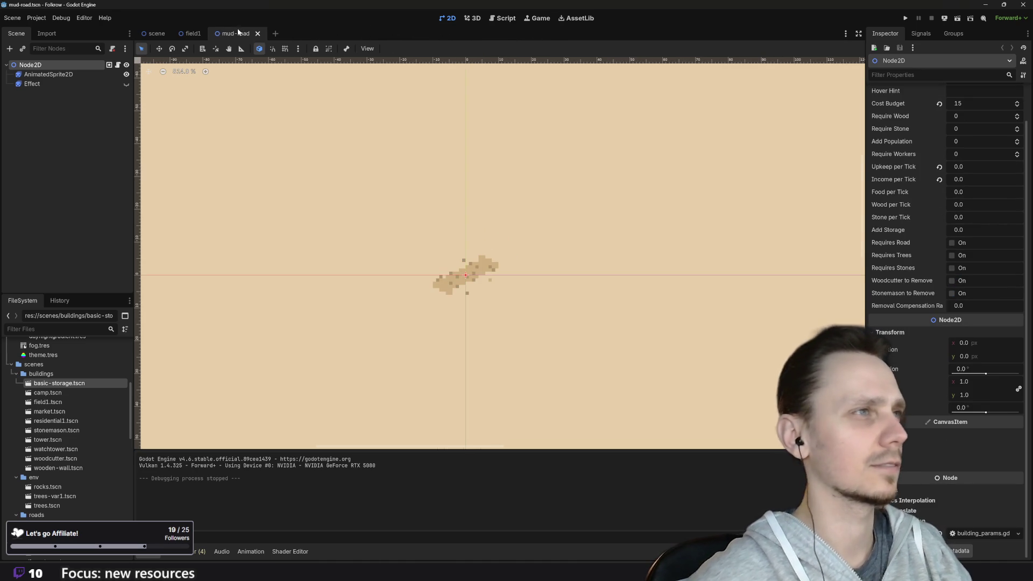
left_click(256, 35)
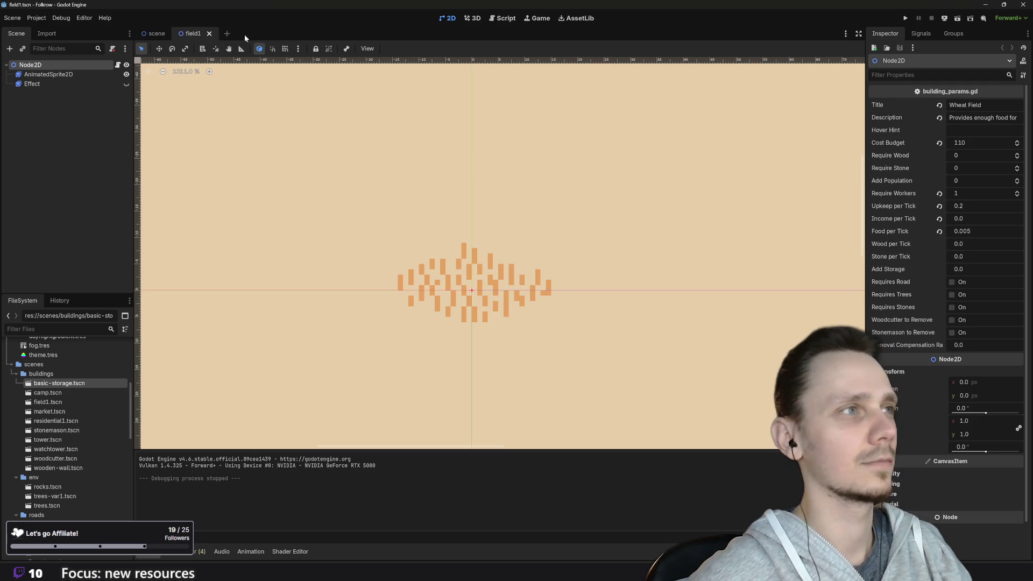
left_click(210, 34)
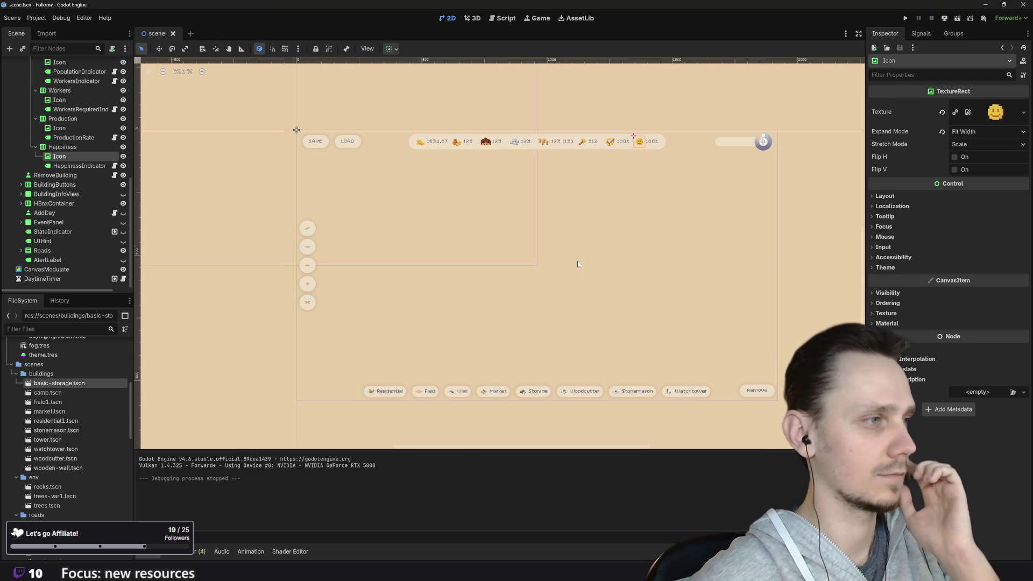
Select BuildingButtons, expand its Constants overrides, and try a Separation of 24 before undoing it.
scroll(545, 348, "up", 1)
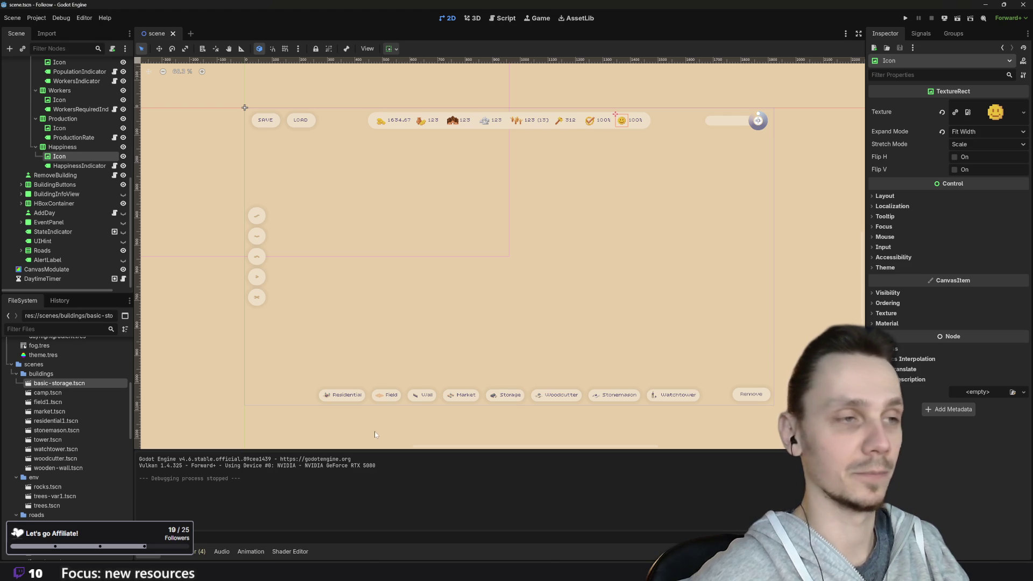
left_click(361, 396)
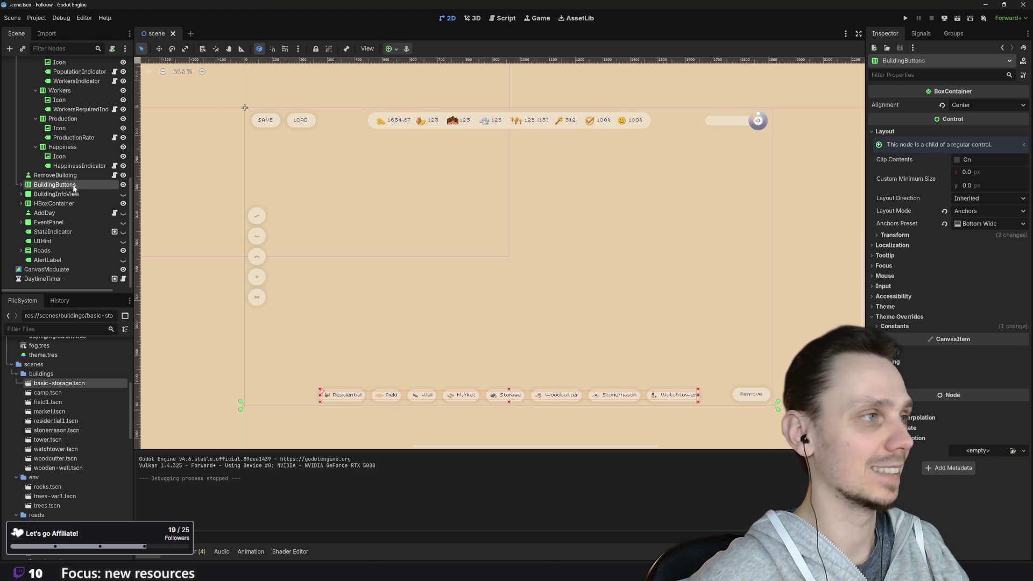
left_click(21, 184)
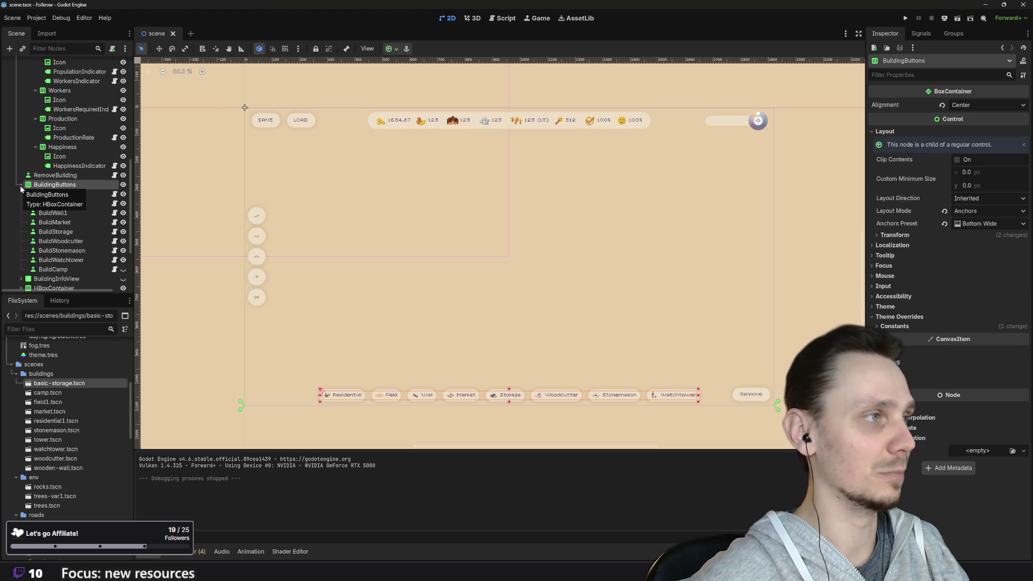
left_click(894, 326)
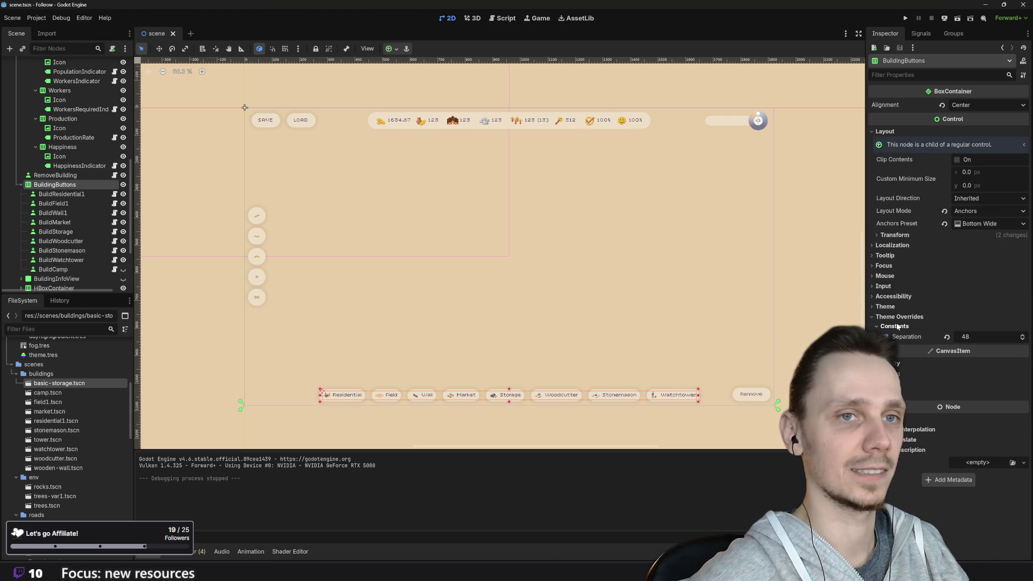
left_click(976, 336)
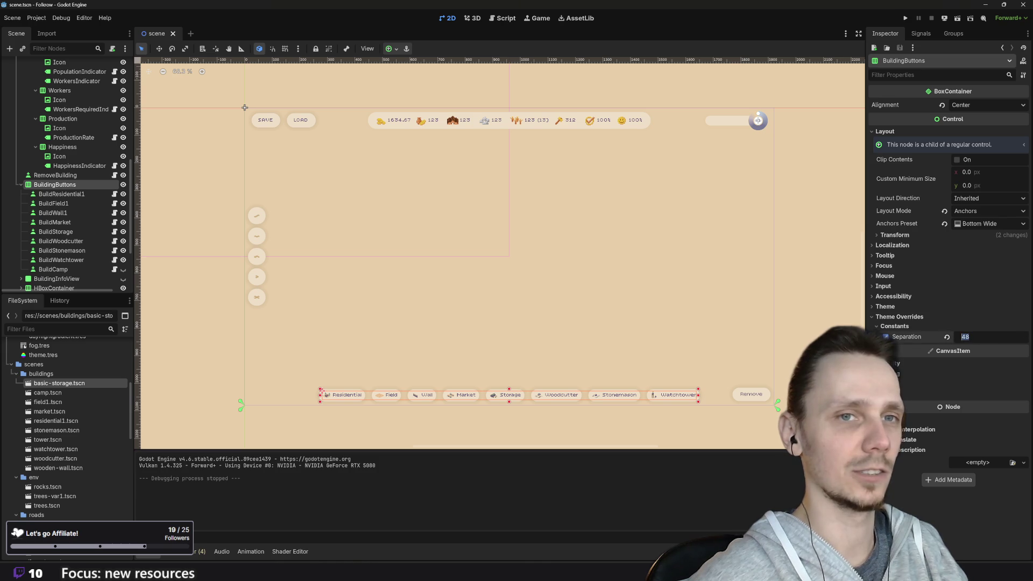
type("24")
key("Return")
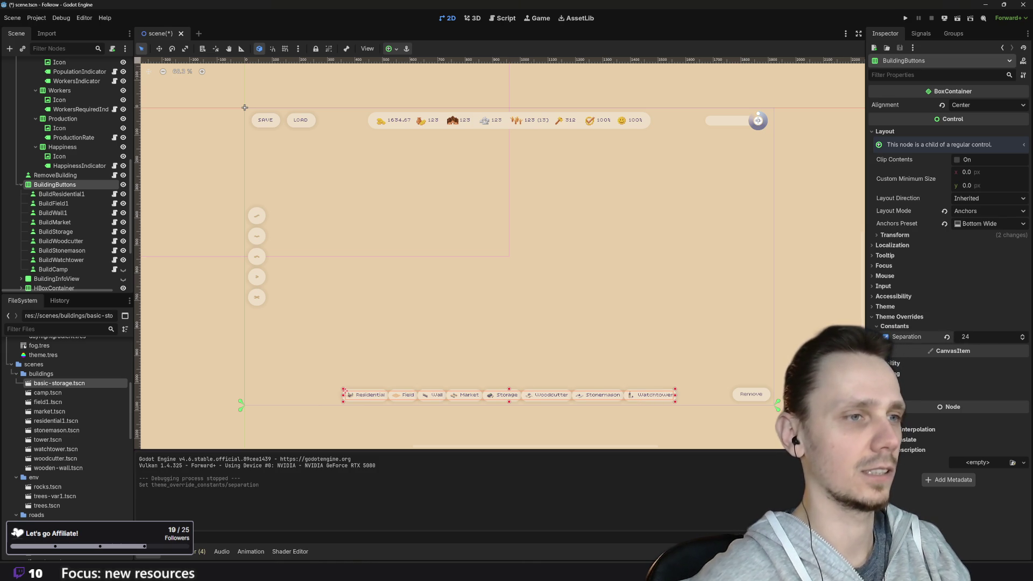
scroll(673, 434, "down", 2)
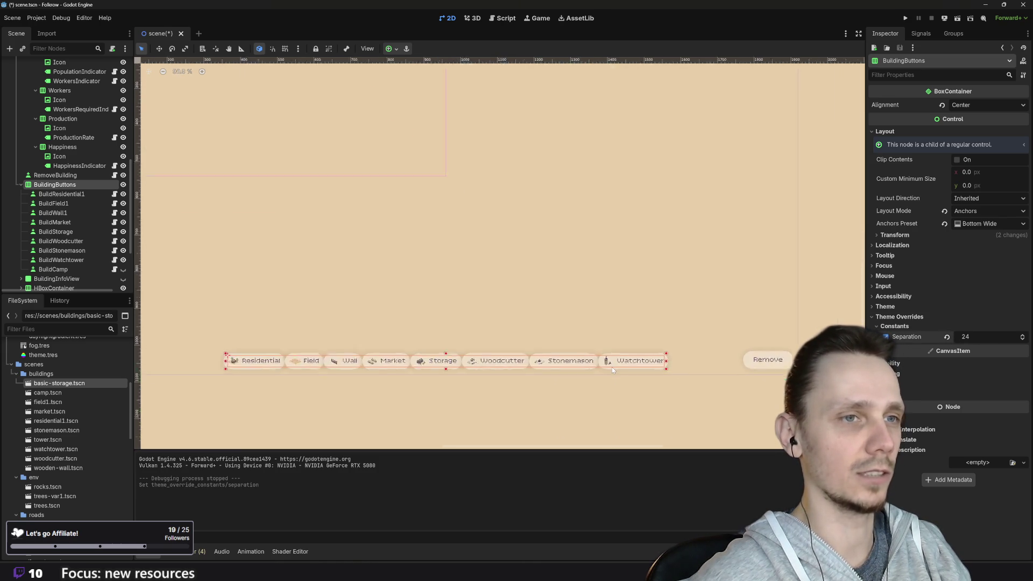
key("ctrl+z")
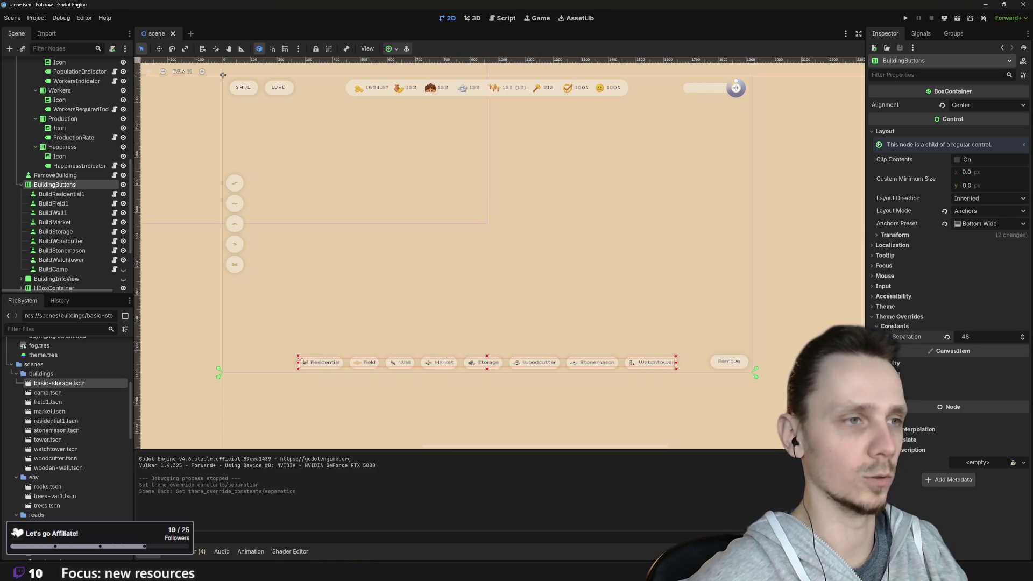
Set the BuildingButtons Separation override to 32 and deselect the container.
left_click(968, 336)
type("32")
key("Return")
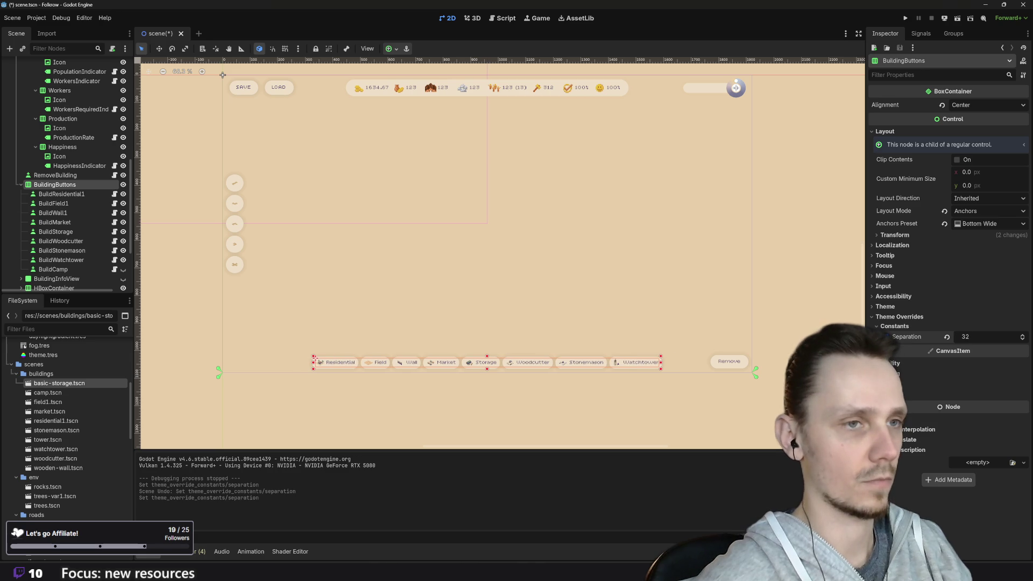
left_click(504, 378)
left_click_drag(505, 379, 527, 399)
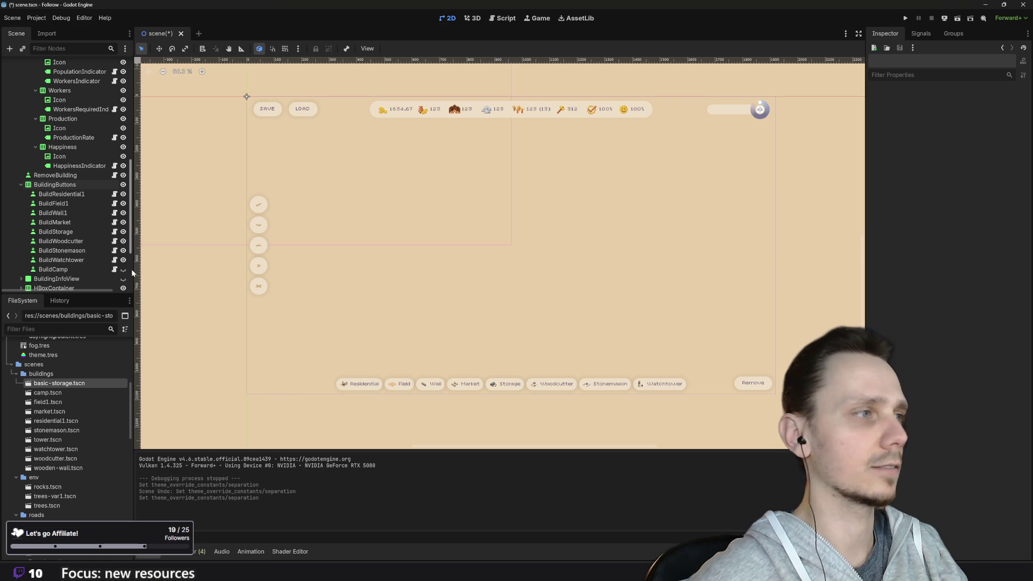
Turn on visibility for the AlertLabel node in the Scene tree, then save and run the game.
scroll(71, 272, "down", 5)
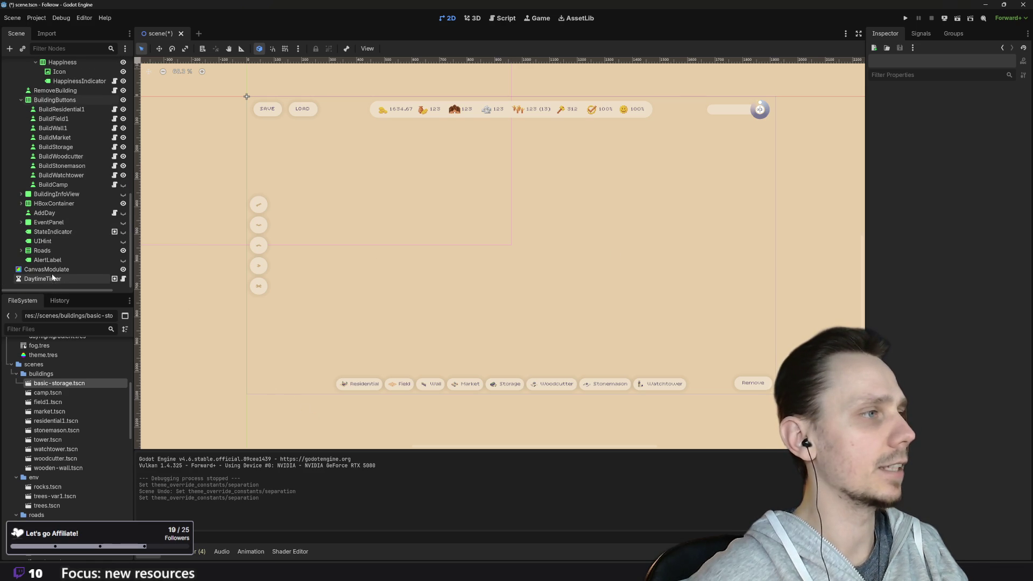
left_click(56, 261)
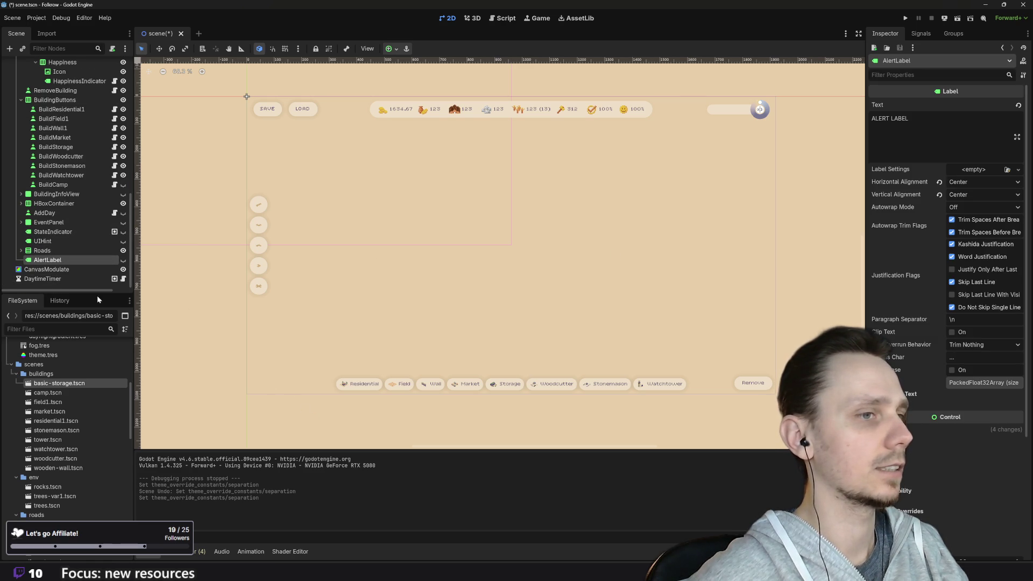
left_click(123, 260)
scroll(524, 379, "up", 2)
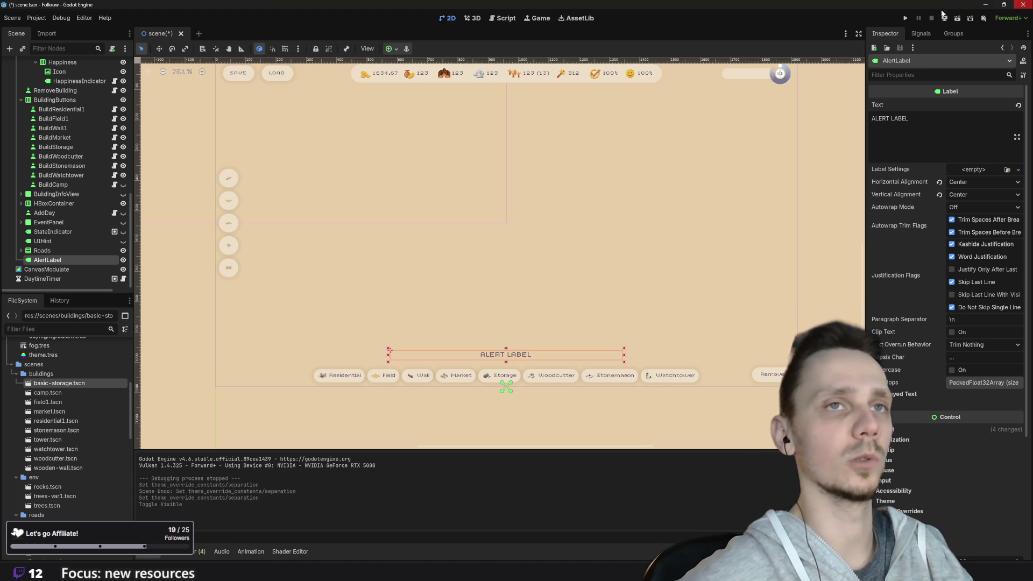
left_click(905, 18)
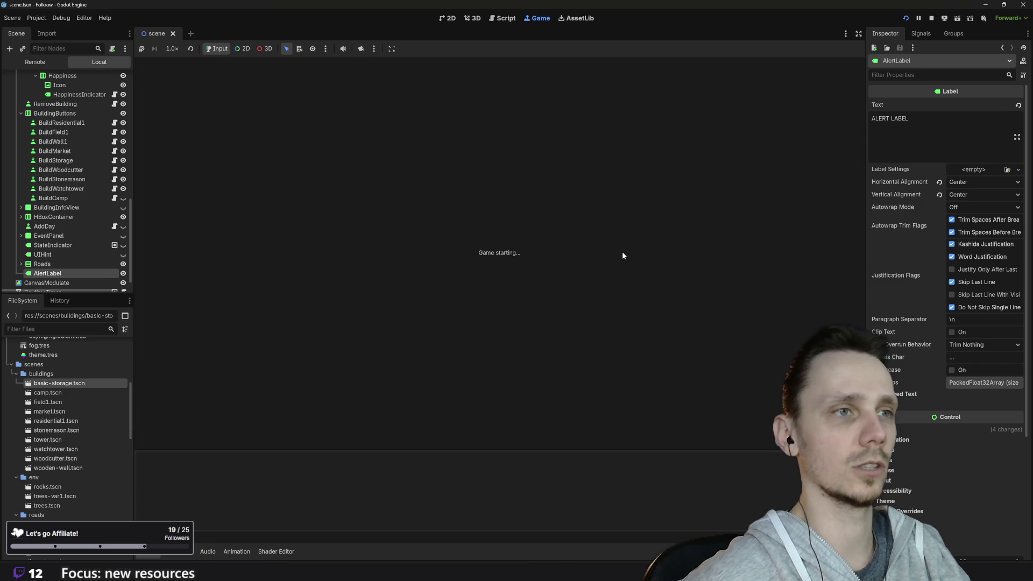
Check the Linear issue board in Chrome, then come back to the Godot editor.
key("alt+Tab")
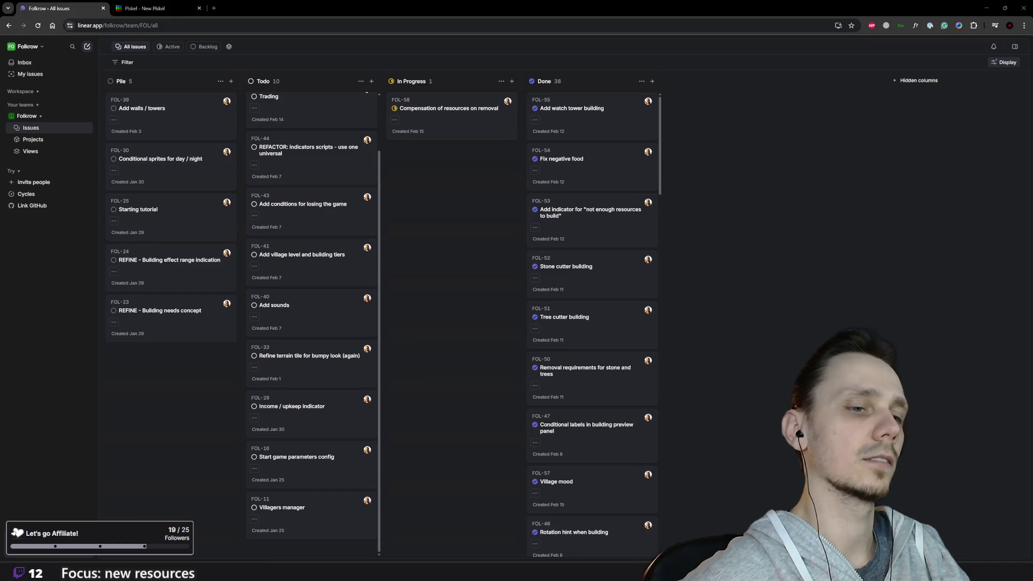
mouse_move(642, 548)
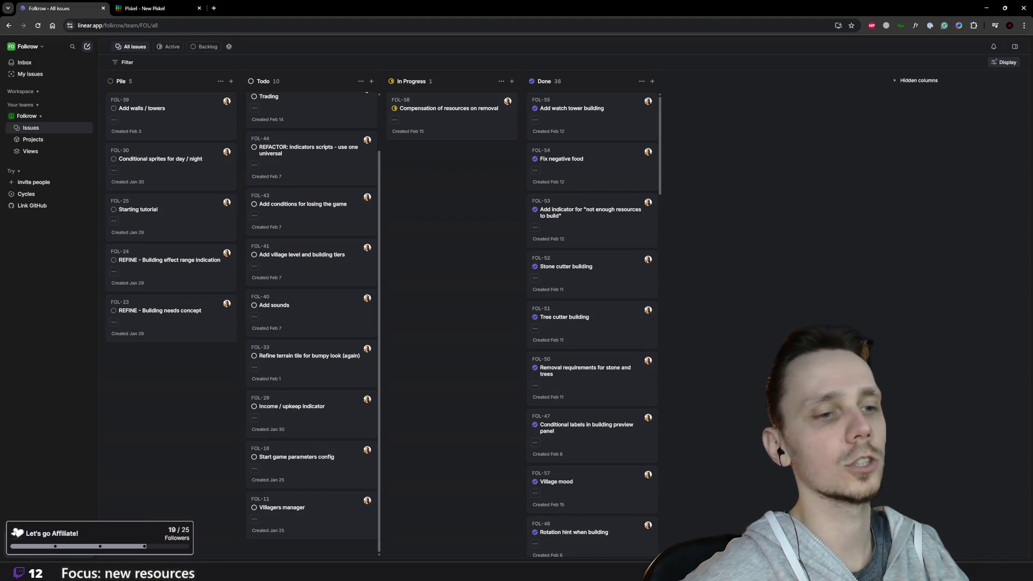
left_click(641, 548)
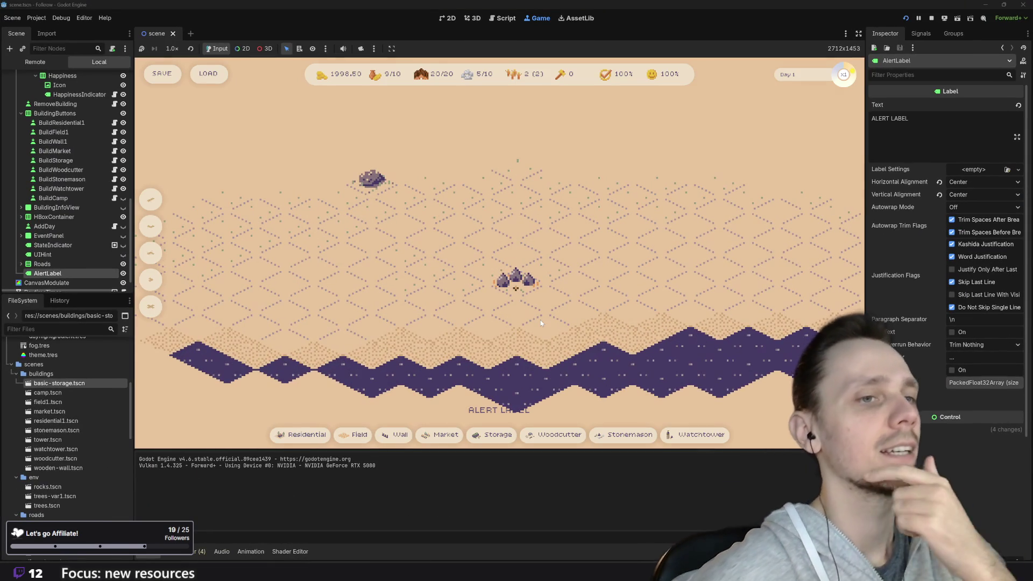
Try building removal mode with the X key in the running game, then stop the game.
key("x")
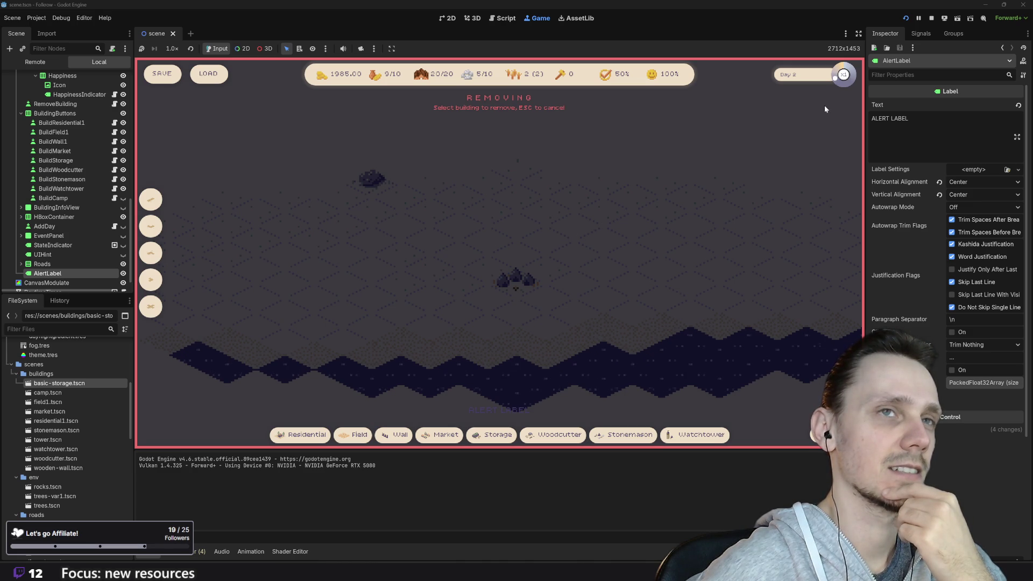
left_click(929, 21)
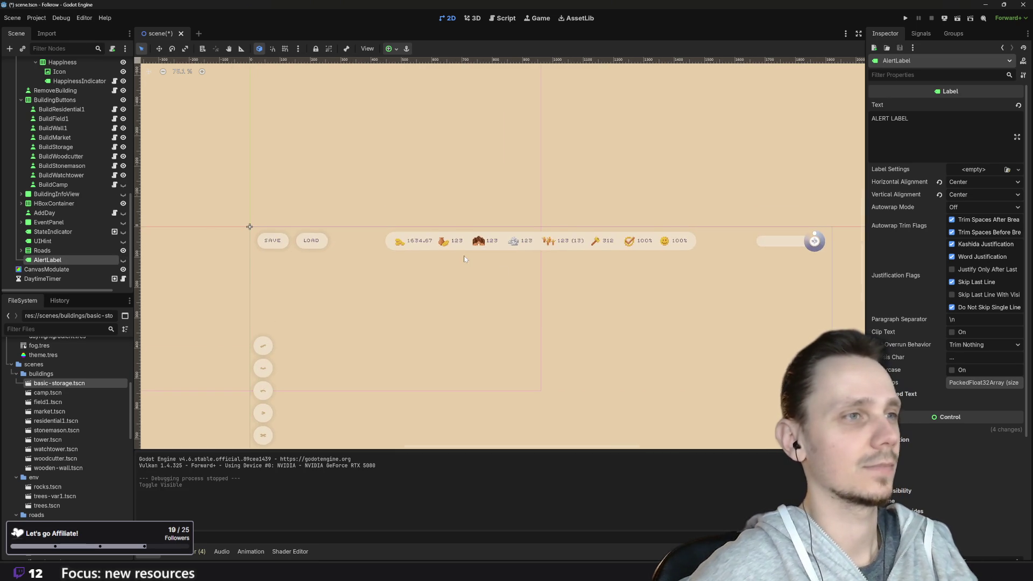
Paste the copied BudgetIndicator label under HUD and drag it below the resource bar.
scroll(468, 296, "up", 4)
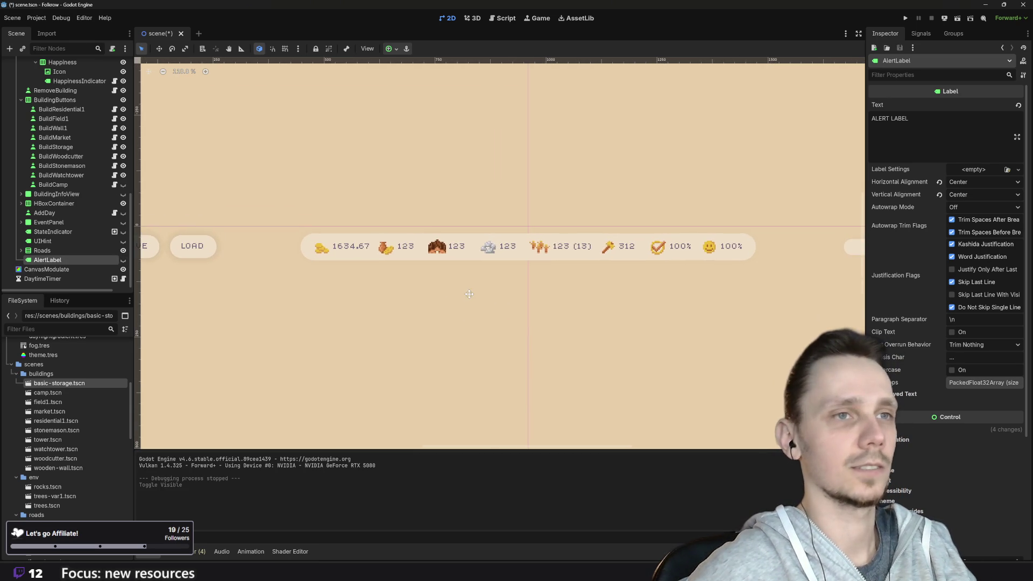
scroll(468, 294, "up", 2)
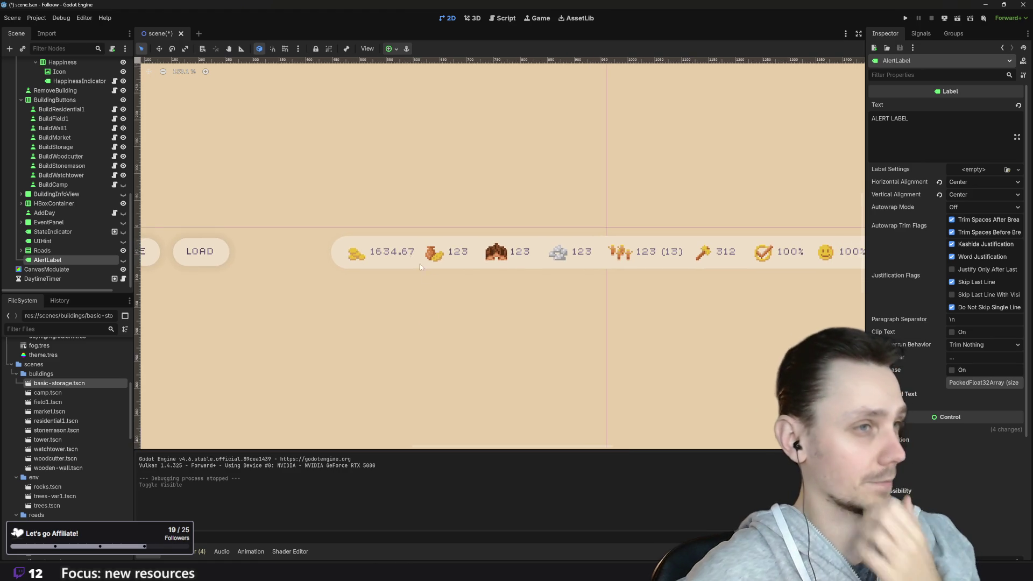
left_click(404, 253)
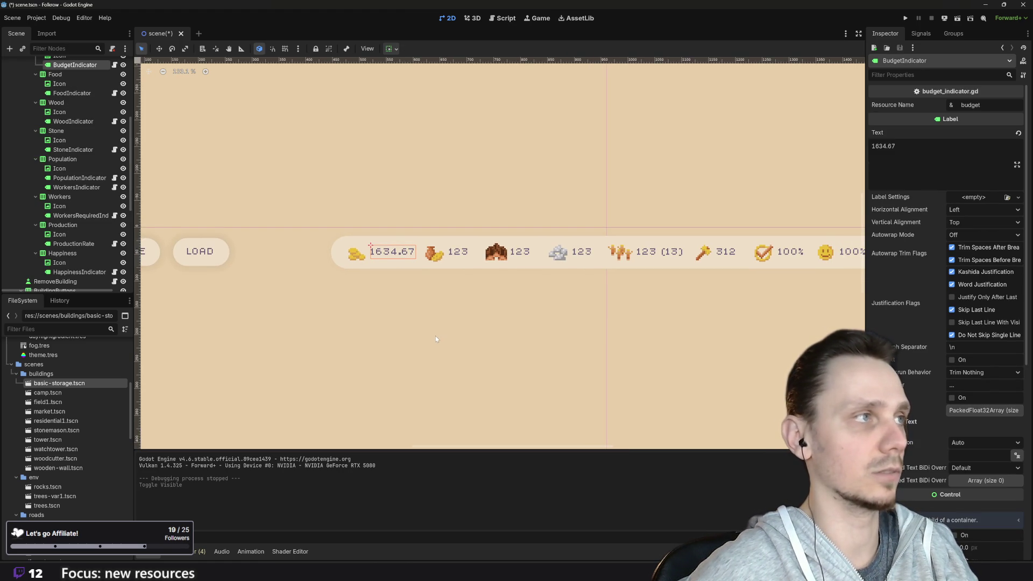
scroll(435, 335, "down", 6)
scroll(430, 347, "up", 2)
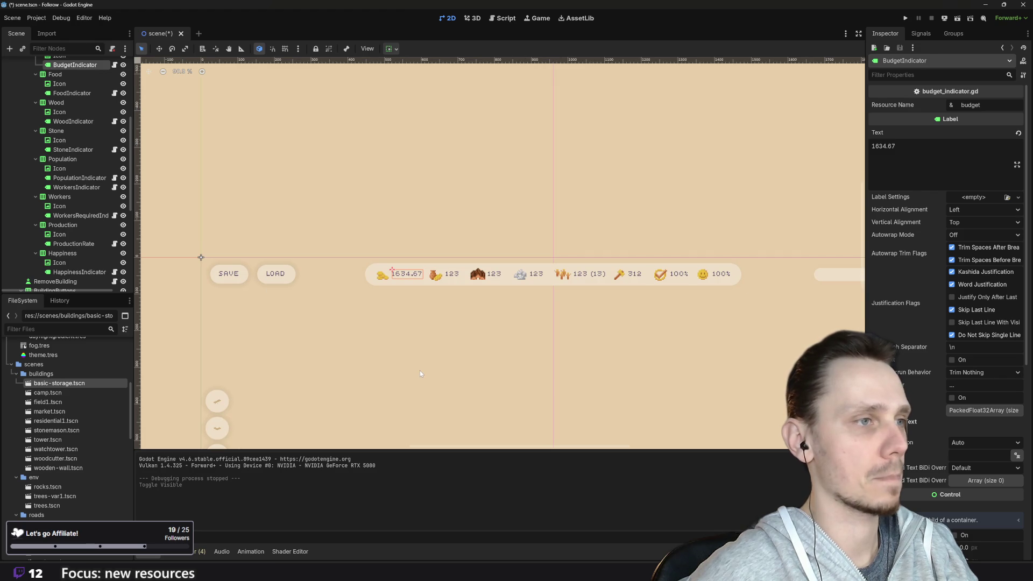
left_click(420, 374)
scroll(65, 177, "up", 5)
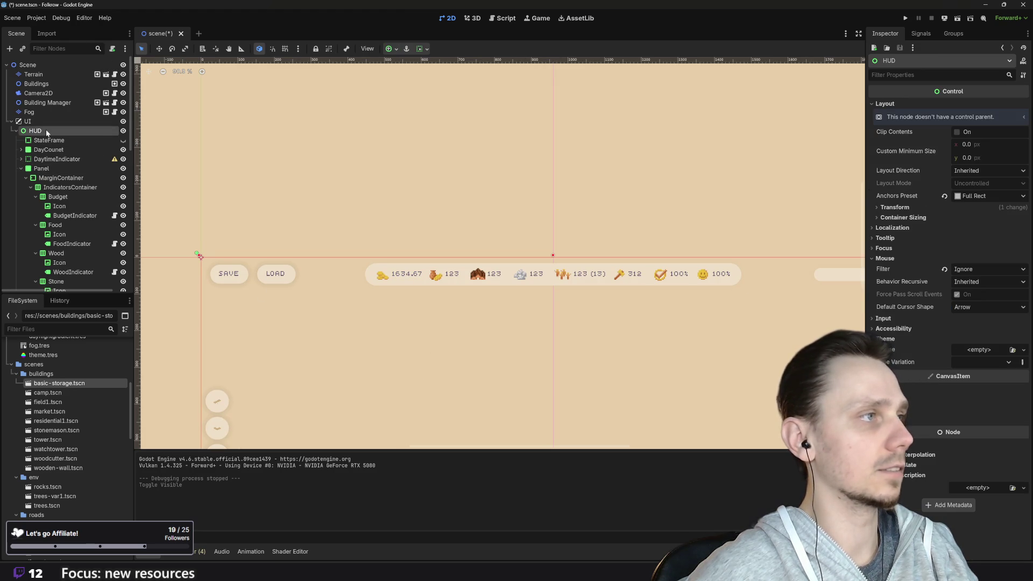
key("ctrl+v")
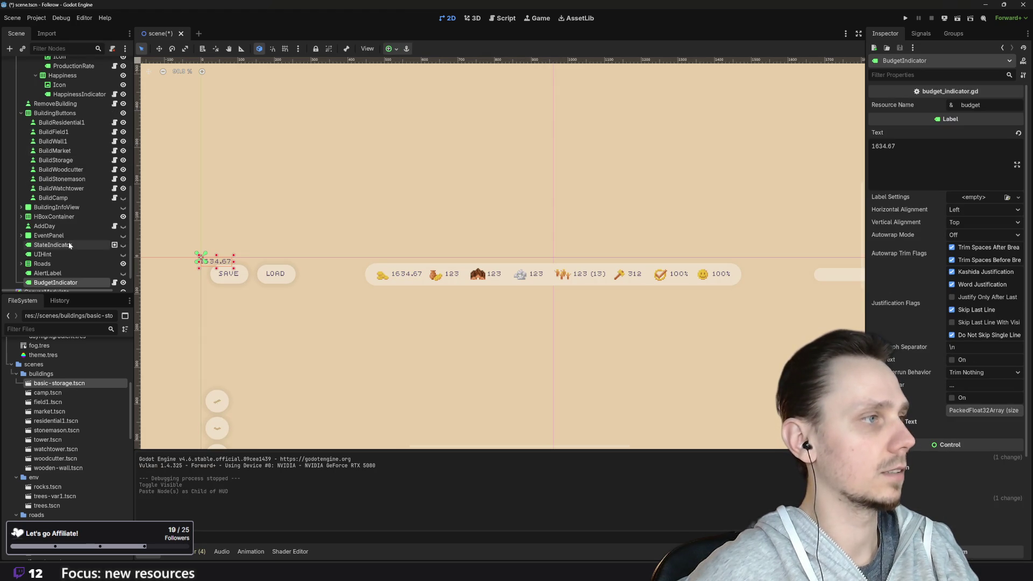
scroll(69, 245, "down", 1)
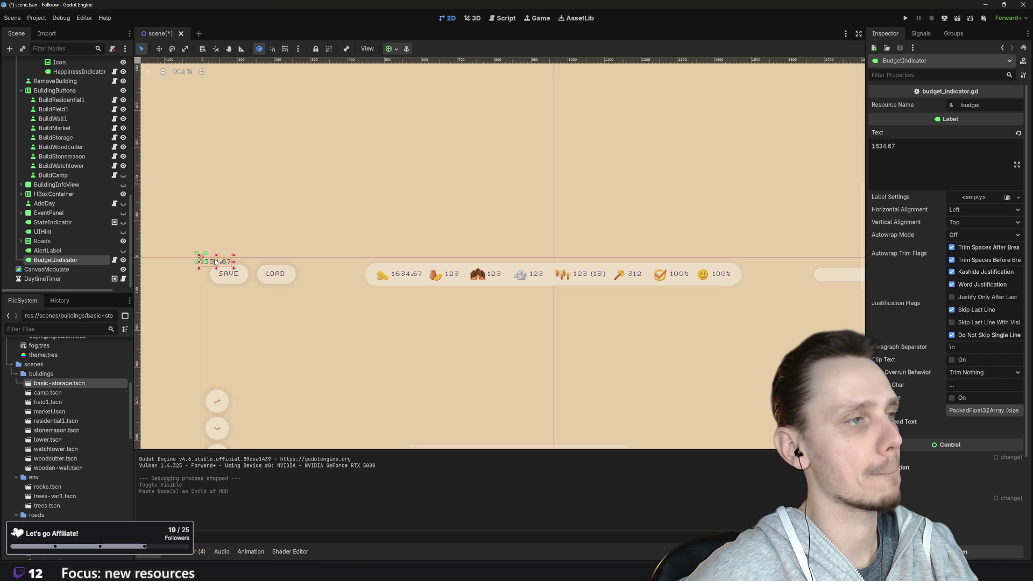
mouse_move(215, 262)
left_mouse_down()
mouse_move(393, 326)
mouse_move(430, 327)
left_mouse_up()
Rename the pasted label from BudgetIndicator to BudgetComp.
double_click(57, 260)
left_click(73, 259)
mouse_move(80, 260)
left_mouse_down()
mouse_move(42, 260)
mouse_move(56, 260)
left_mouse_up()
type("Comp")
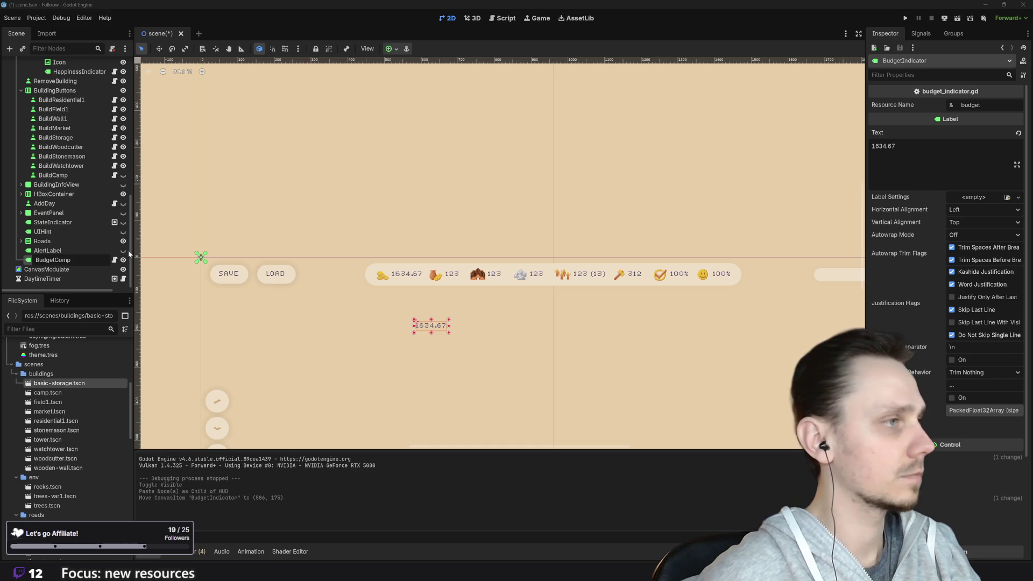
key("Return")
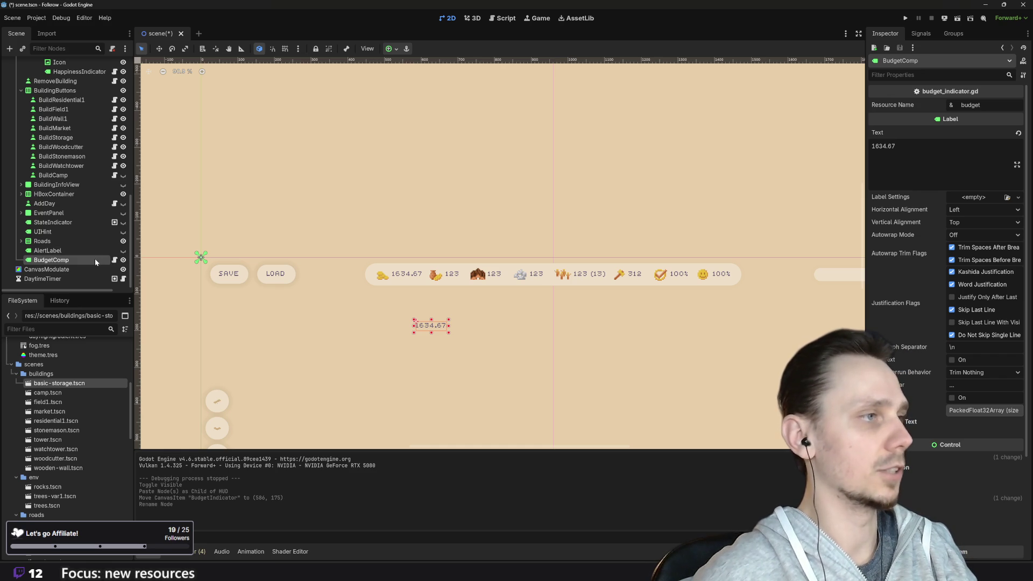
Detach the budget_indicator.gd script from BudgetComp.
right_click(94, 258)
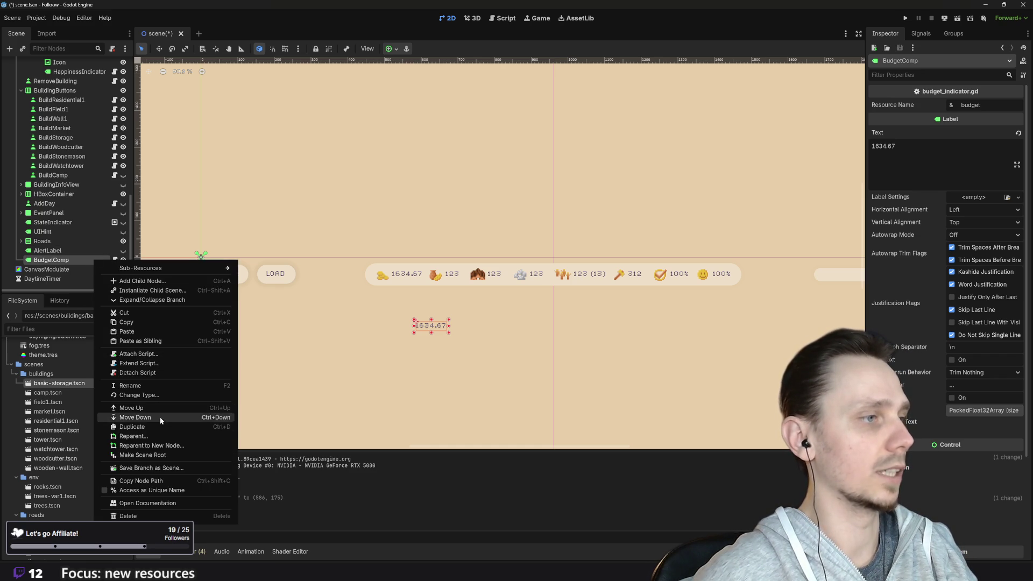
left_click(68, 261)
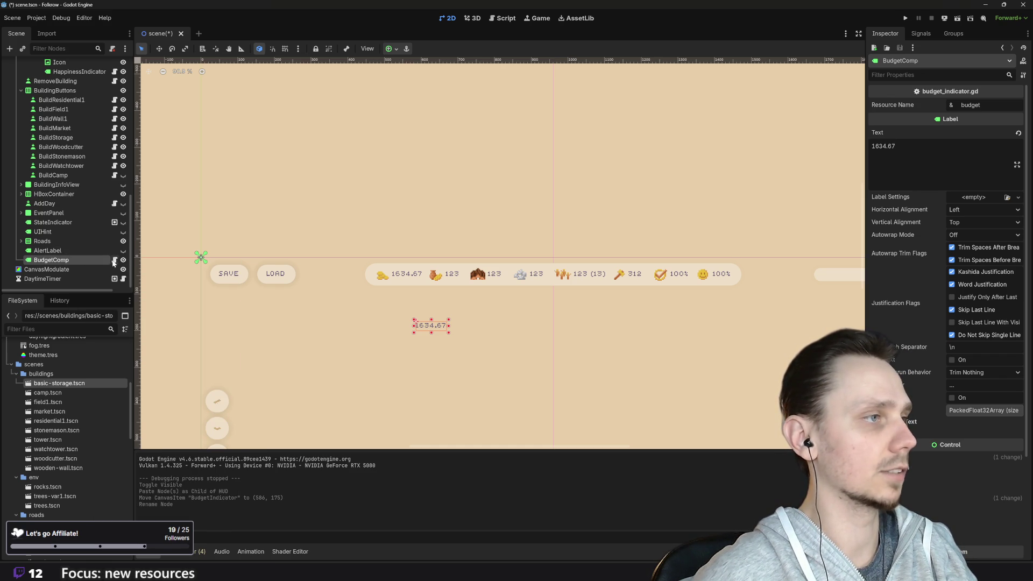
left_click(114, 260)
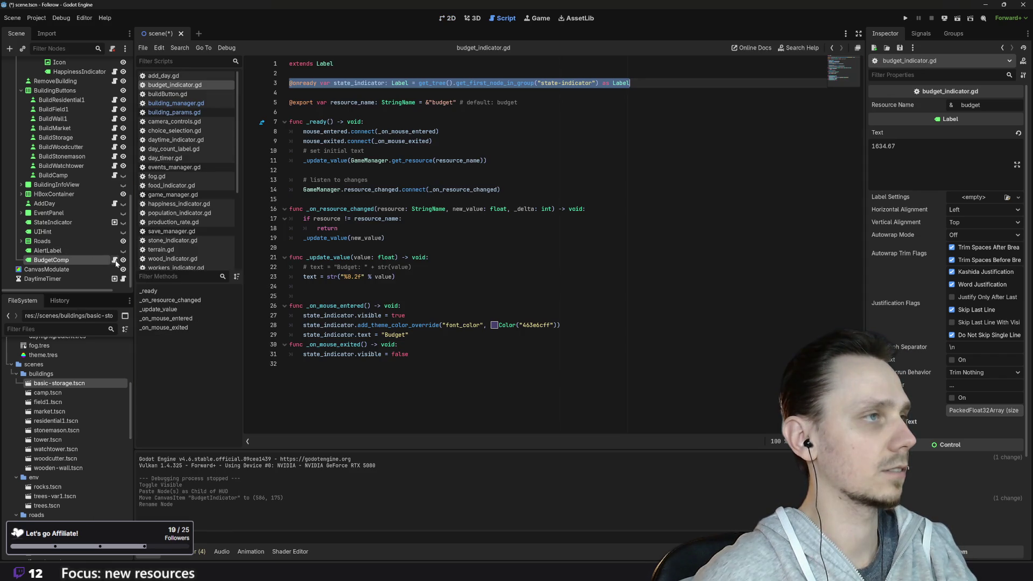
left_click(114, 48)
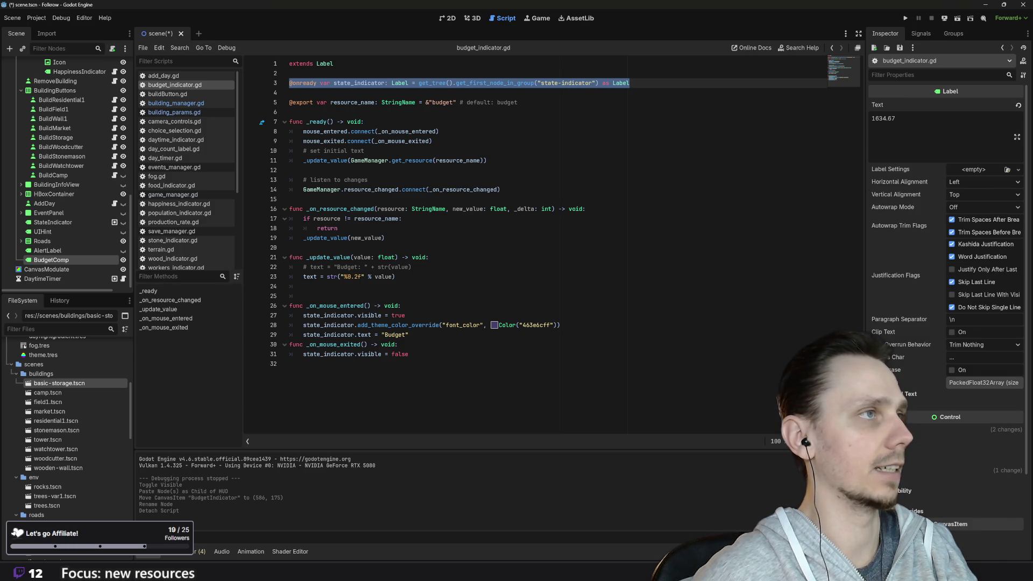
In the 2D view, select BudgetComp on the canvas and paste a copy of the label.
left_click(451, 20)
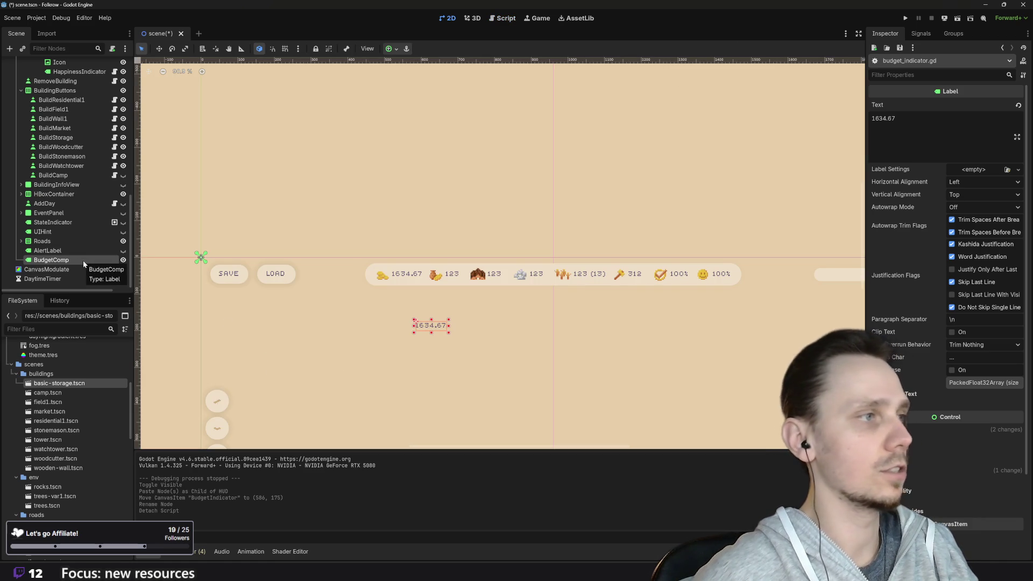
left_click(448, 346)
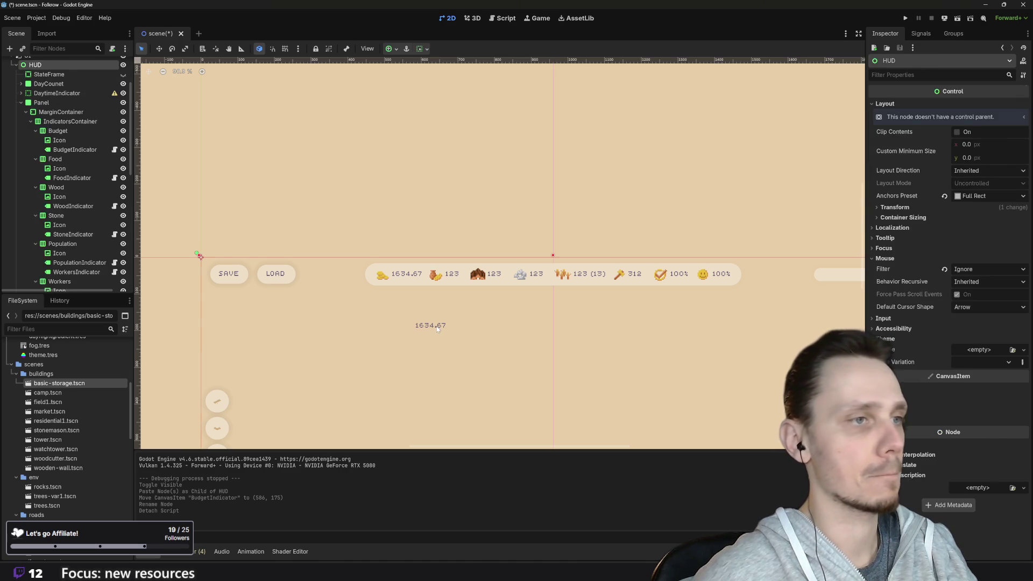
left_click(438, 329)
scroll(77, 246, "down", 1)
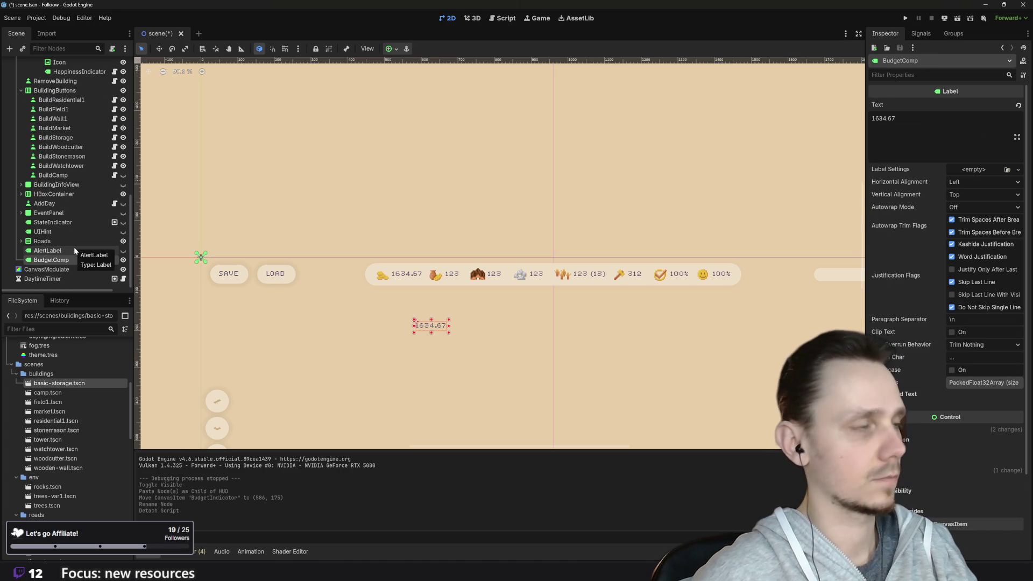
key("ctrl+v")
key("ctrl+v")
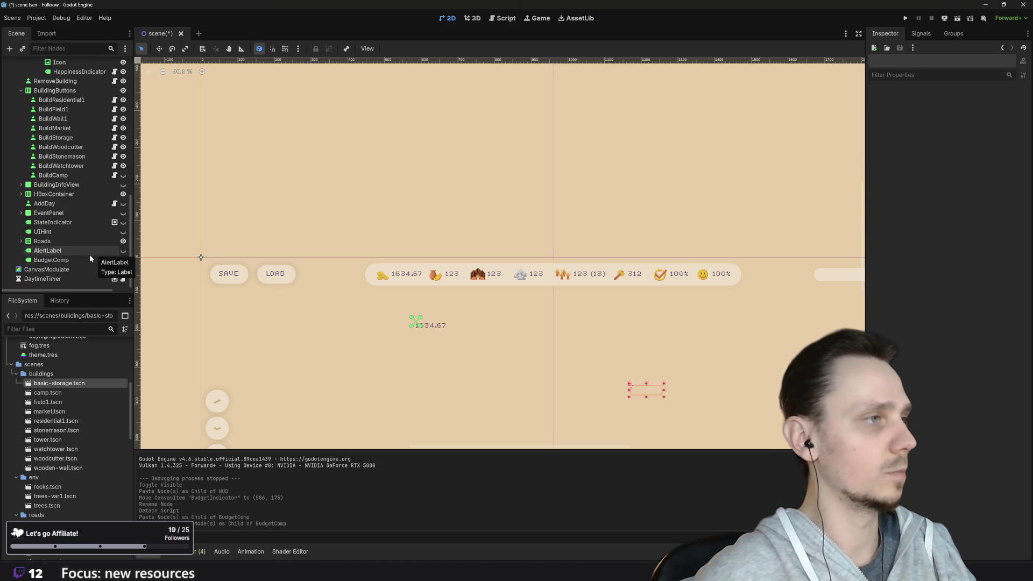
Duplicate BudgetComp and name the copy WoodComp.
left_click(90, 260)
right_click(69, 258)
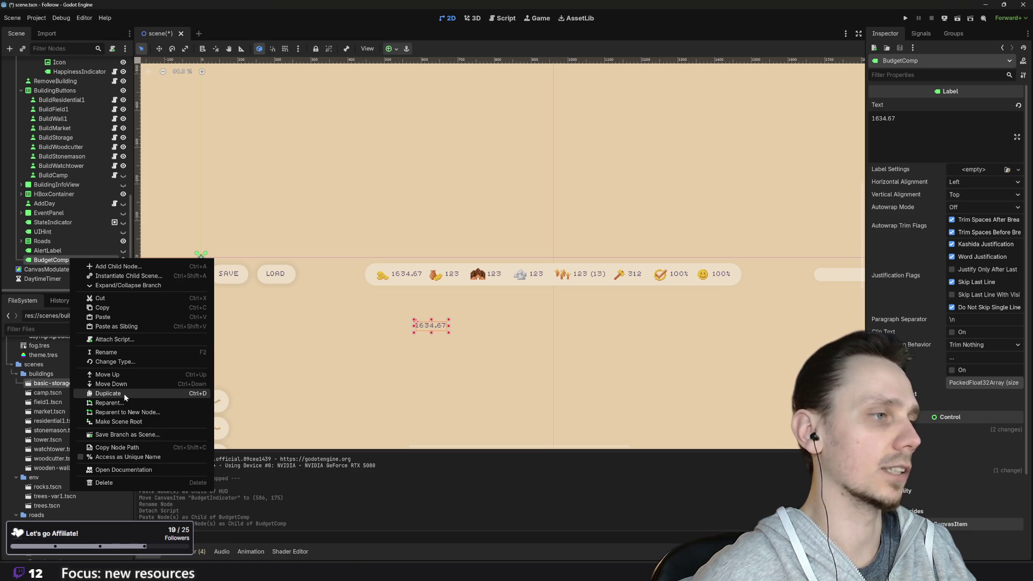
left_click(124, 392)
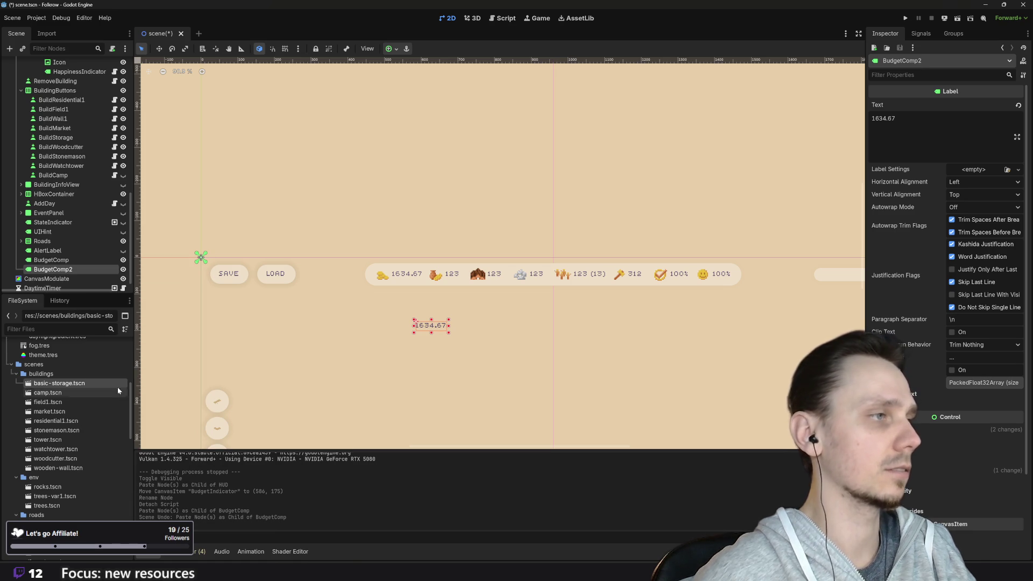
double_click(73, 269)
left_click(75, 269)
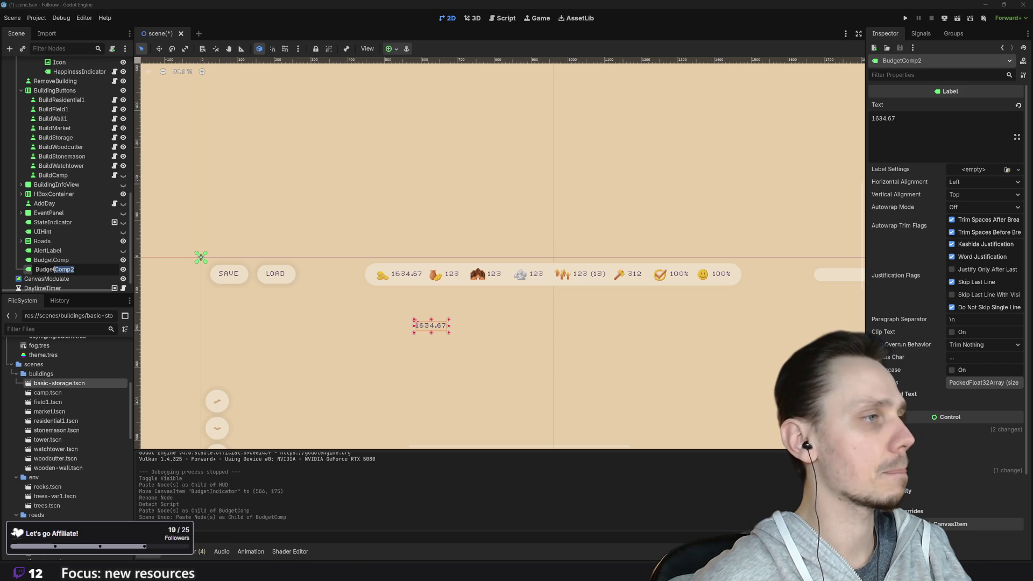
key("Return")
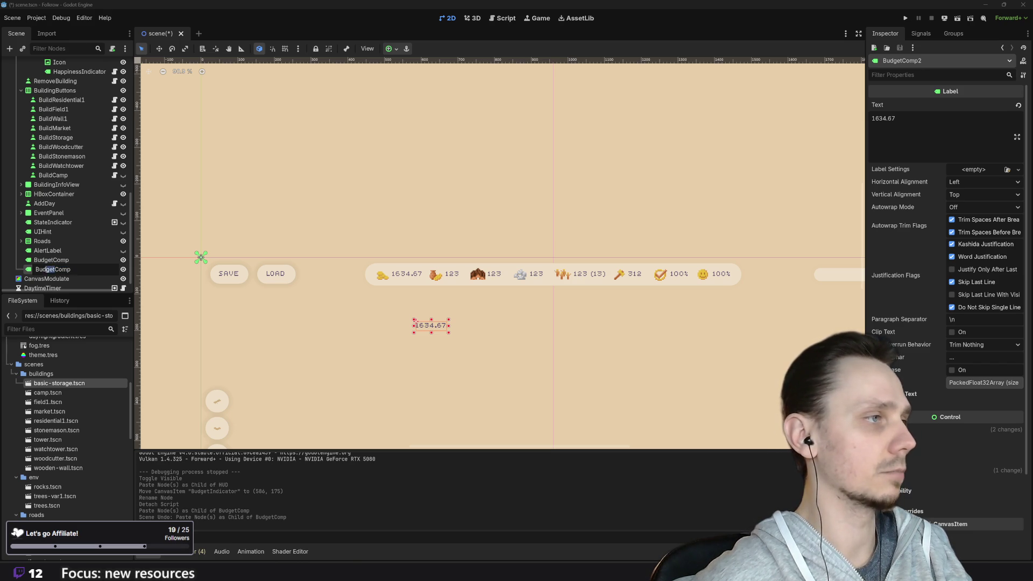
type("Wood")
key("Return")
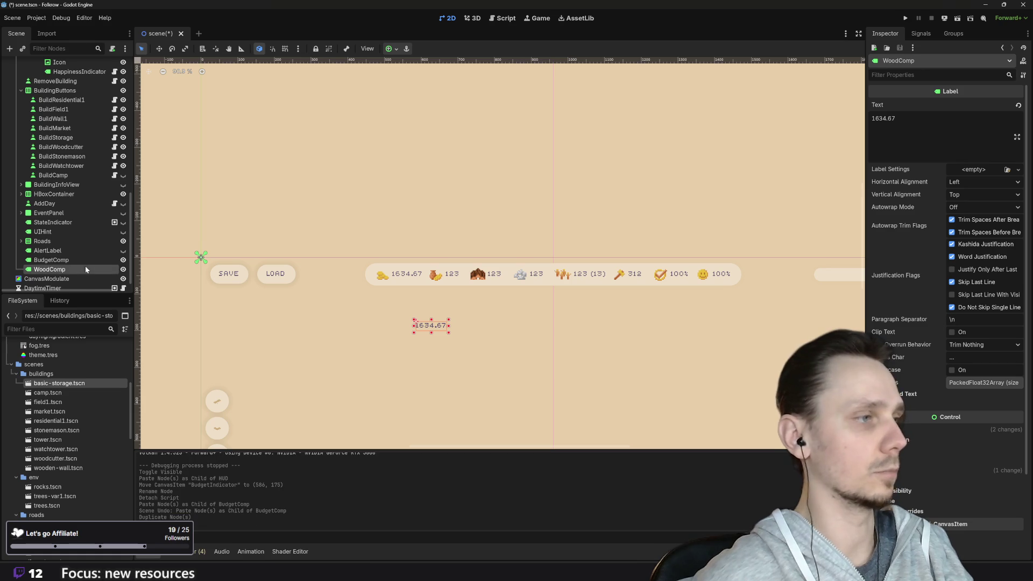
Duplicate WoodComp, rename it StoneComp, and nudge it off the overlapping label.
key("ctrl+d")
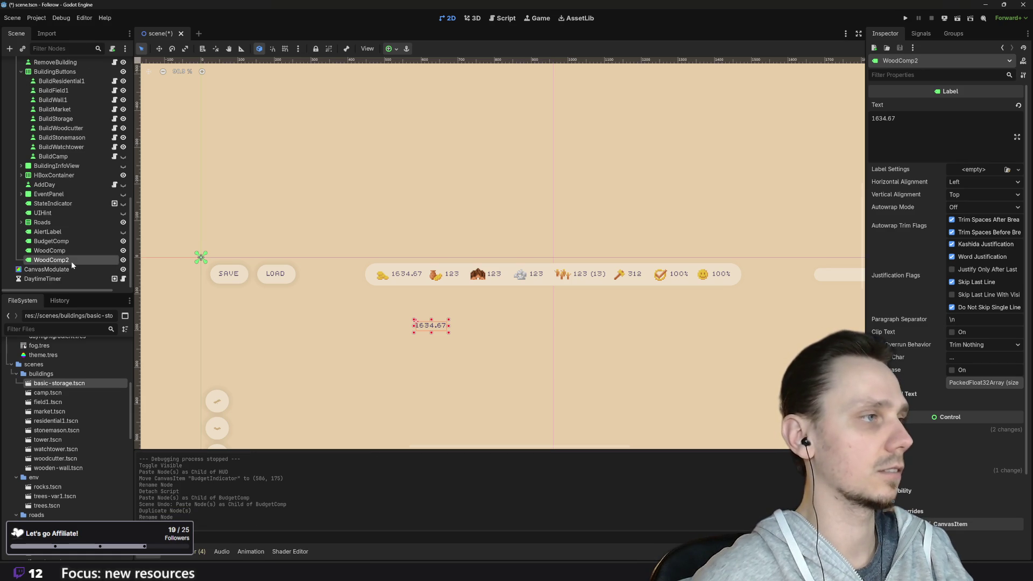
double_click(71, 260)
key("Home")
key("shift+Right")
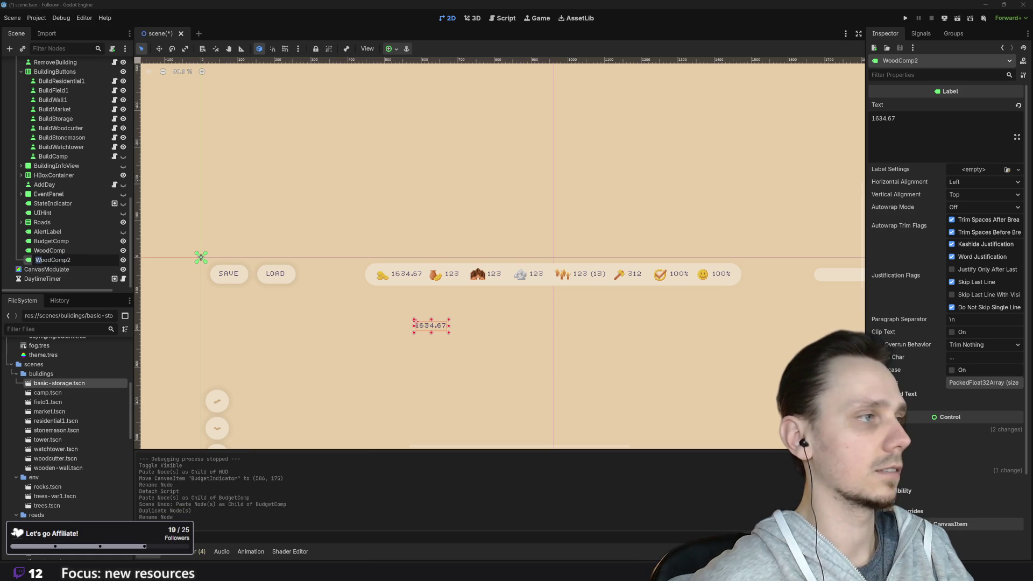
type("Sto")
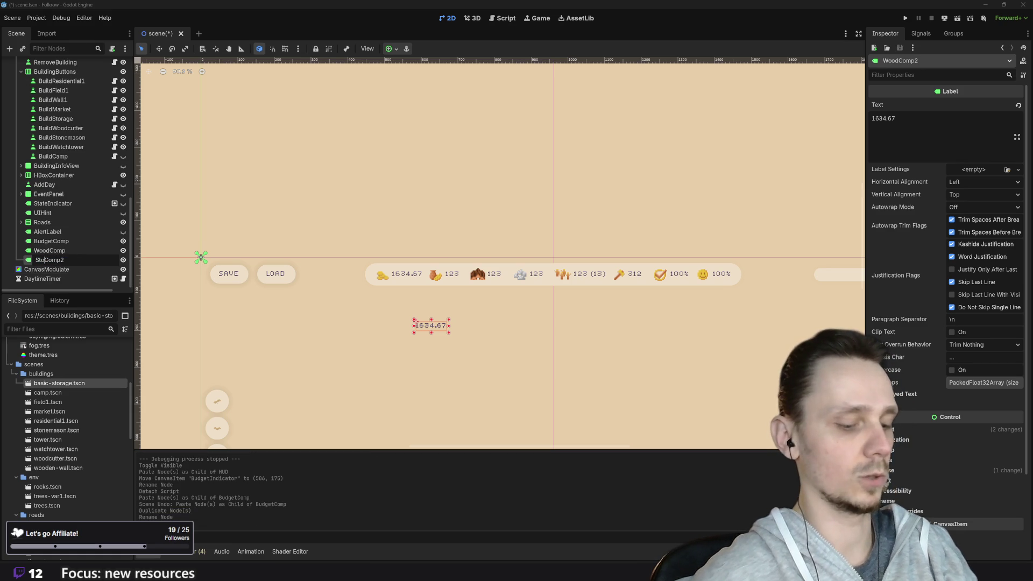
type("ne")
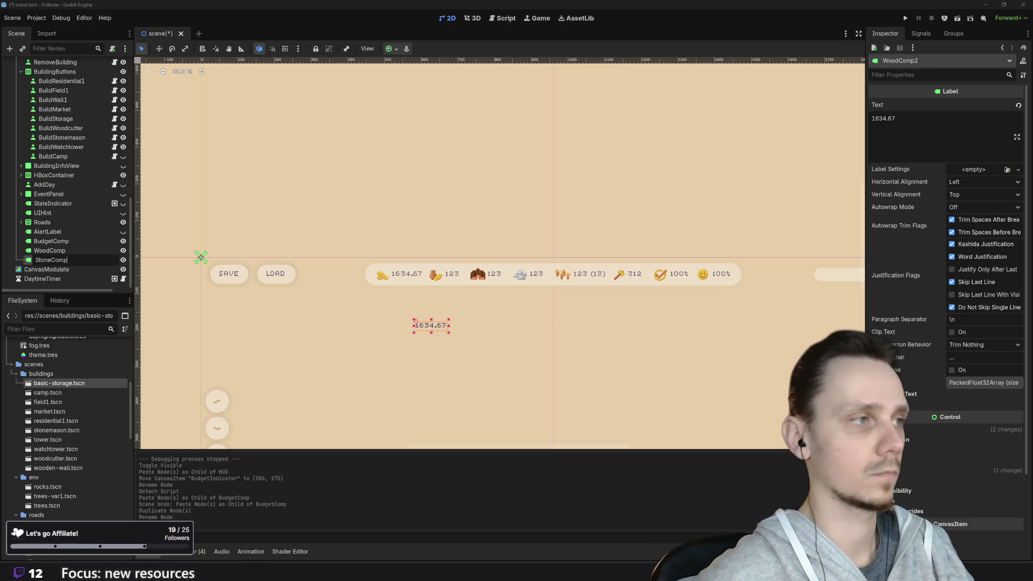
key("Return")
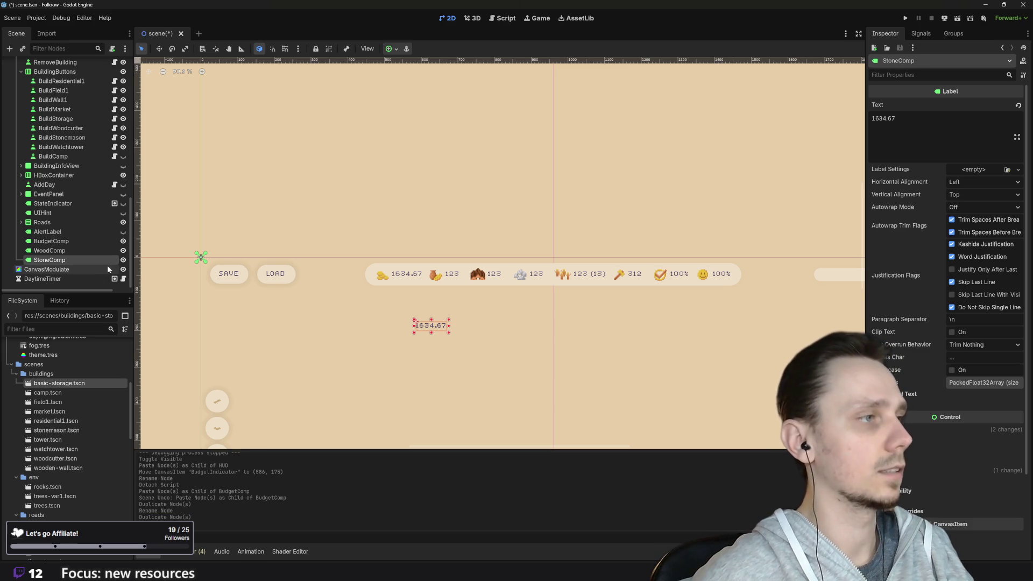
key("shift+Right")
key("shift+Right")
key("shift+Right")
key("shift+Right")
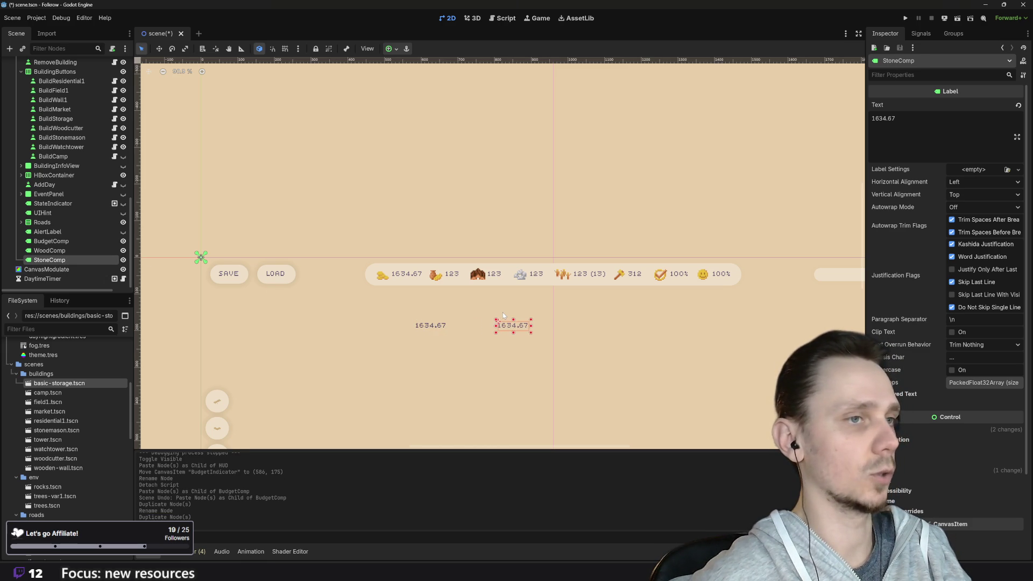
Drag StoneComp up so it sits just under the stone amount in the resource bar.
scroll(565, 312, "up", 4)
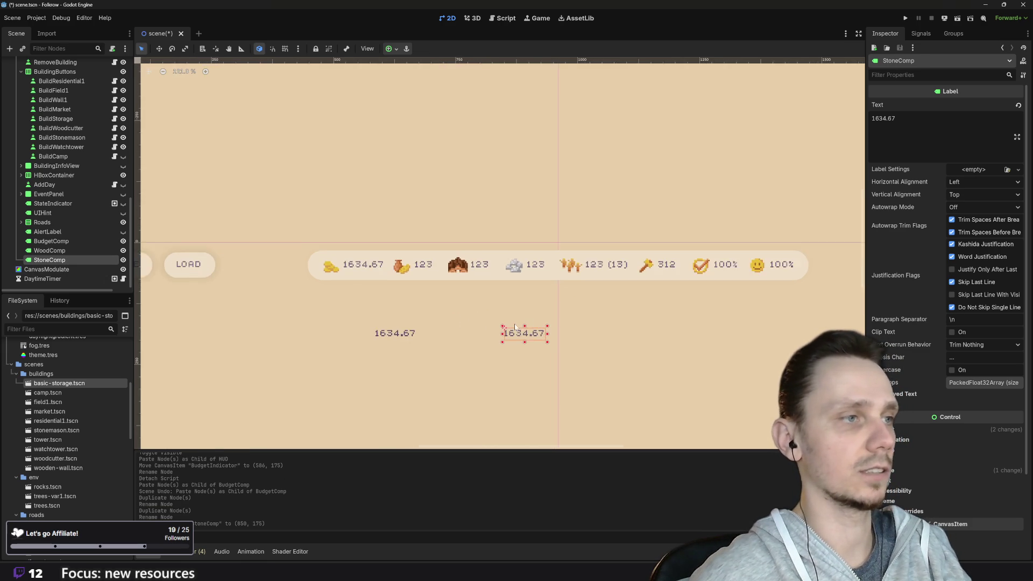
mouse_move(534, 340)
left_mouse_down()
mouse_move(526, 303)
mouse_move(535, 295)
left_mouse_up()
left_click(532, 262)
scroll(569, 302, "down", 3)
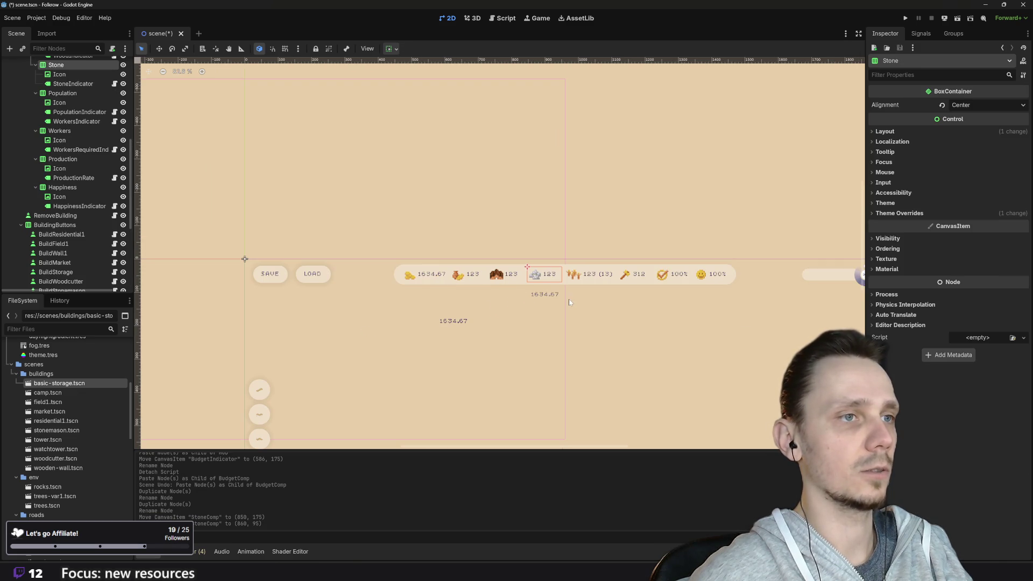
left_click(441, 283)
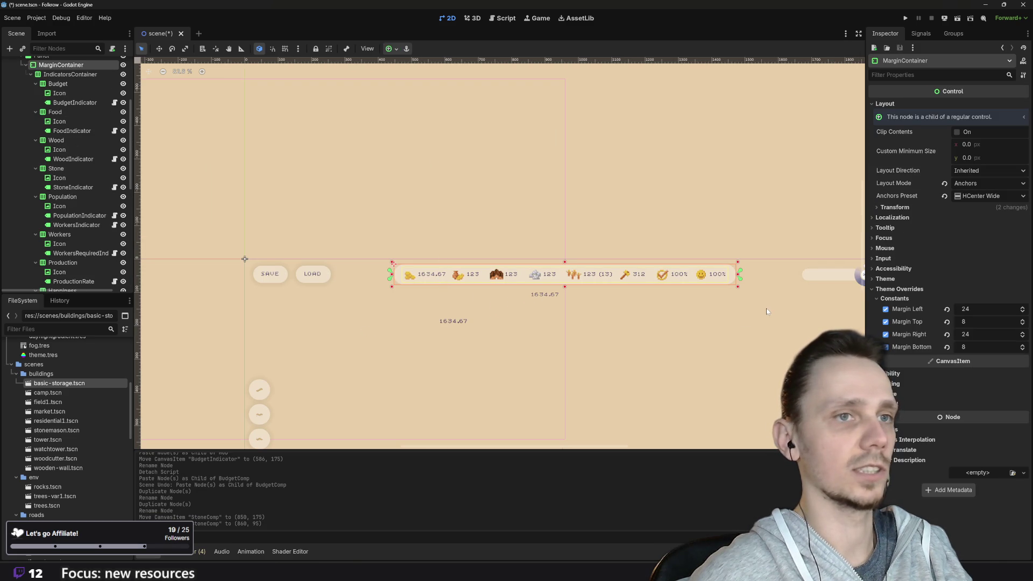
scroll(564, 301, "down", 4)
scroll(577, 331, "up", 10)
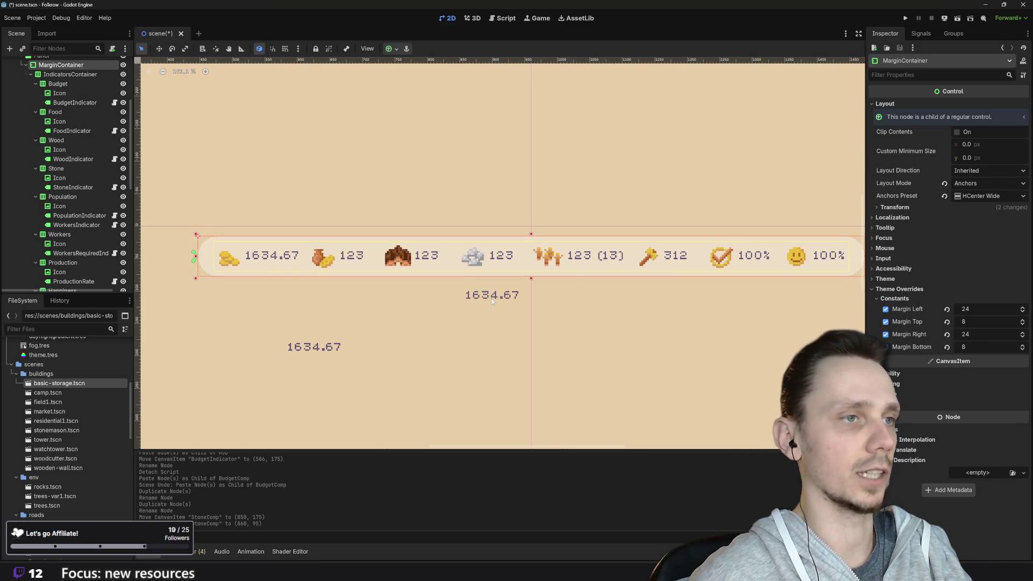
left_click(492, 299)
mouse_move(499, 298)
left_mouse_down()
mouse_move(492, 288)
mouse_move(520, 292)
left_mouse_up()
Change StoneComp's text from 1634.67 to +0.0 and nudge its position slightly.
left_click_drag(871, 118, 896, 118)
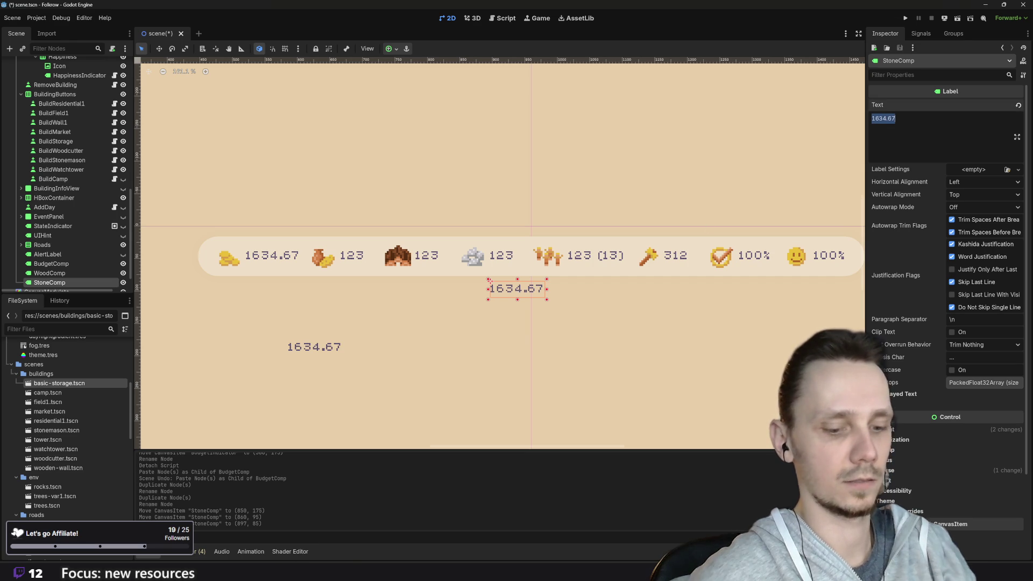
key("BackSpace")
type("0.0")
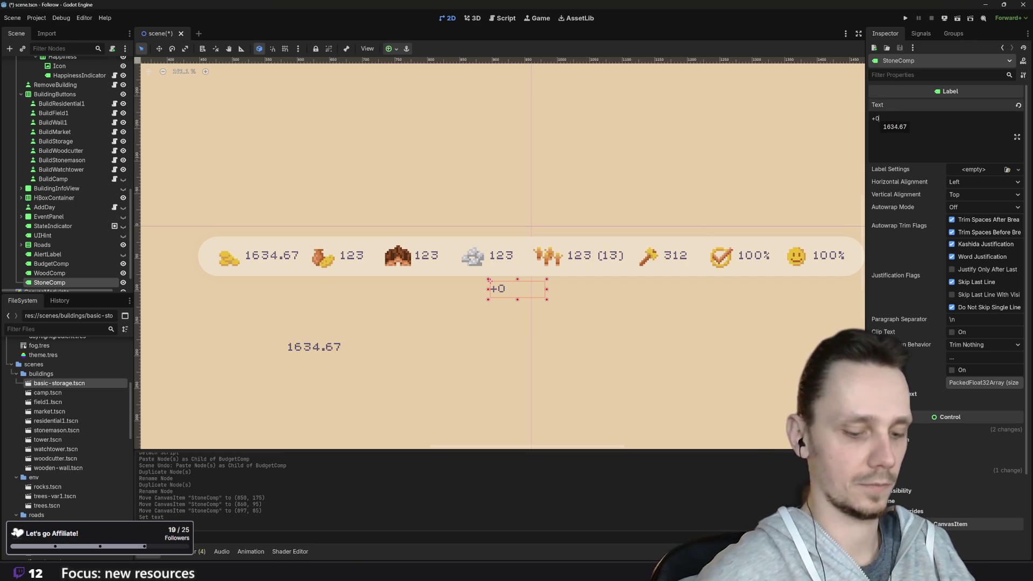
key("ctrl+a")
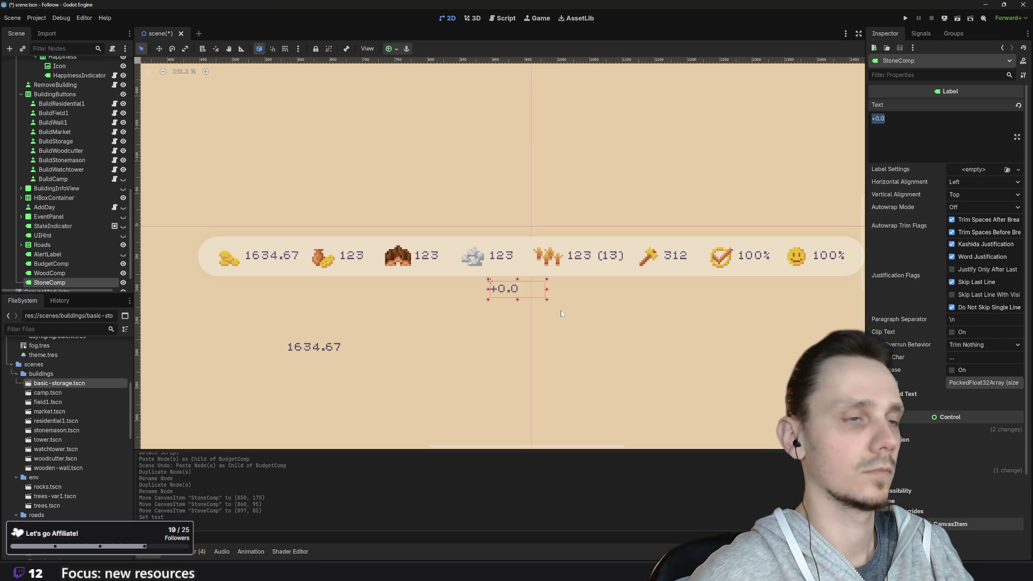
left_click(448, 320)
left_click(500, 292)
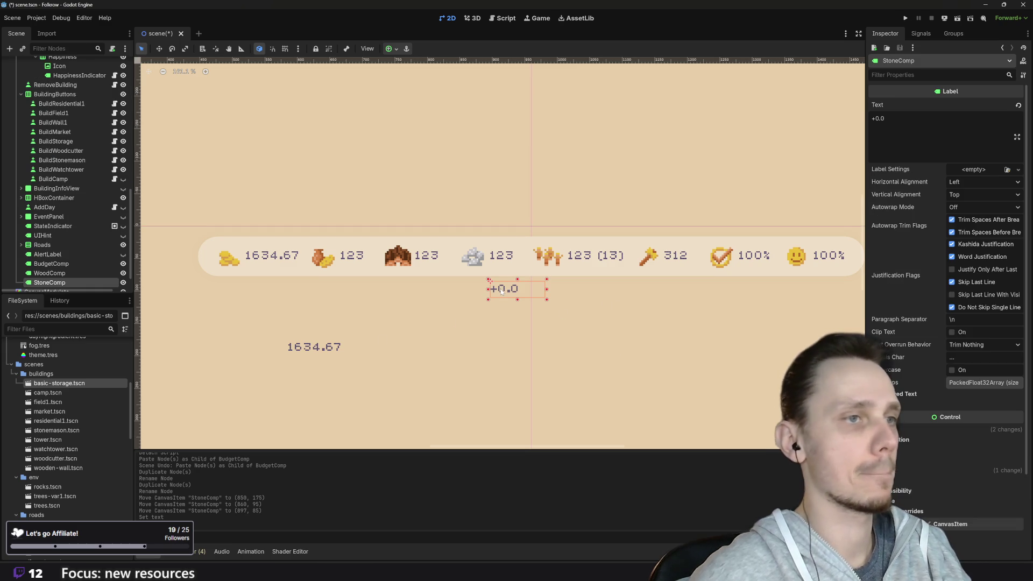
key("Left")
key("Left")
key("Left")
key("Up")
key("Up")
key("Down")
key("Down")
scroll(501, 291, "down", 4)
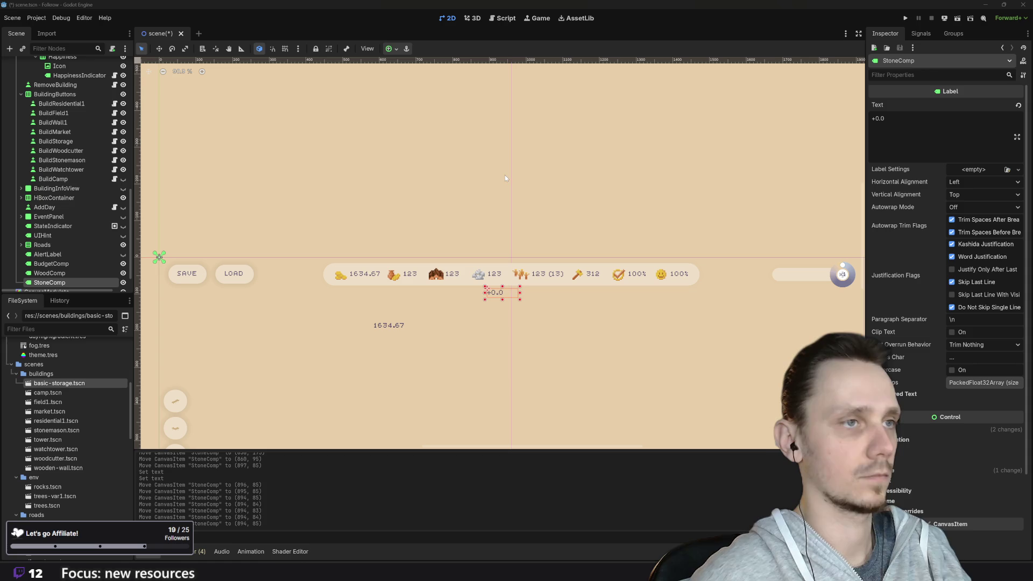
Fine-tune the StoneComp +0.0 label's position below the bar with arrow-key nudges.
left_click(501, 211)
scroll(490, 293, "up", 3)
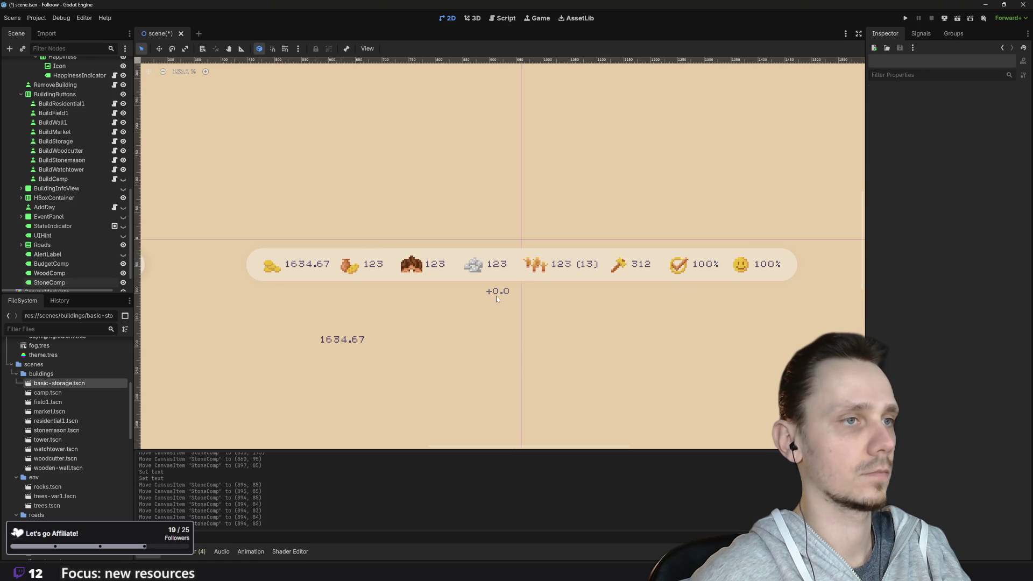
left_click(498, 293)
key("Left")
key("Left")
key("Left")
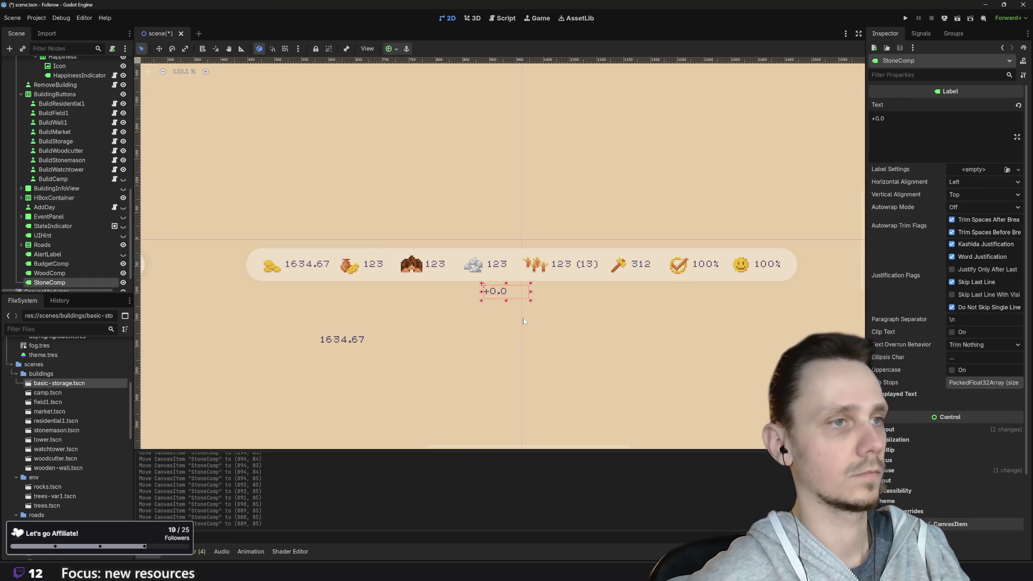
key("Up")
key("Up")
key("Up")
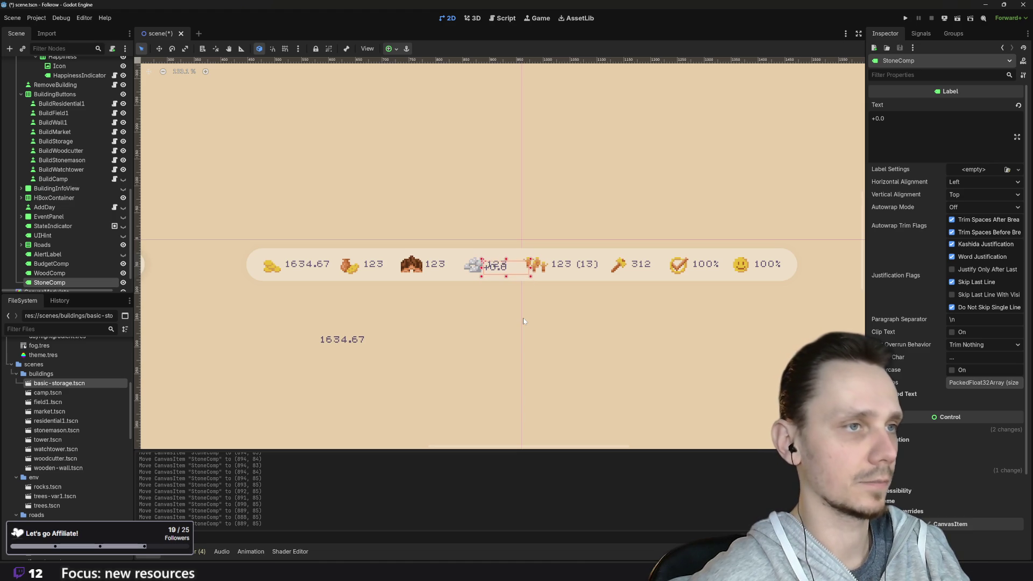
key("Left")
key("Left")
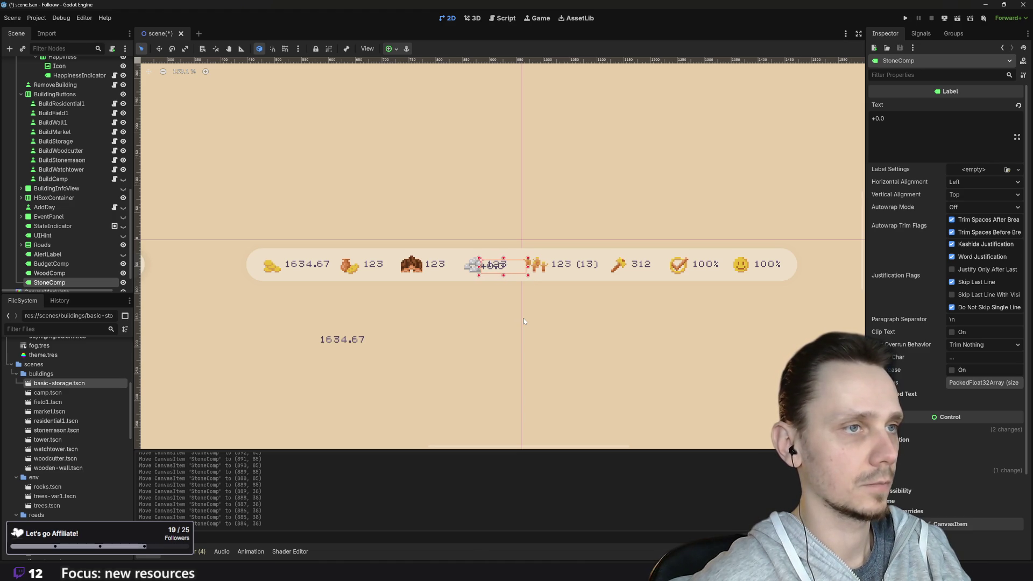
key("Down")
key("Down")
key("Down")
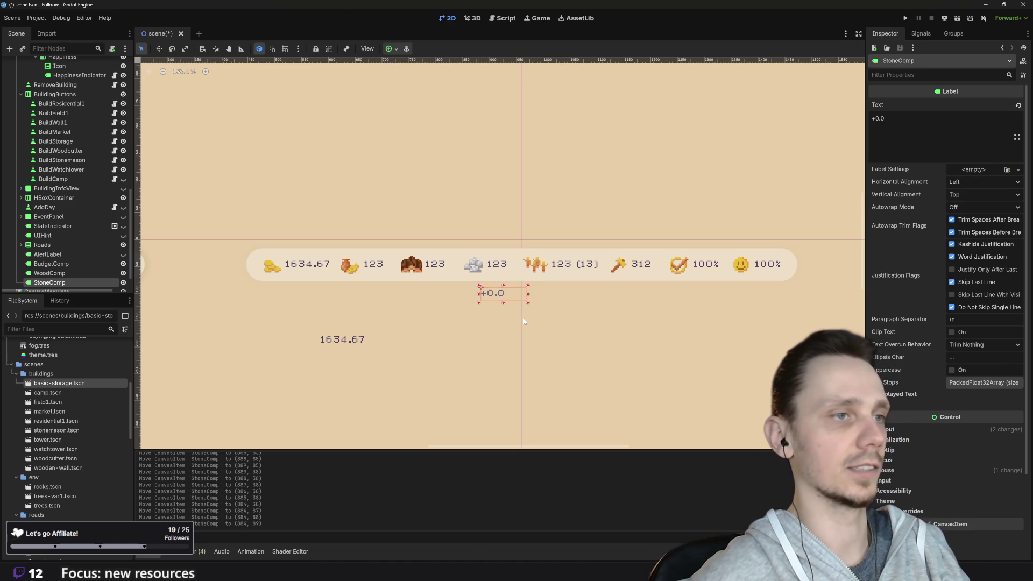
left_click(515, 297)
left_click(499, 293)
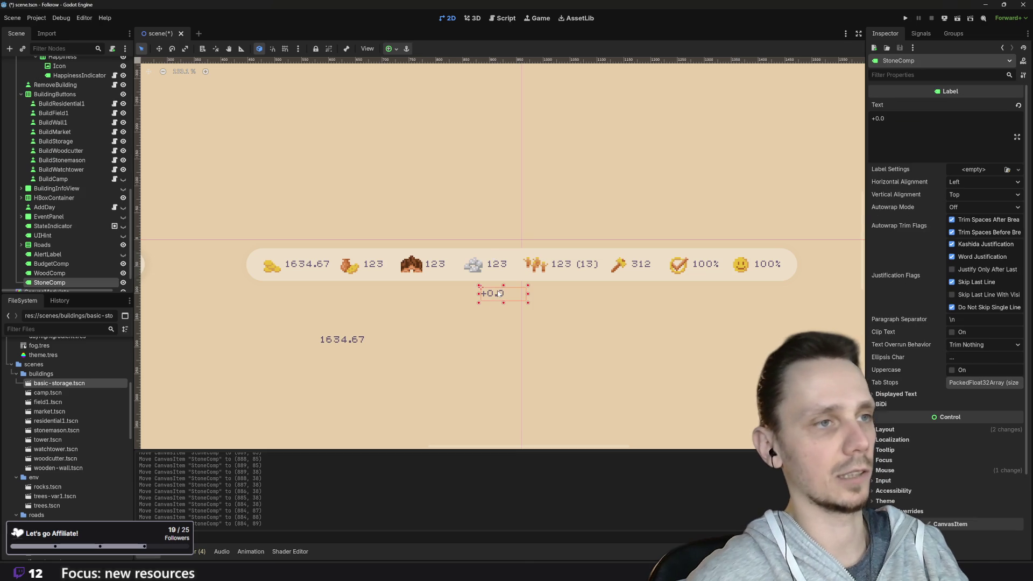
key("Right")
key("Right")
key("Right")
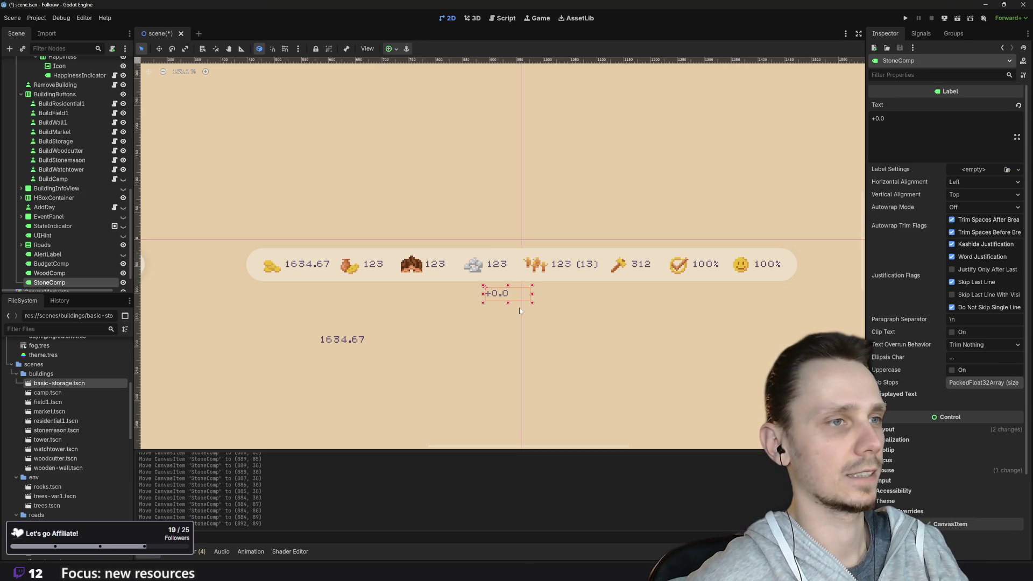
key("Right")
key("Right")
key("Right")
key("Left")
key("Left")
key("Left")
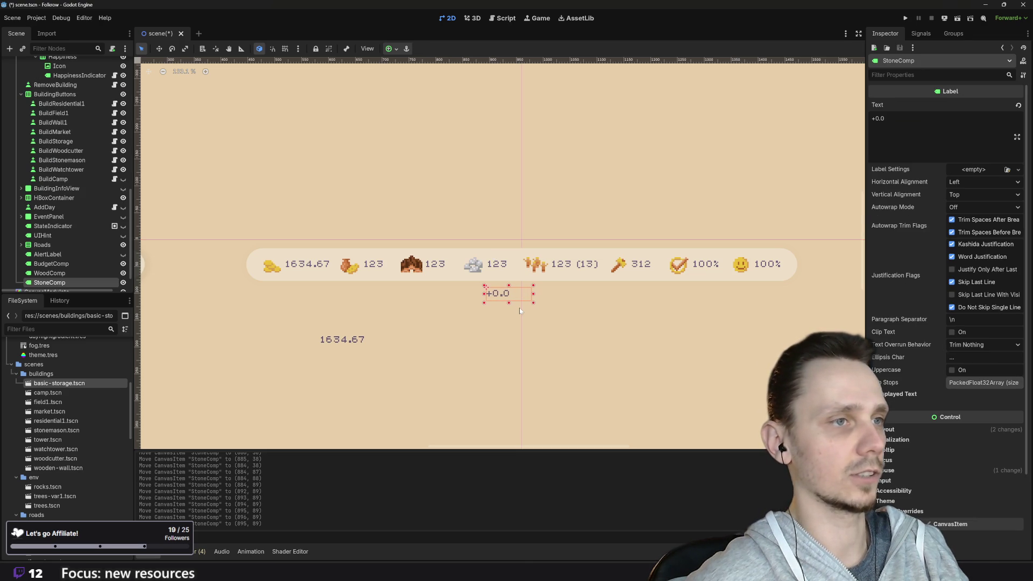
left_click(520, 310)
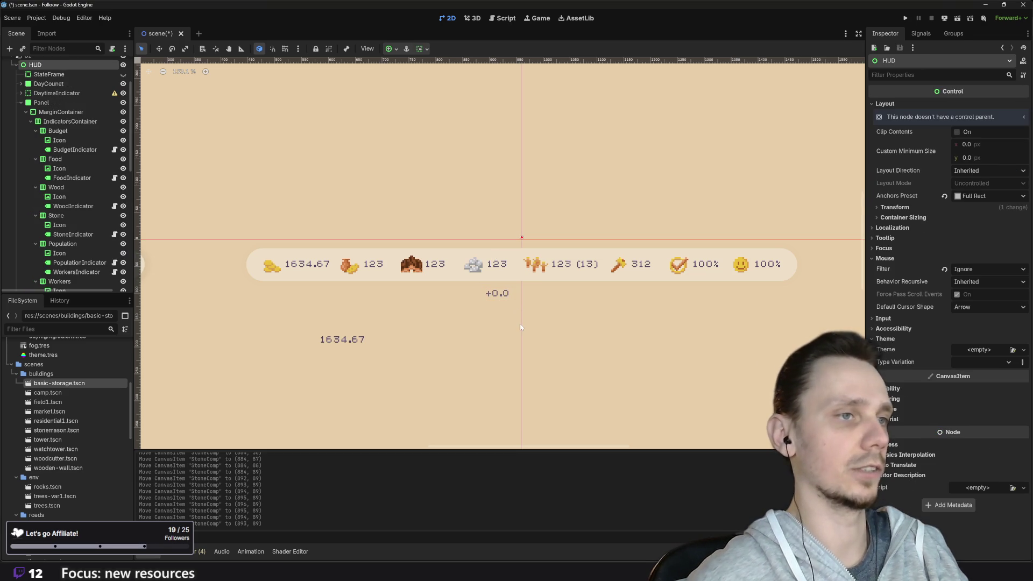
left_click(489, 292)
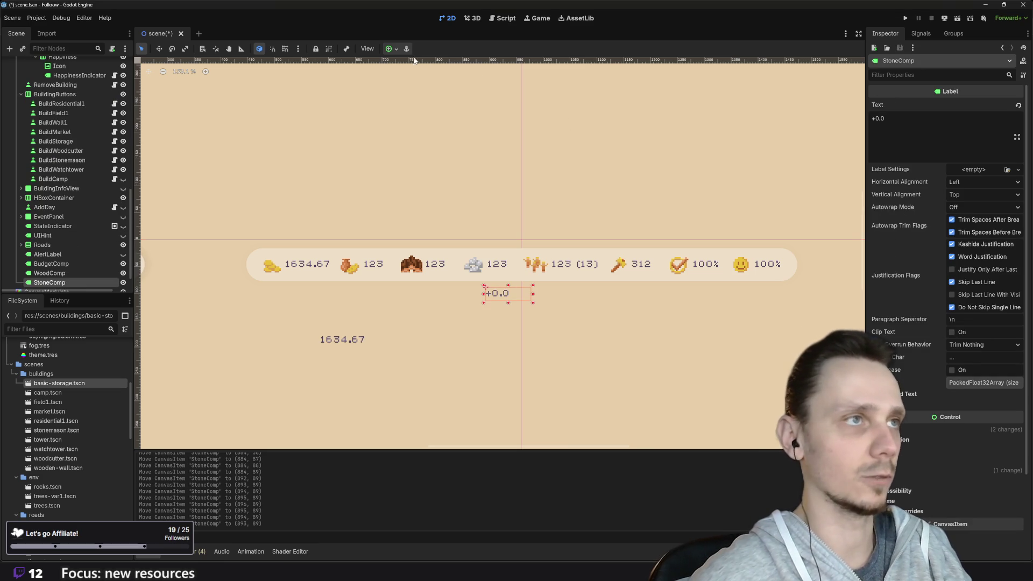
Anchor StoneComp at Center Top and nudge it directly beneath the stone count.
left_click(398, 48)
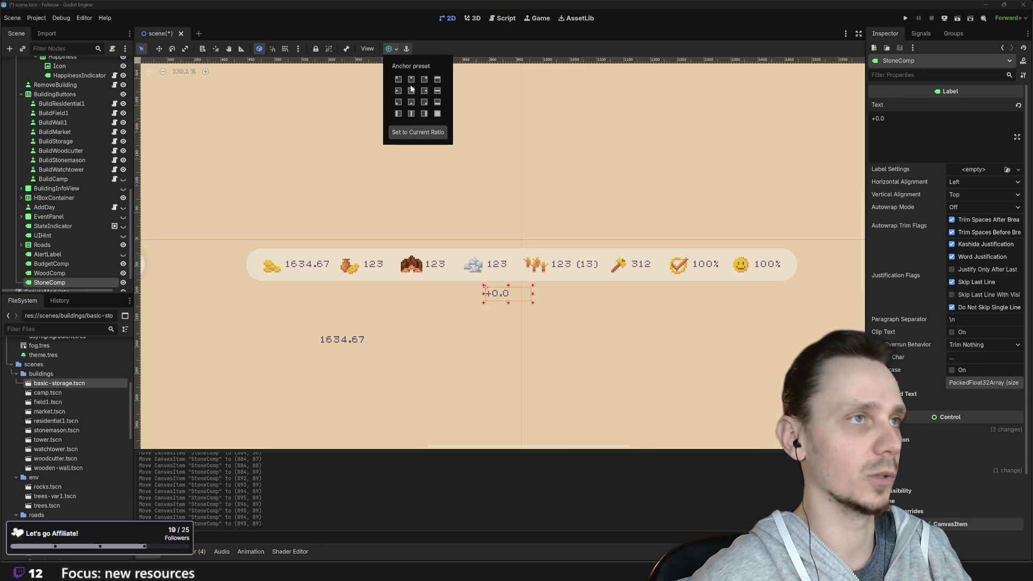
left_click(411, 91)
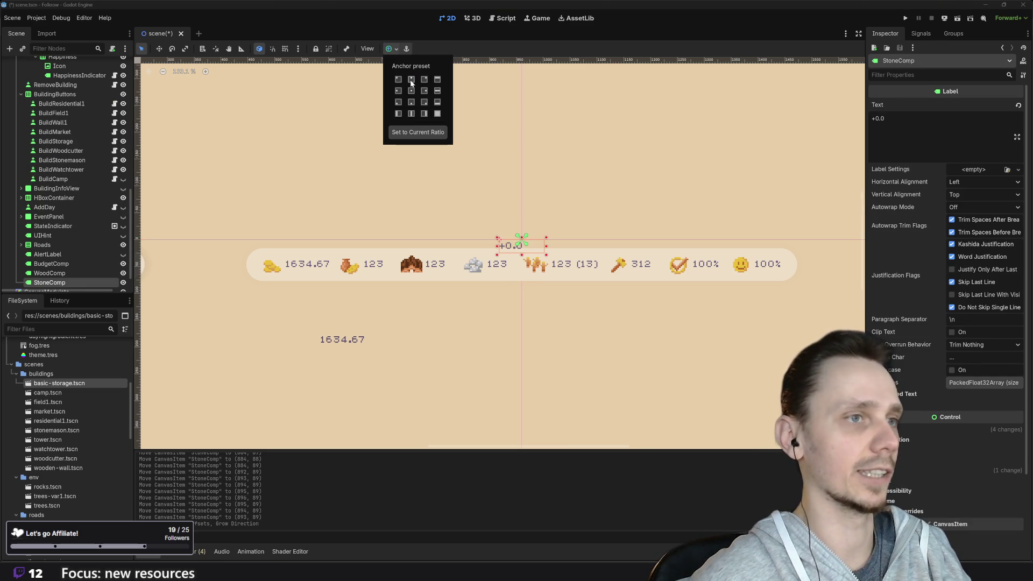
left_click(507, 244)
key("Down")
key("Down")
key("Down")
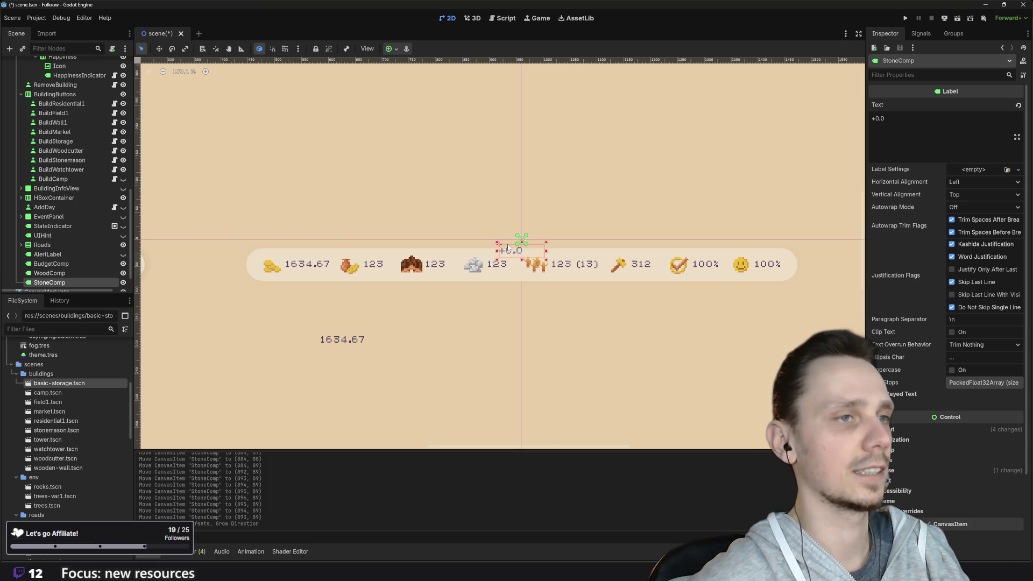
key("Down")
key("Down")
key("Down")
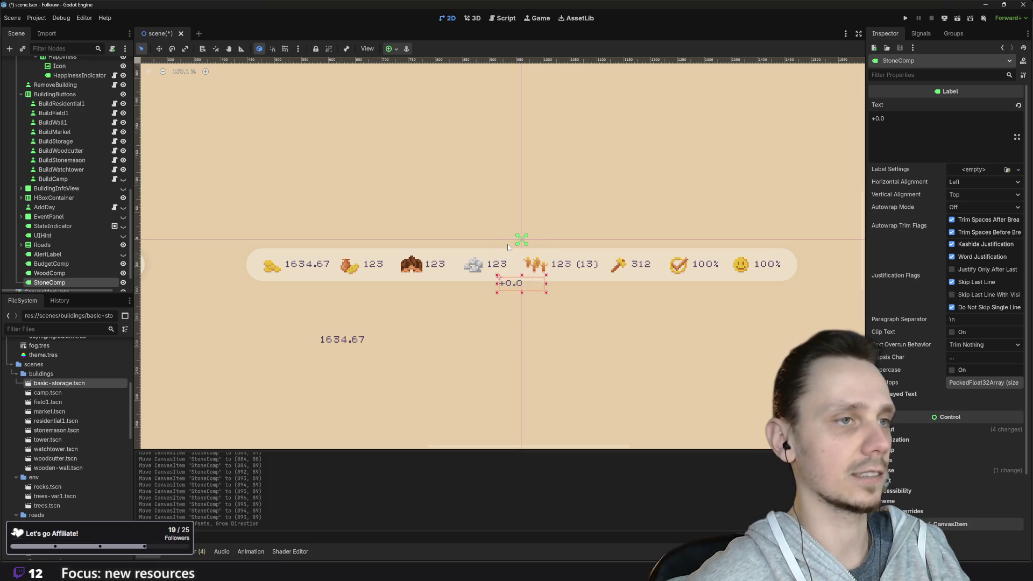
key("Up")
key("Up")
key("Up")
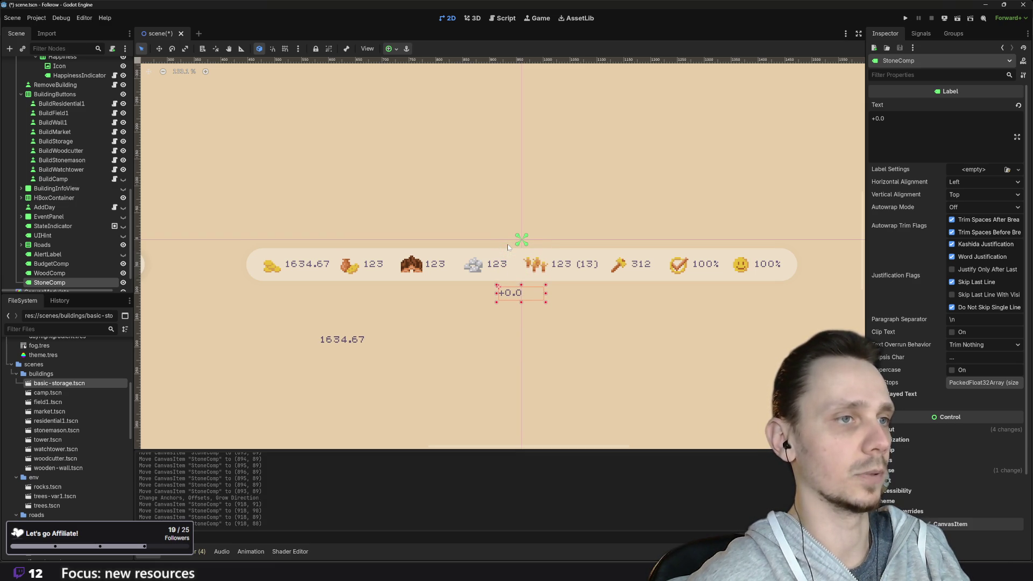
key("Left")
key("Left")
key("Left")
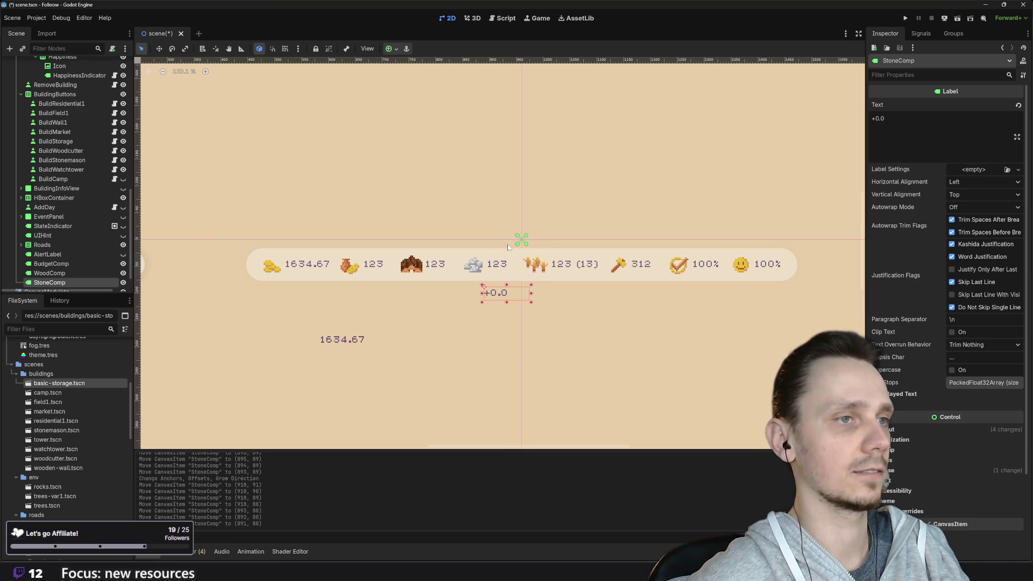
key("Left")
key("Left")
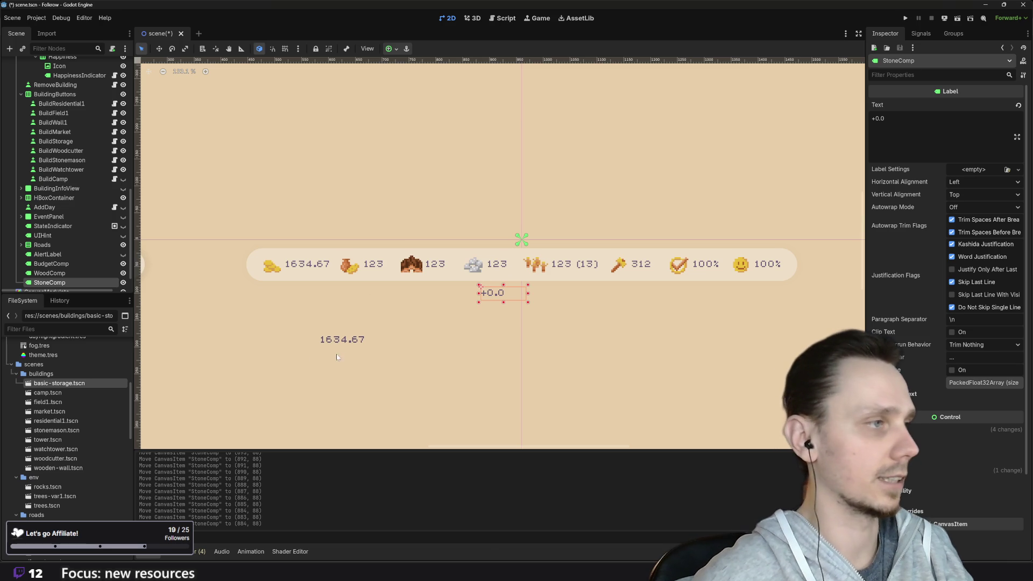
left_click(49, 272)
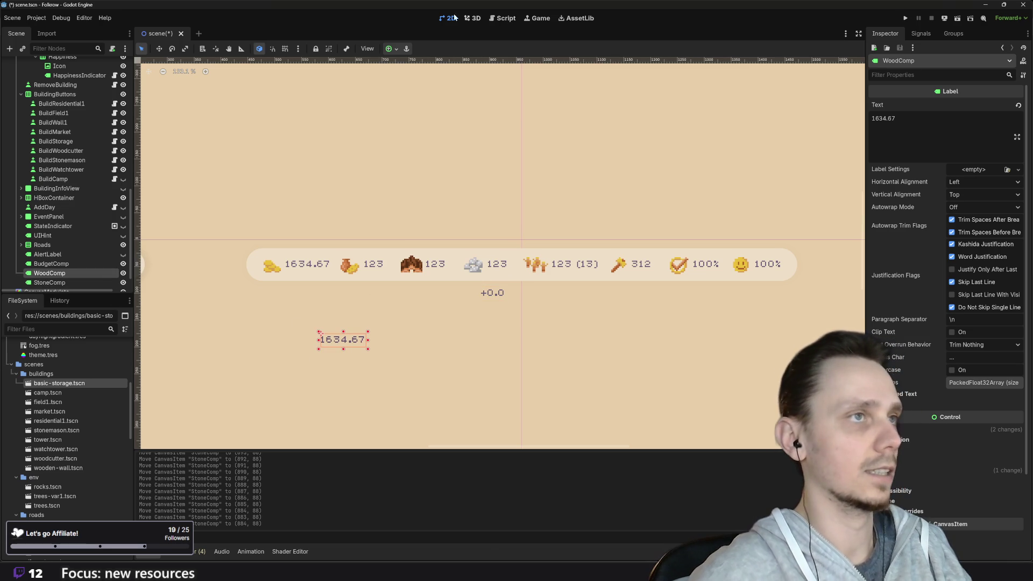
Apply the Center Top anchor preset to WoodComp.
left_click(394, 49)
left_click(412, 79)
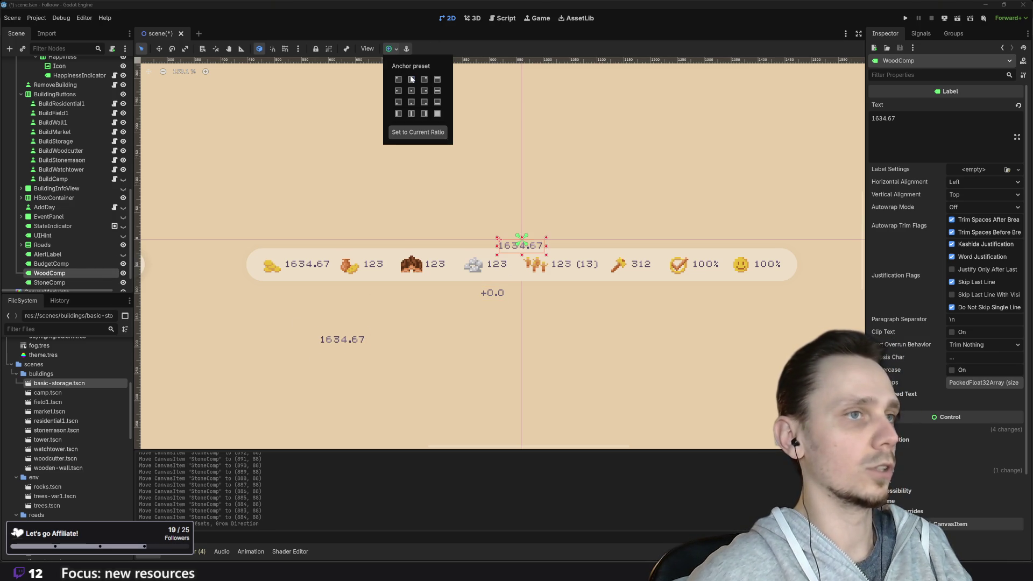
left_click(883, 119)
Replace WoodComp's text 1634.67 with +0.0 in the Inspector.
left_click_drag(895, 118, 871, 118)
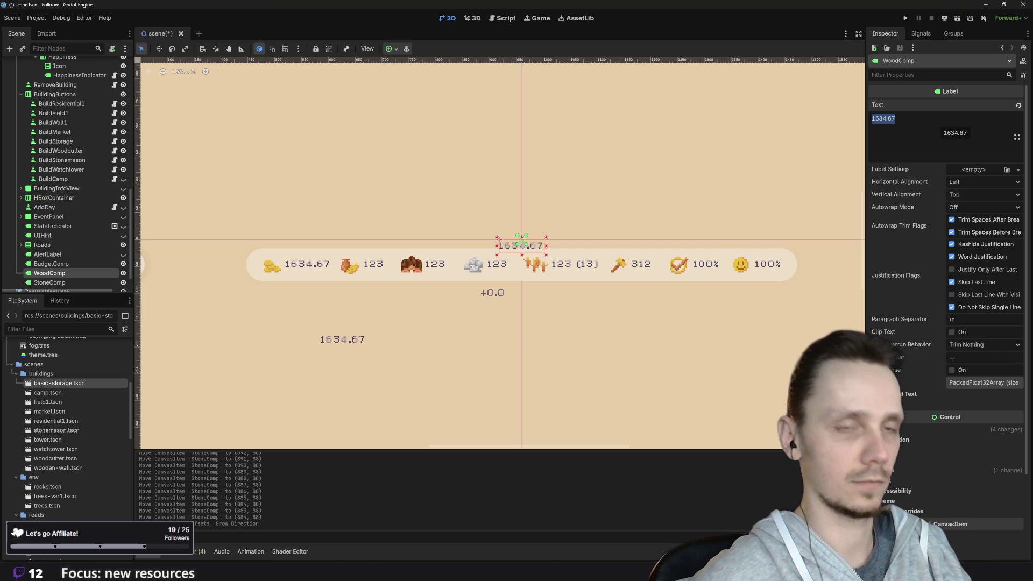
key("BackSpace")
type("+0.0")
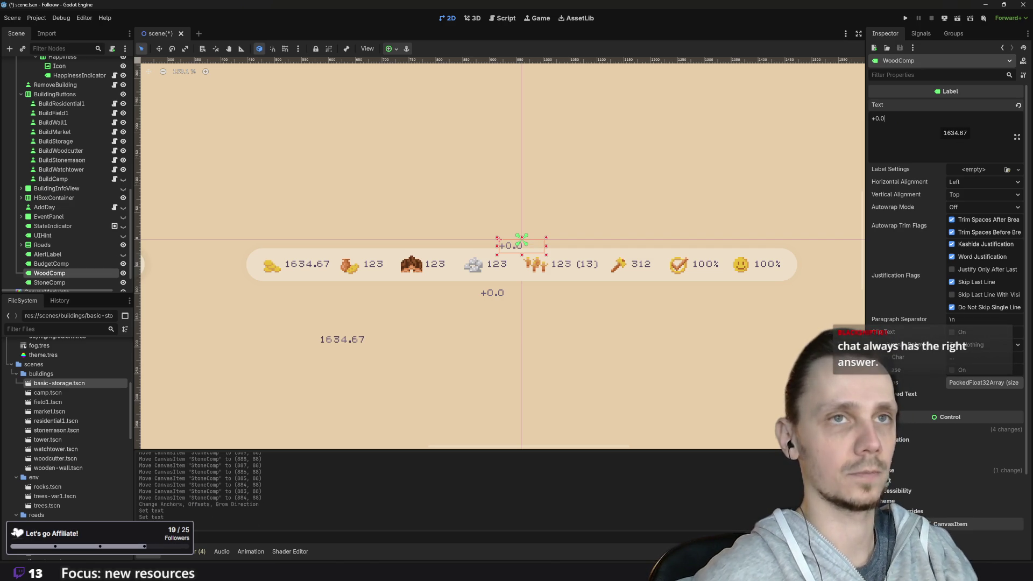
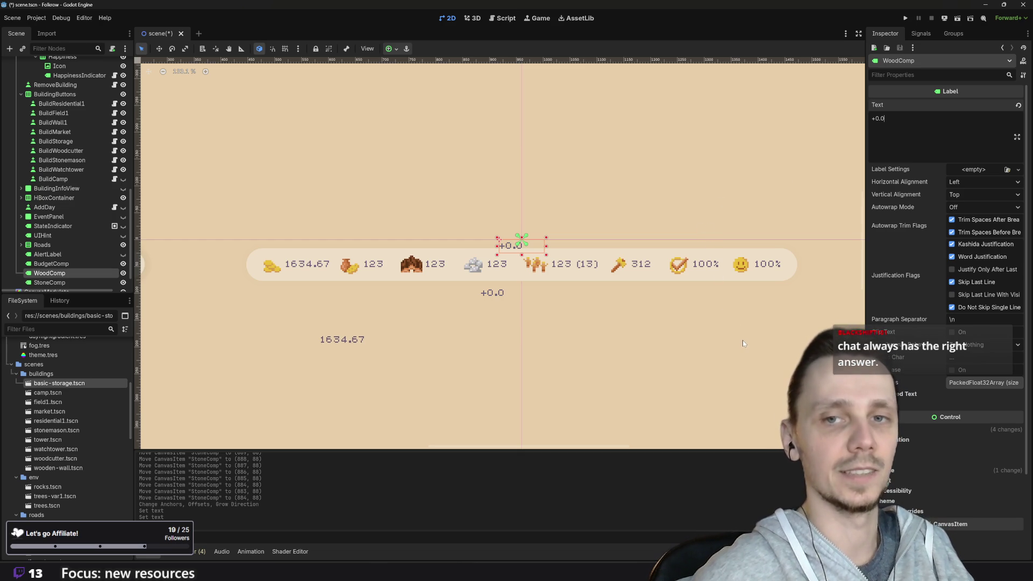
Arrow-nudge the WoodComp +0.0 label below the resource bar, left of the other +0.0 label.
left_click(538, 333)
left_click(515, 247)
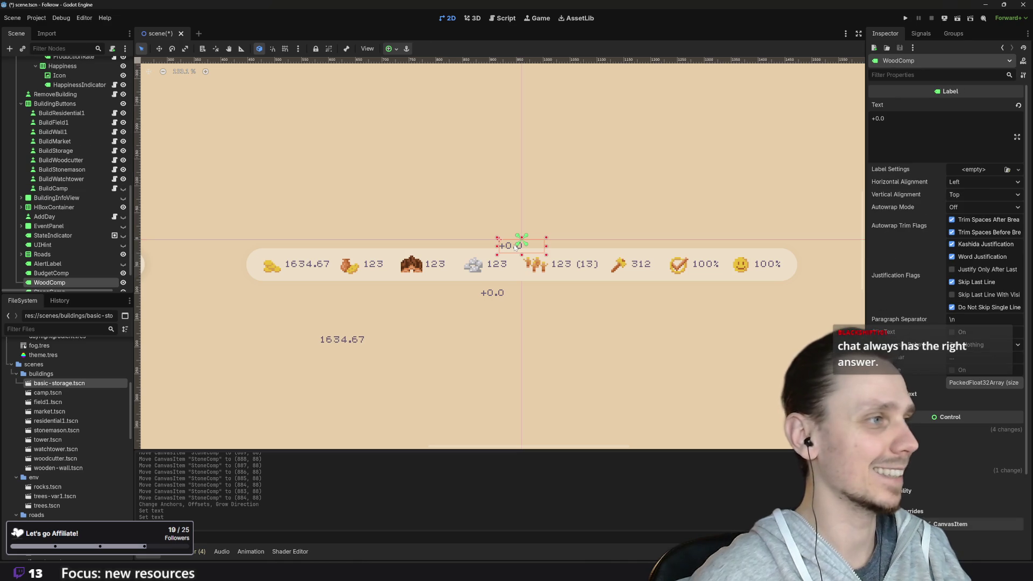
key("Down")
key("Down")
key("Down")
key("Down")
key("Down")
key("Down")
key("Left")
key("Left")
key("Left")
key("Down")
key("Right")
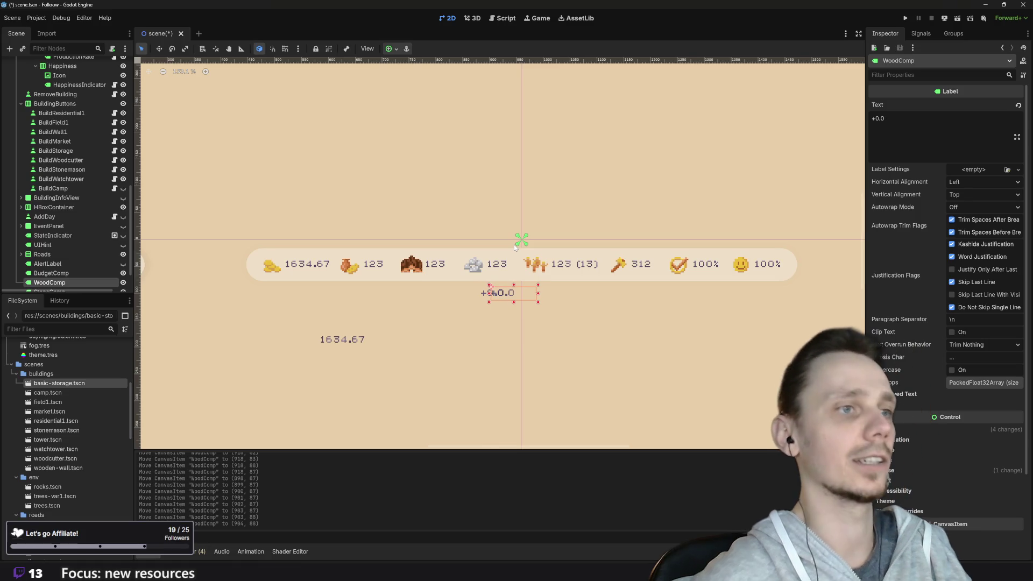
key("Left")
key("Left")
key("Left")
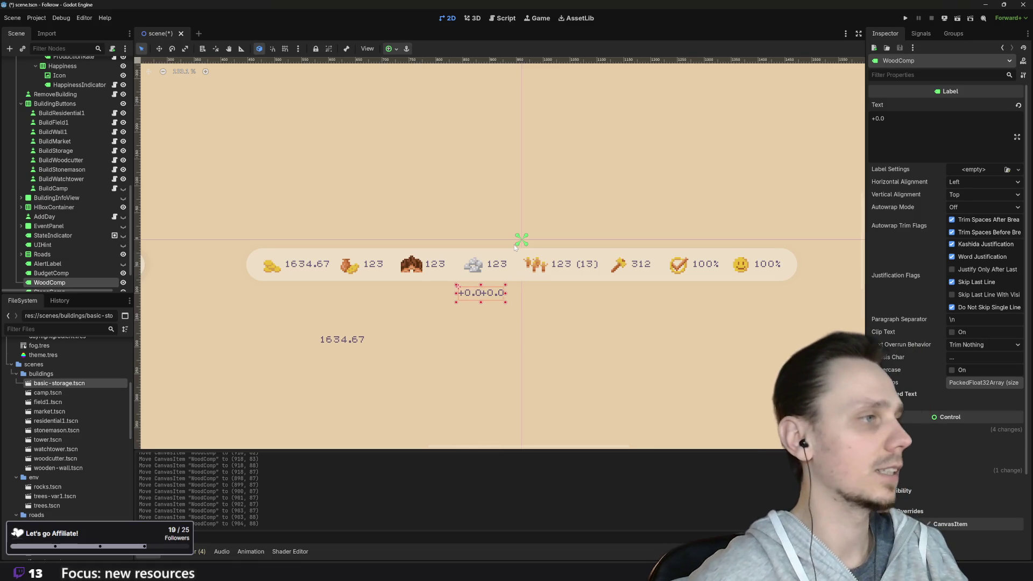
key("Left")
key("Left")
key("Left")
key("Left")
key("Left")
key("Left")
key("Right")
key("Right")
key("Right")
key("Left")
key("Left")
key("Left")
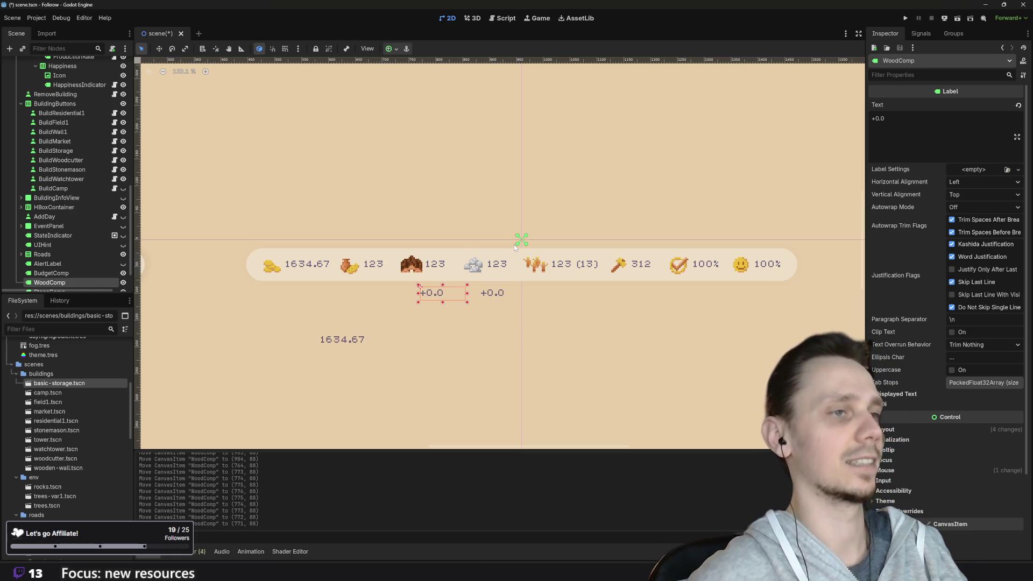
left_click_drag(871, 118, 884, 119)
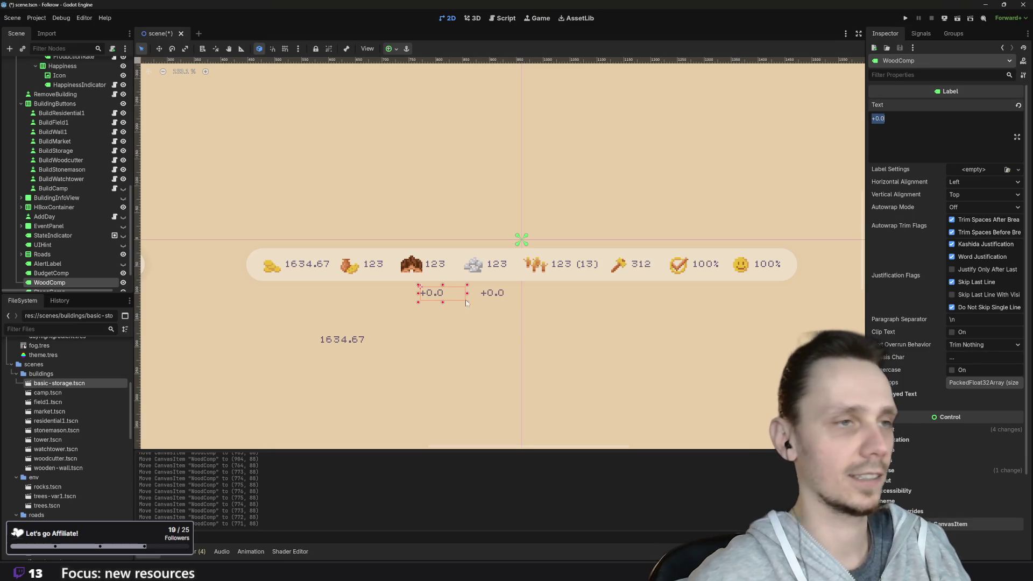
left_click(345, 339)
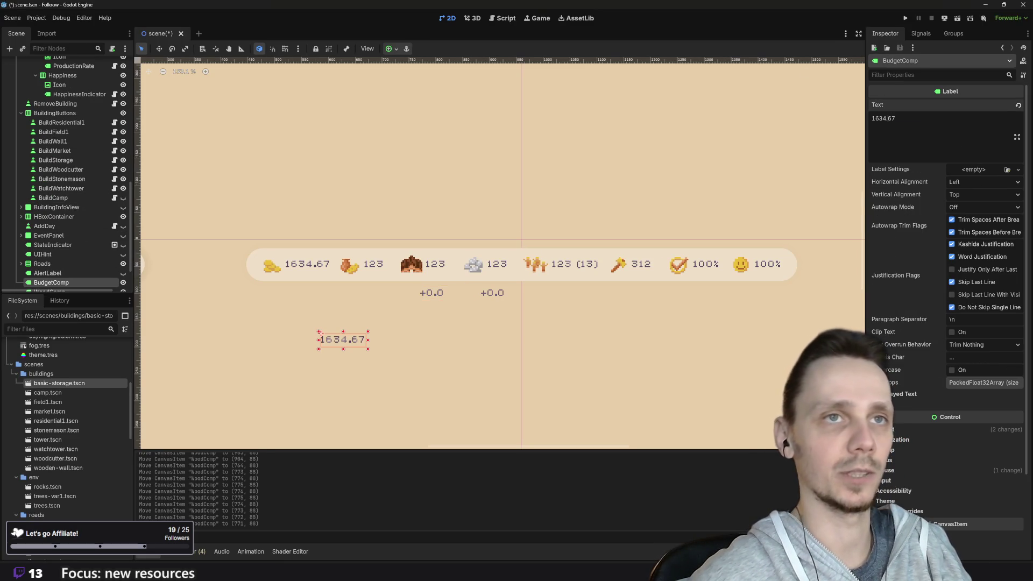
Change the BudgetComp label's text from 1634.67 to +0.0.
left_click_drag(895, 118, 871, 119)
type("+0.0")
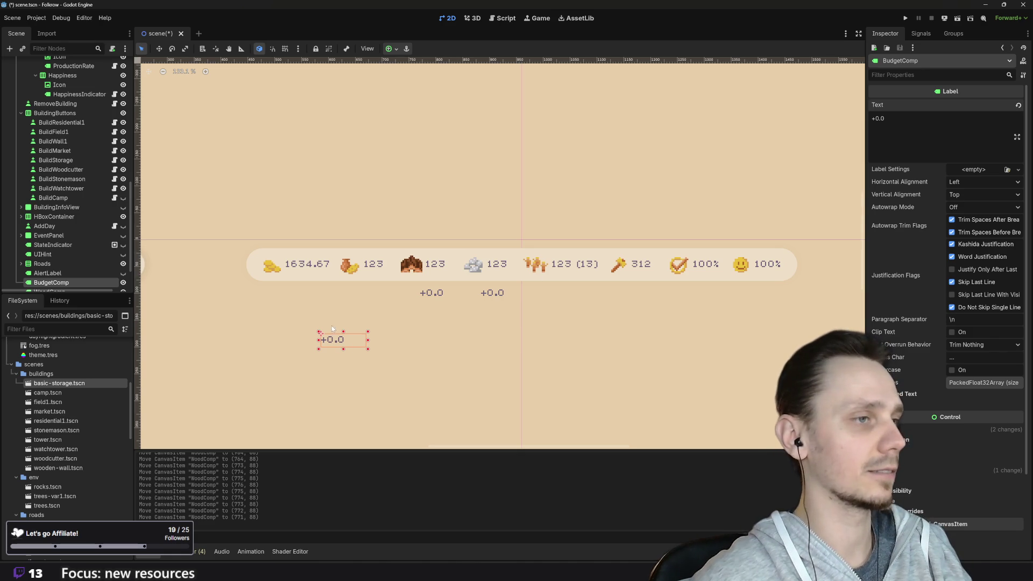
left_click(333, 344)
Apply the Top Center anchor preset to the BudgetComp label.
left_click(333, 342)
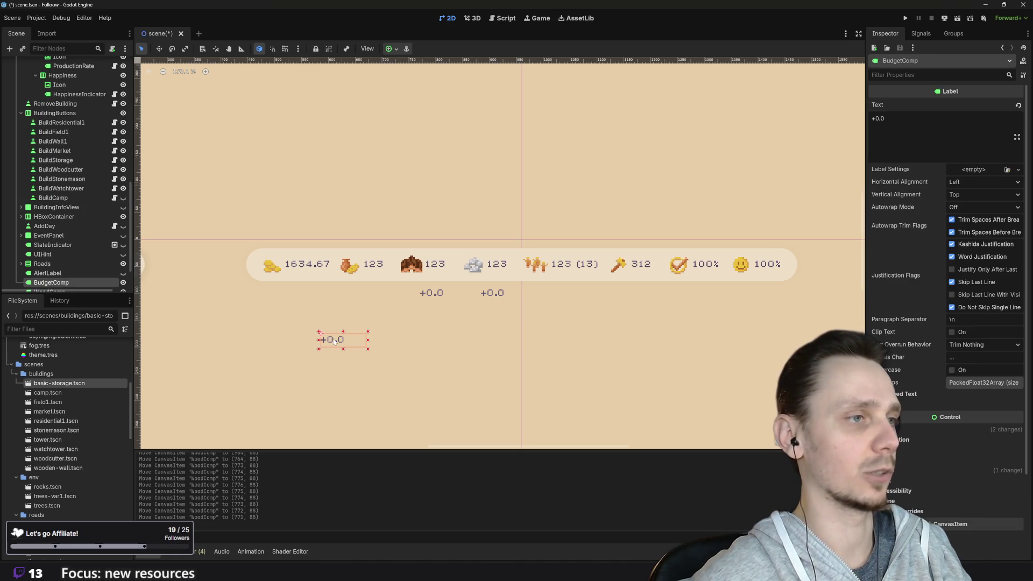
left_click(391, 48)
left_click(412, 80)
key("Down")
key("Up")
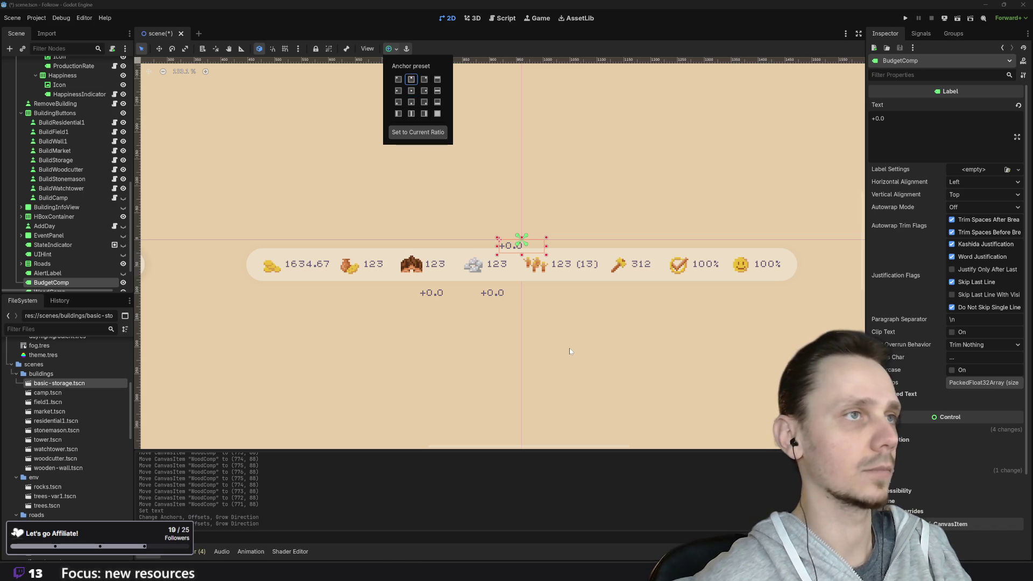
left_click(466, 253)
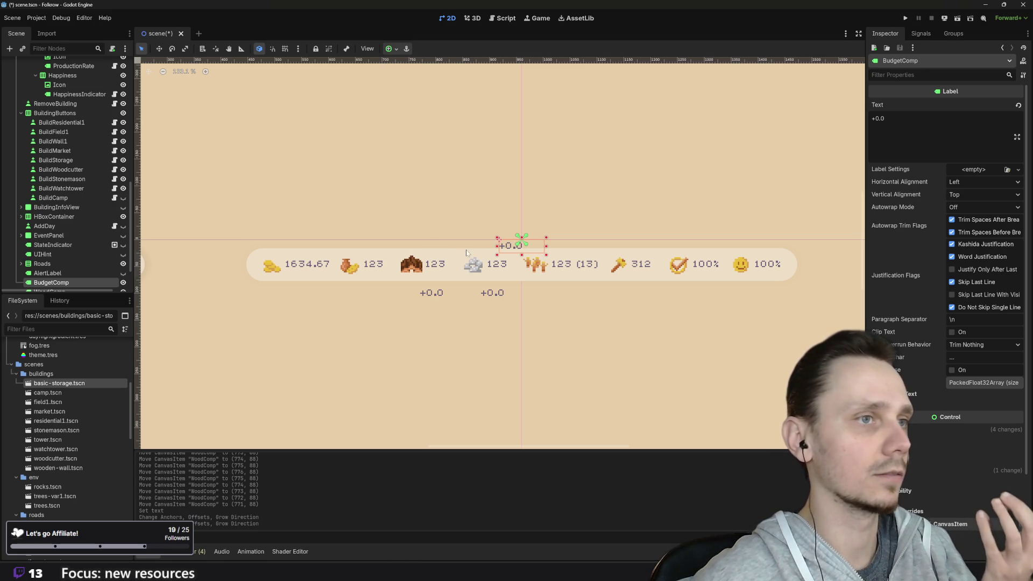
Nudge BudgetComp down and left until it sits under the 1634.67 budget figure.
key("Down")
key("Down")
key("Down")
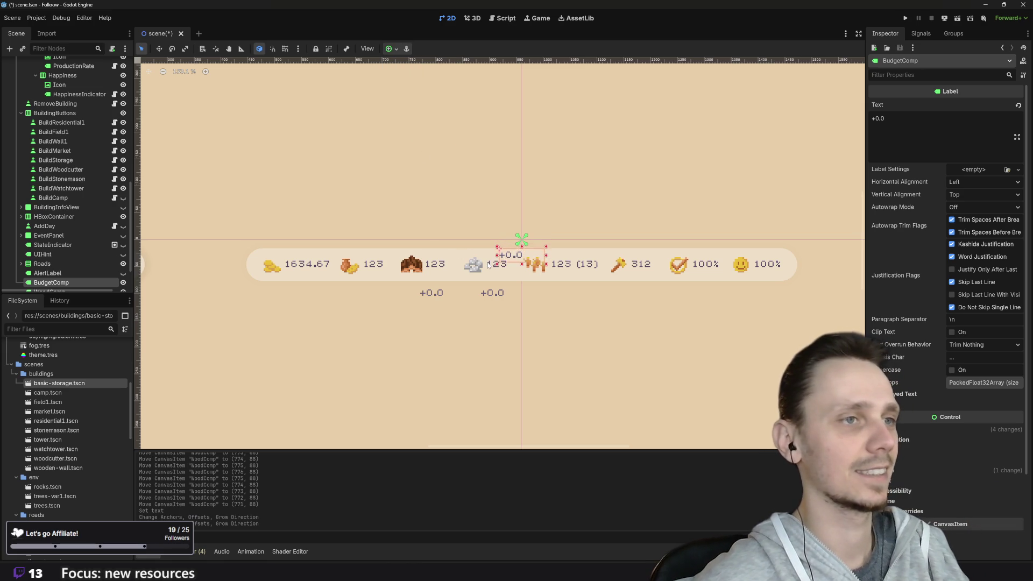
key("Down")
key("Down")
key("Down")
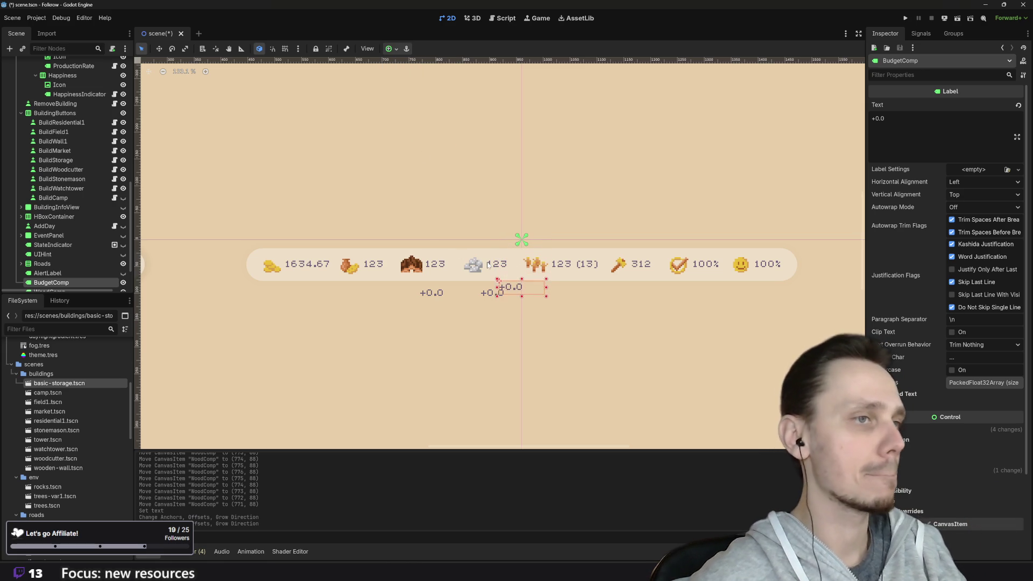
key("Left")
key("Left")
key("Left")
key("Right")
key("Right")
key("Left")
key("Left")
key("Left")
key("Left")
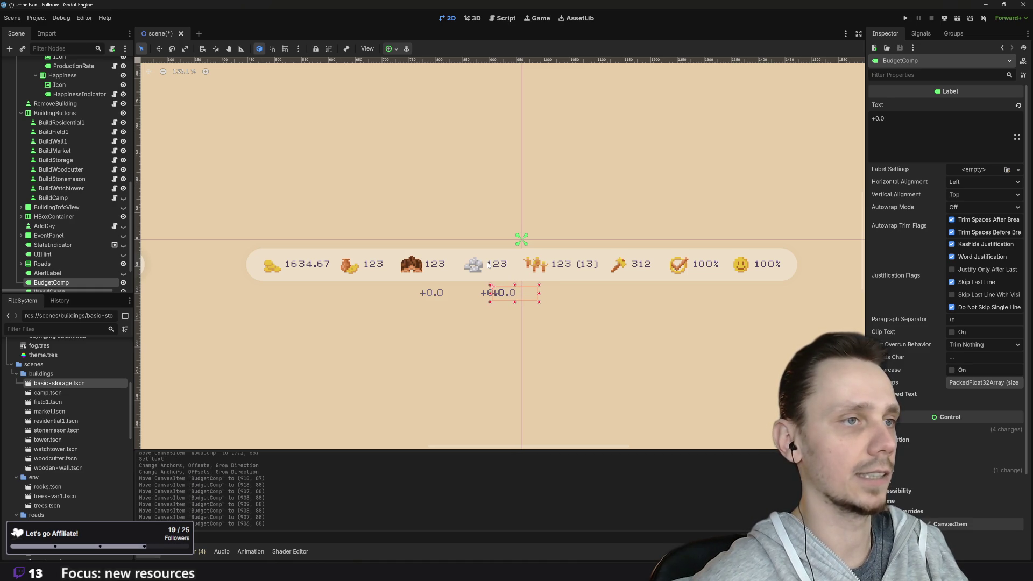
key("Right")
key("Left")
key("Left")
key("Left")
key("Left")
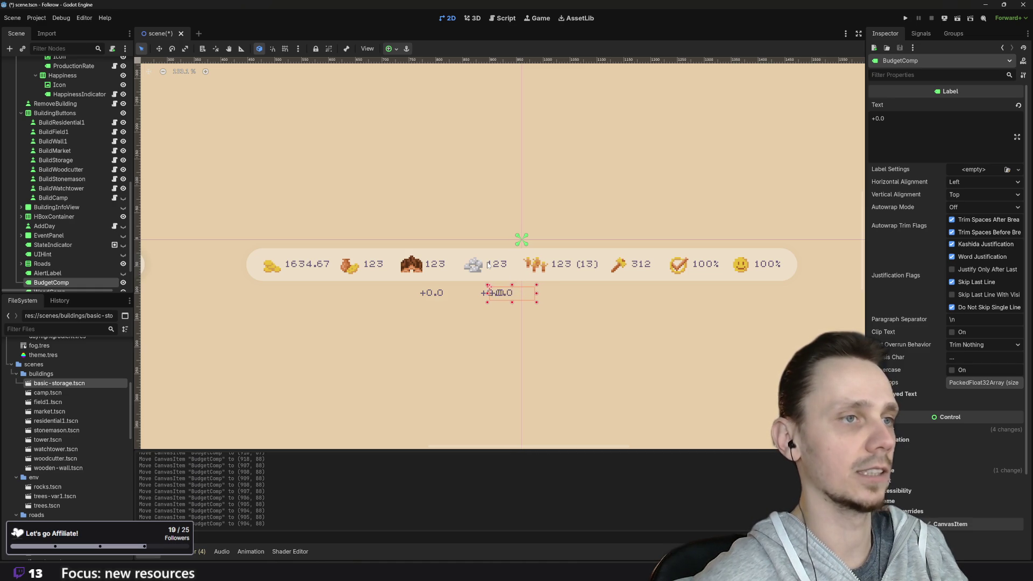
key("shift+Left")
key("shift+Left")
key("shift+Left")
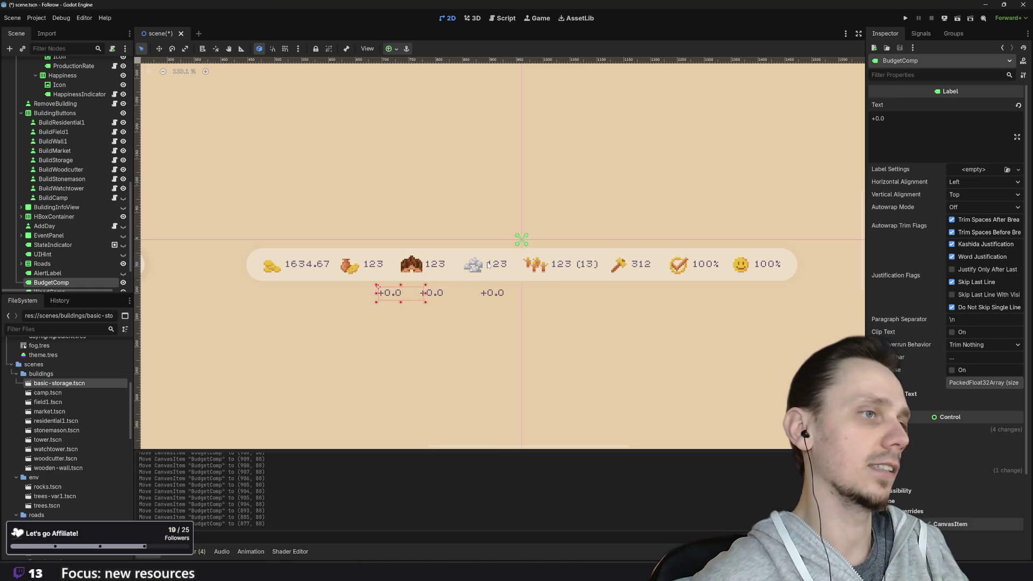
key("shift+Left")
key("shift+Left")
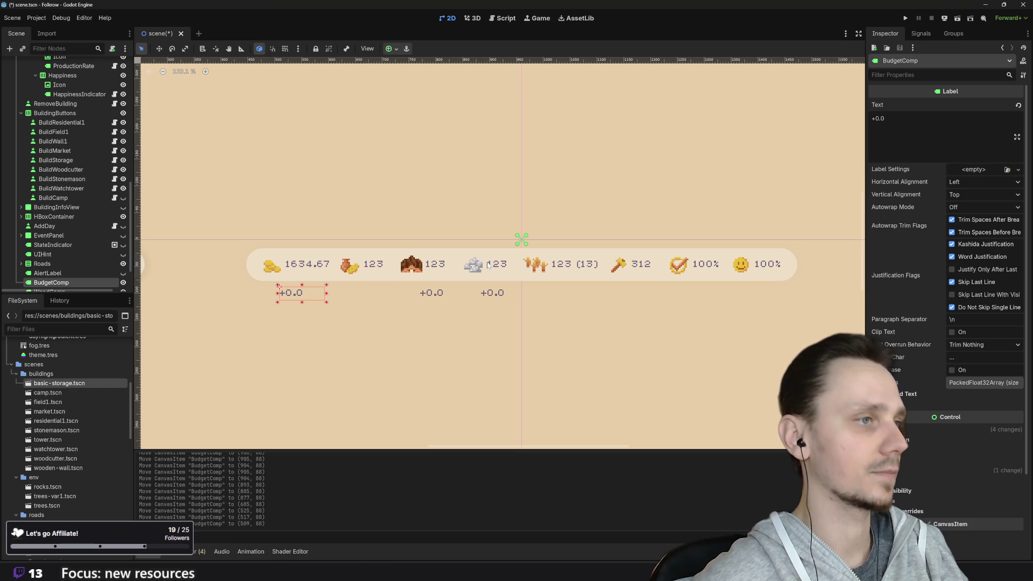
key("Right")
key("Right")
key("Left")
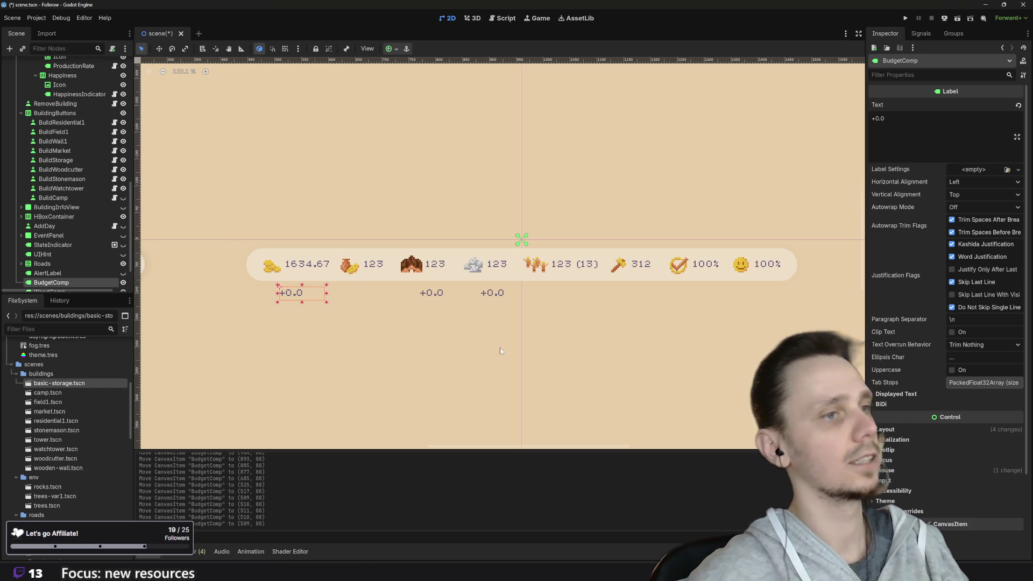
left_click(492, 364)
scroll(492, 363, "down", 2)
left_click_drag(492, 364, 480, 296)
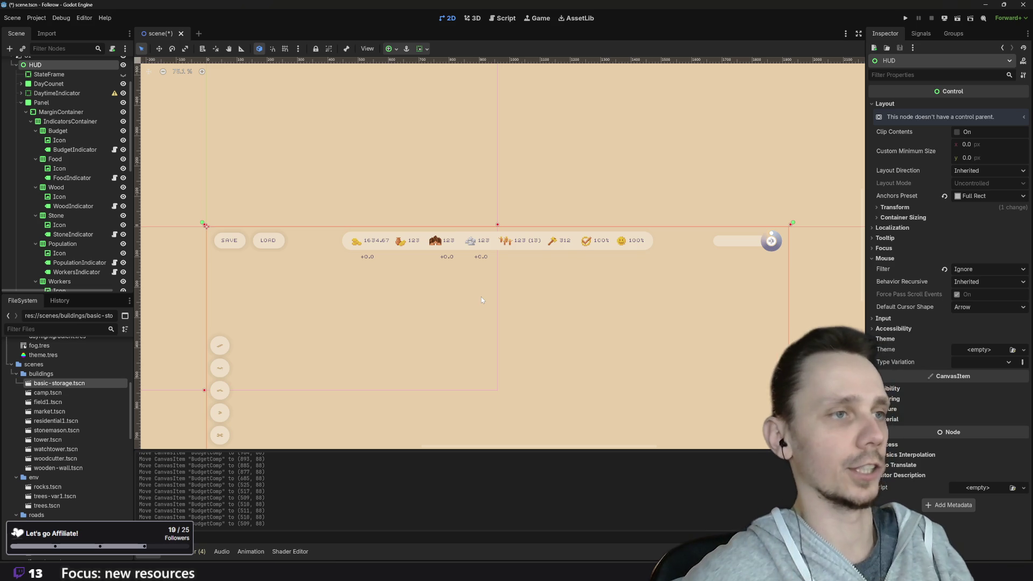
scroll(482, 300, "down", 1)
left_click_drag(471, 304, 511, 192)
scroll(492, 184, "up", 3)
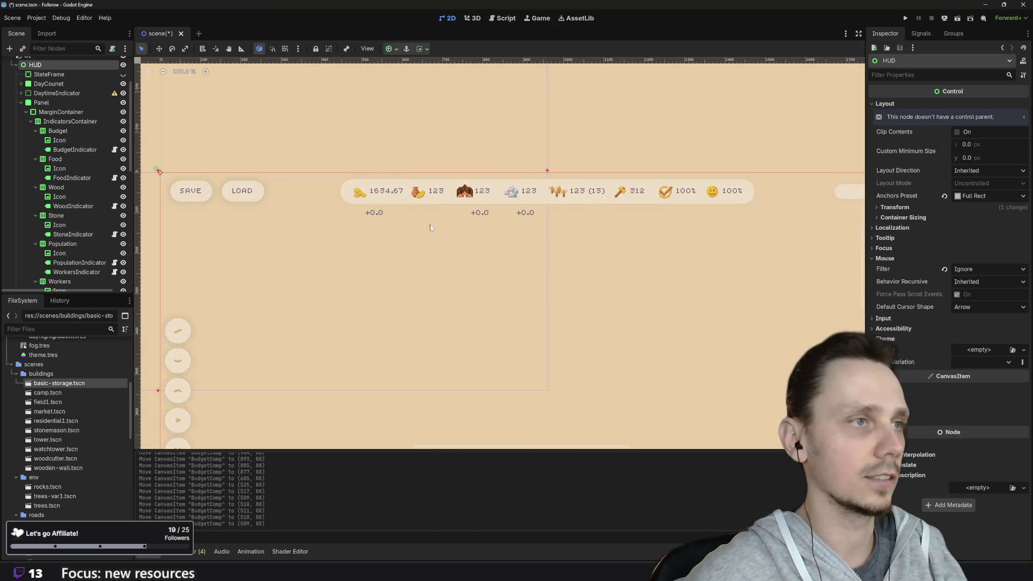
left_click(382, 213)
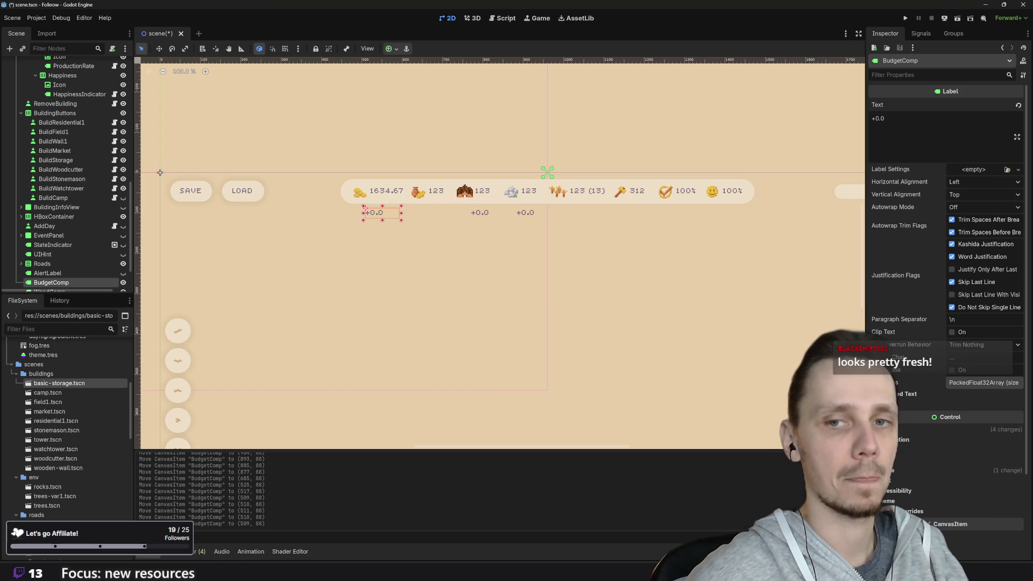
scroll(97, 232, "up", 10)
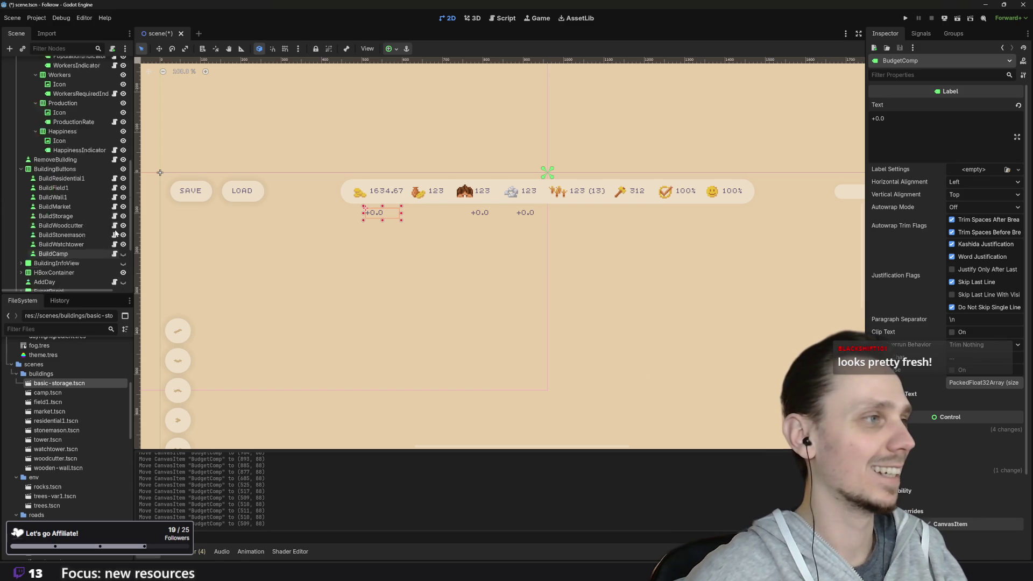
scroll(86, 218, "down", 10)
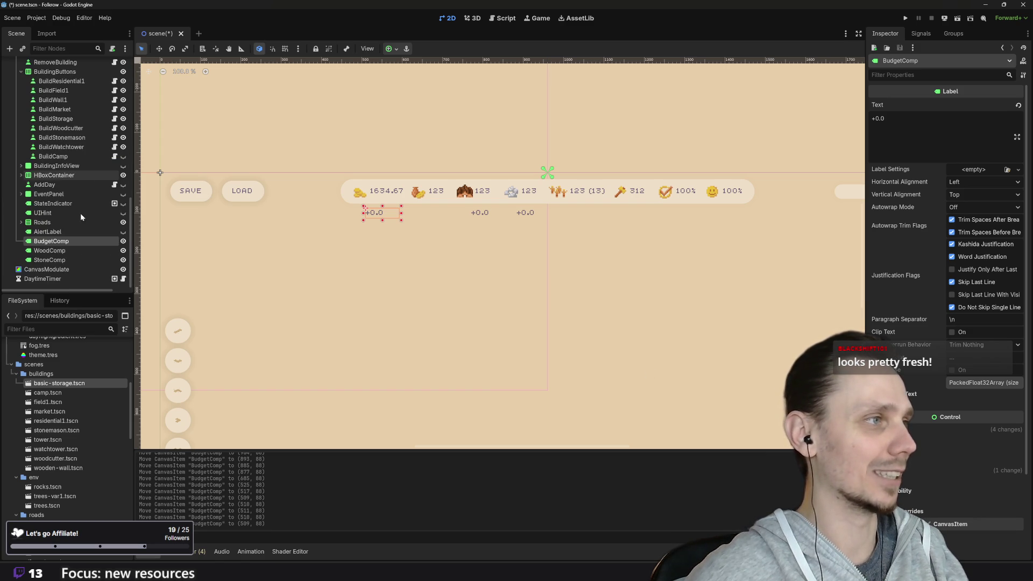
left_click(44, 214)
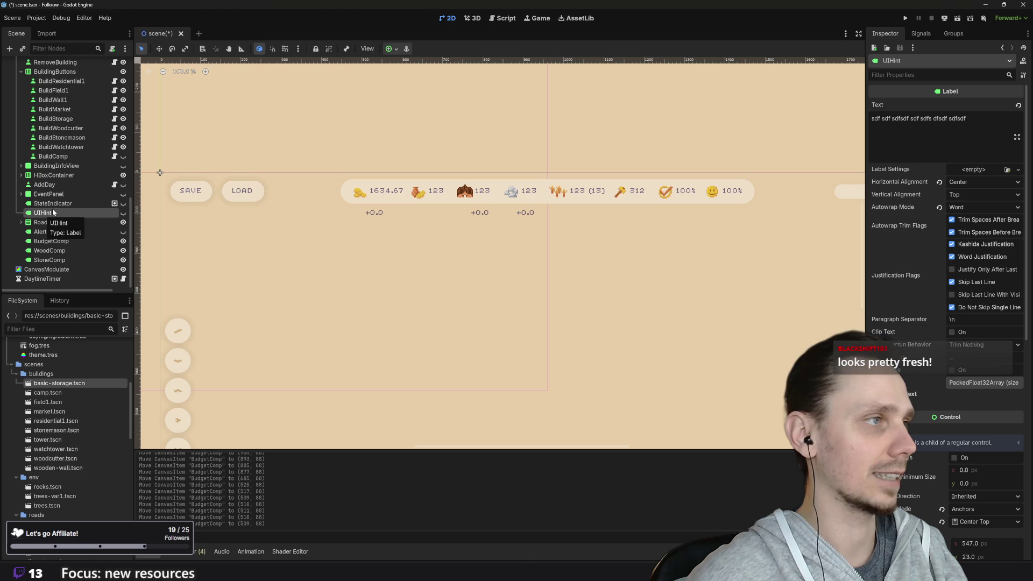
Unhide StateIndicator and UIHint, then shift the BUILDING title and subtitle down twice.
left_click(123, 203)
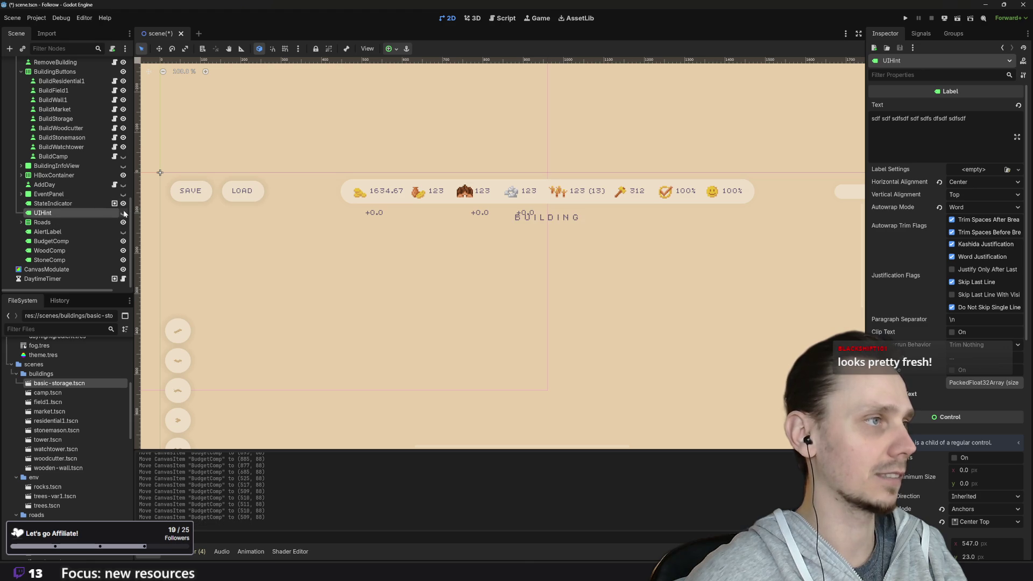
left_click(123, 212)
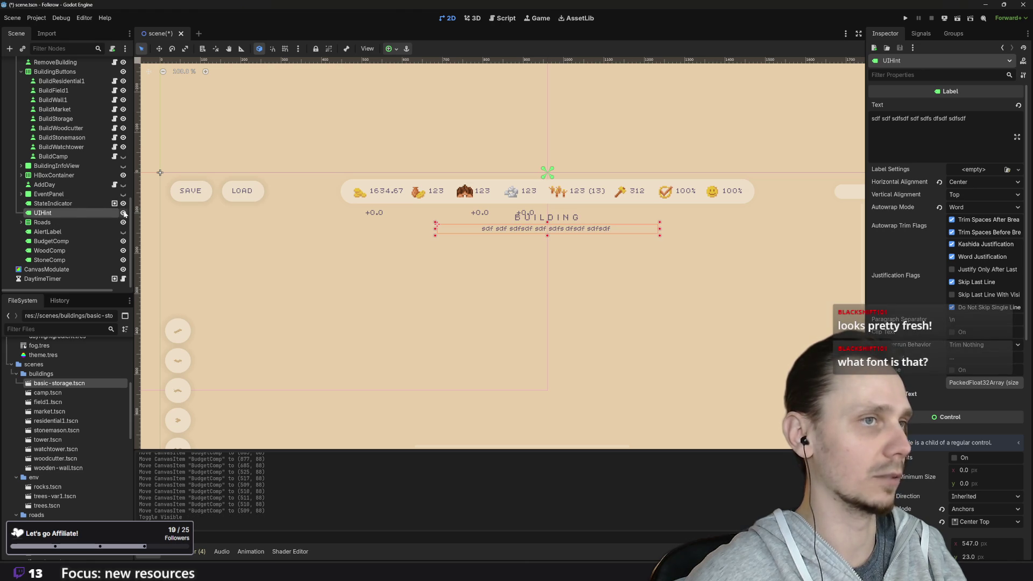
left_click(69, 204, "ctrl")
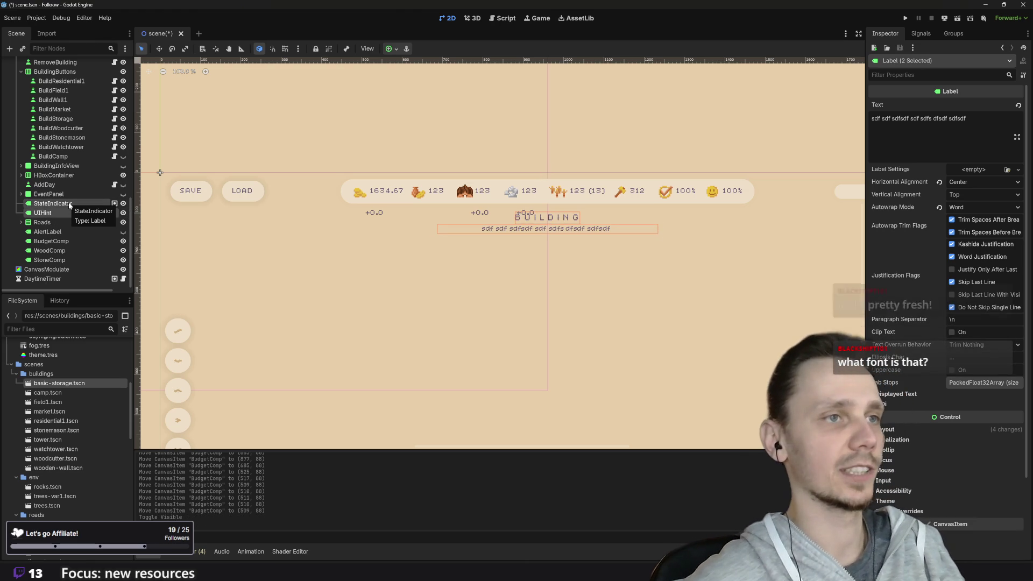
left_click(549, 223)
left_click(554, 221)
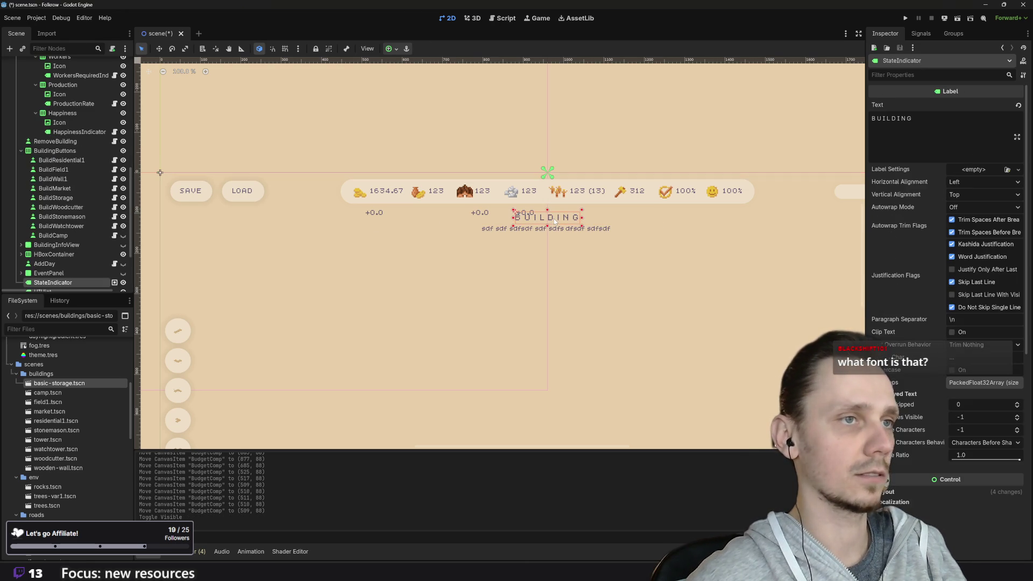
left_click(579, 231, "shift")
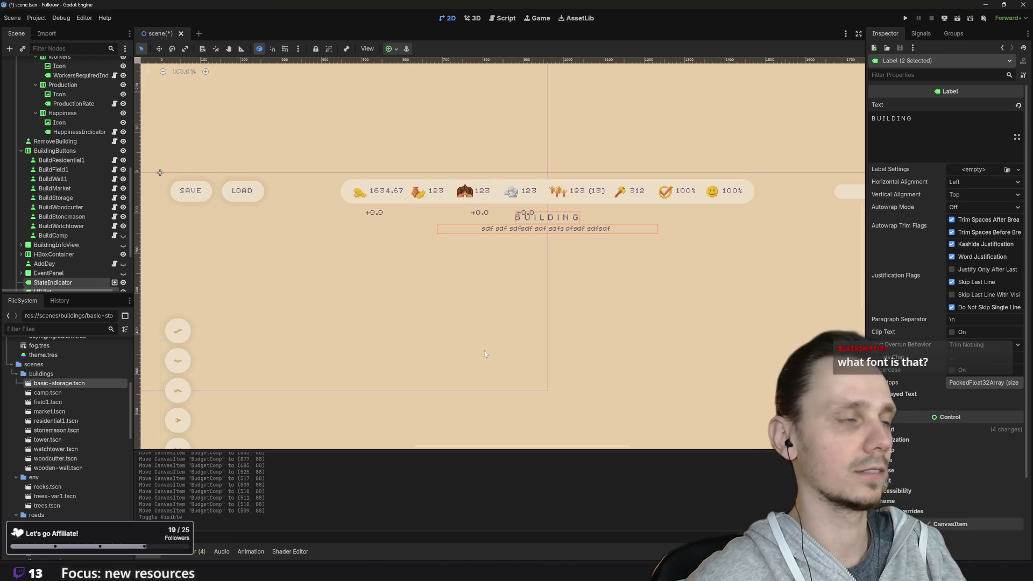
key("shift+Down")
key("shift+Down")
key("shift+Down")
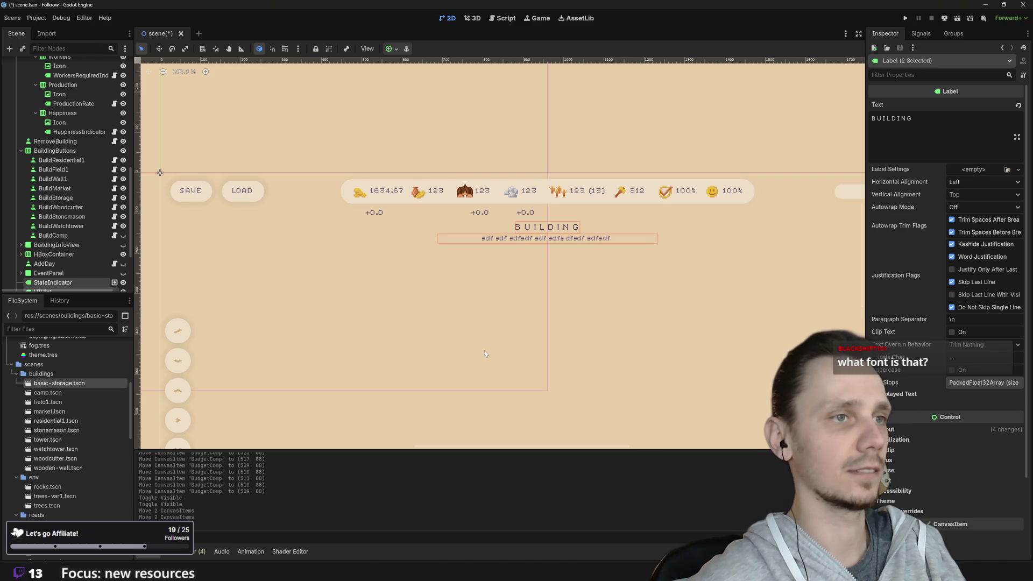
key("shift+Down")
key("shift+Down")
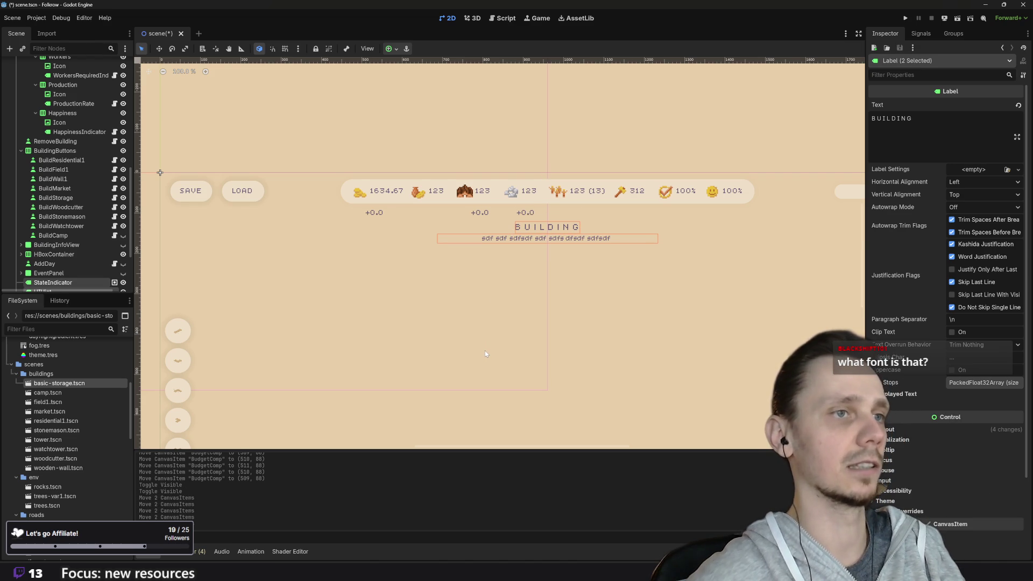
Select the stone, wood and budget +0.0 labels and nudge them up one step.
scroll(486, 354, "down", 2)
scroll(485, 353, "up", 1)
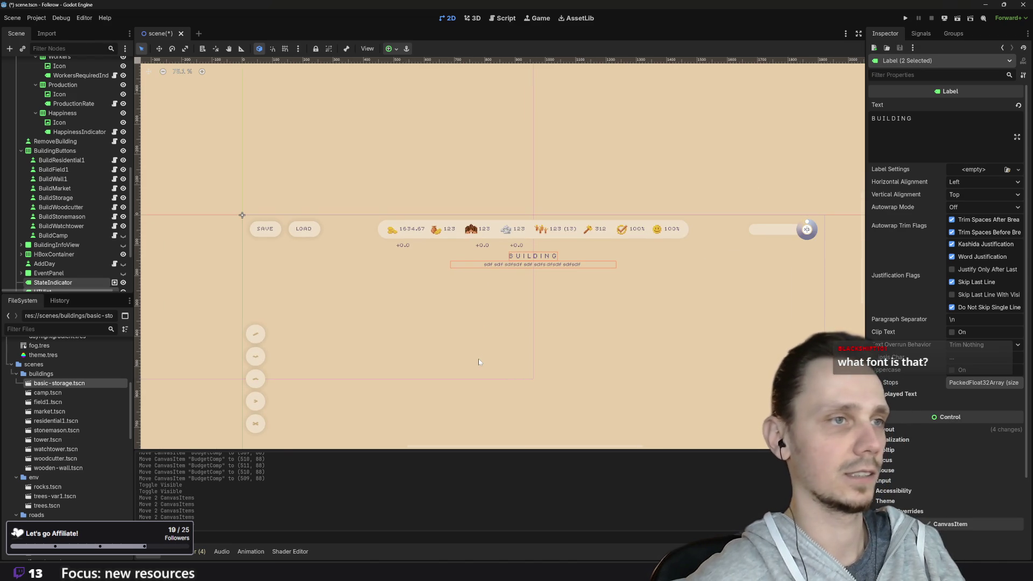
scroll(519, 309, "up", 3)
left_click(515, 206)
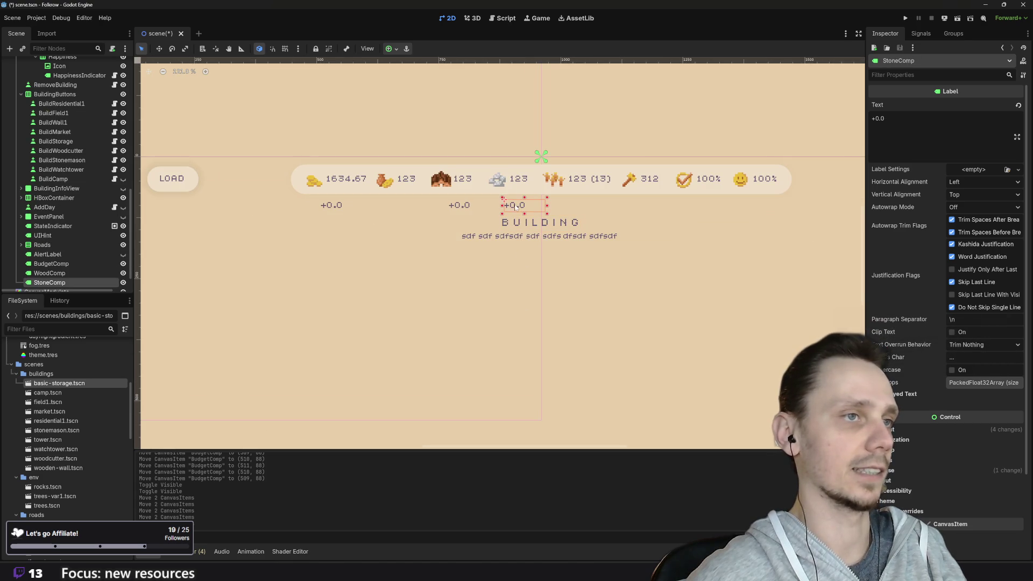
left_click(463, 209, "shift")
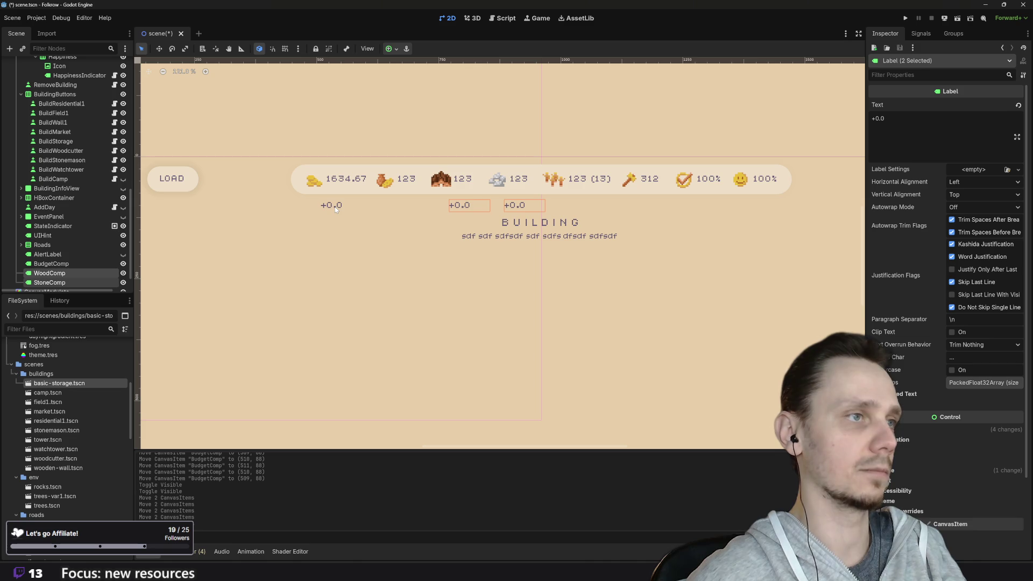
left_click(337, 209, "shift")
key("Up")
key("Up")
key("Up")
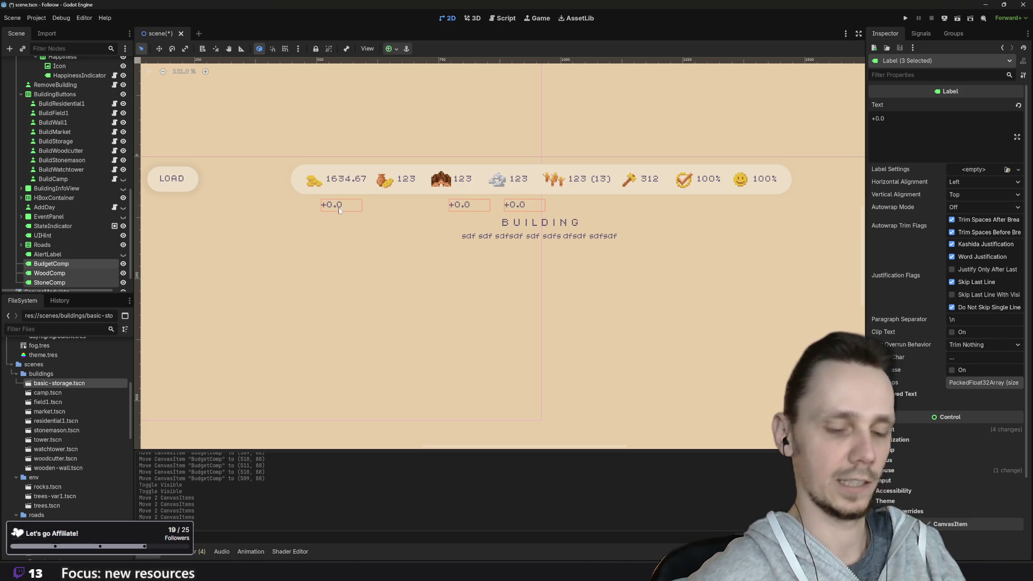
left_click(366, 237)
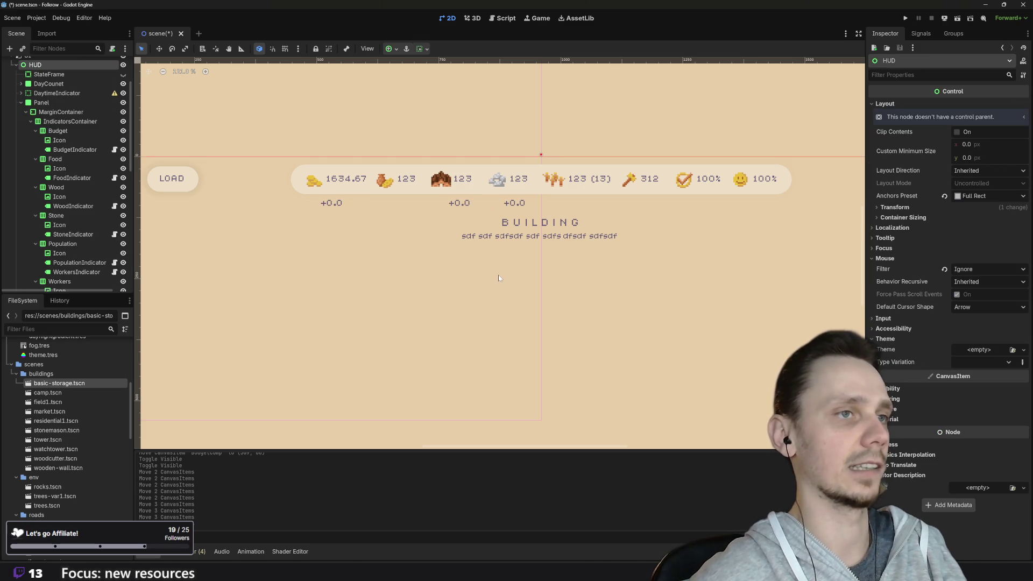
Hide the BUILDING title and its placeholder subtitle text in the Scene dock.
scroll(570, 296, "down", 3)
scroll(563, 252, "up", 3)
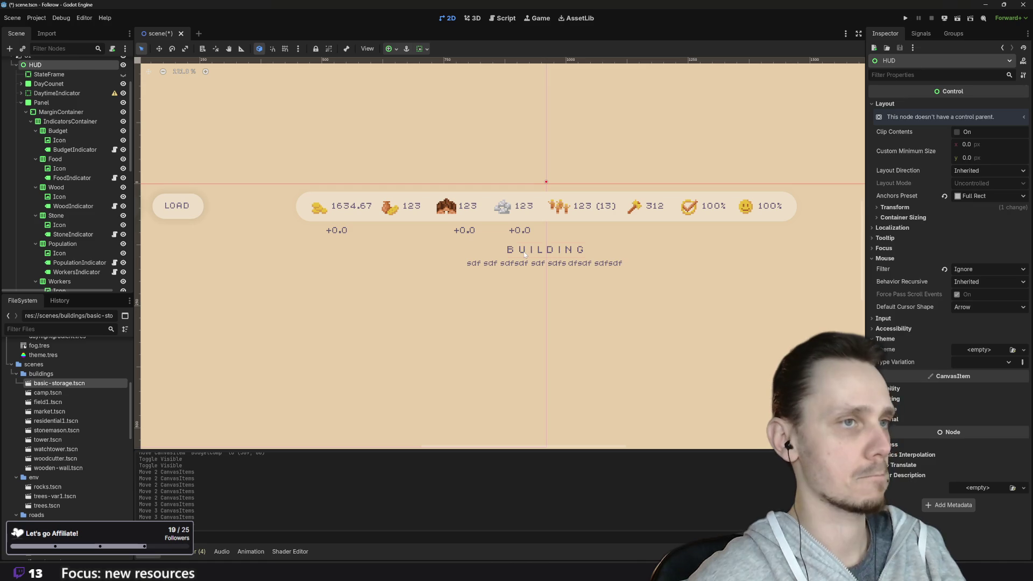
left_click(526, 251)
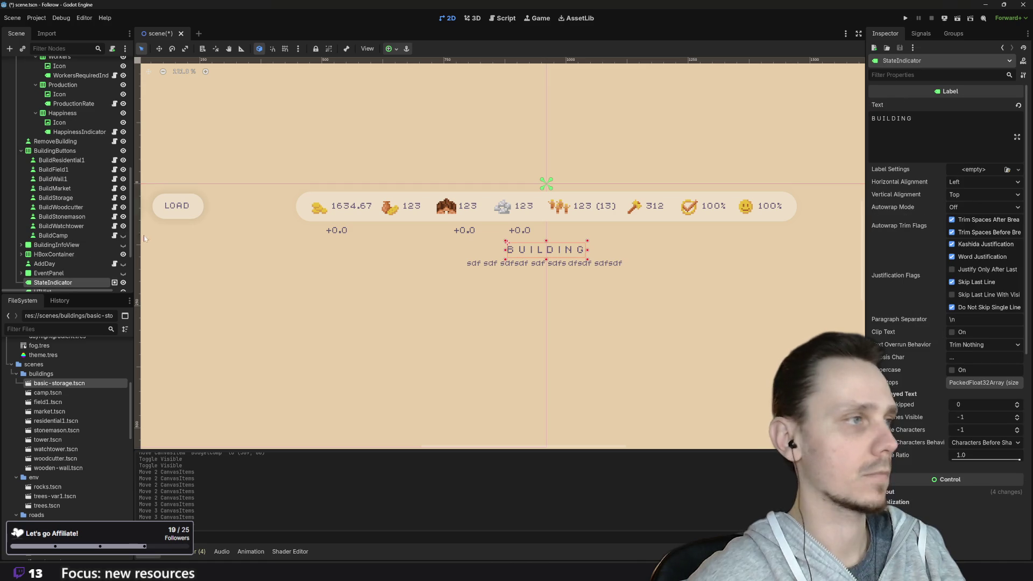
left_click(123, 282)
scroll(123, 280, "down", 1)
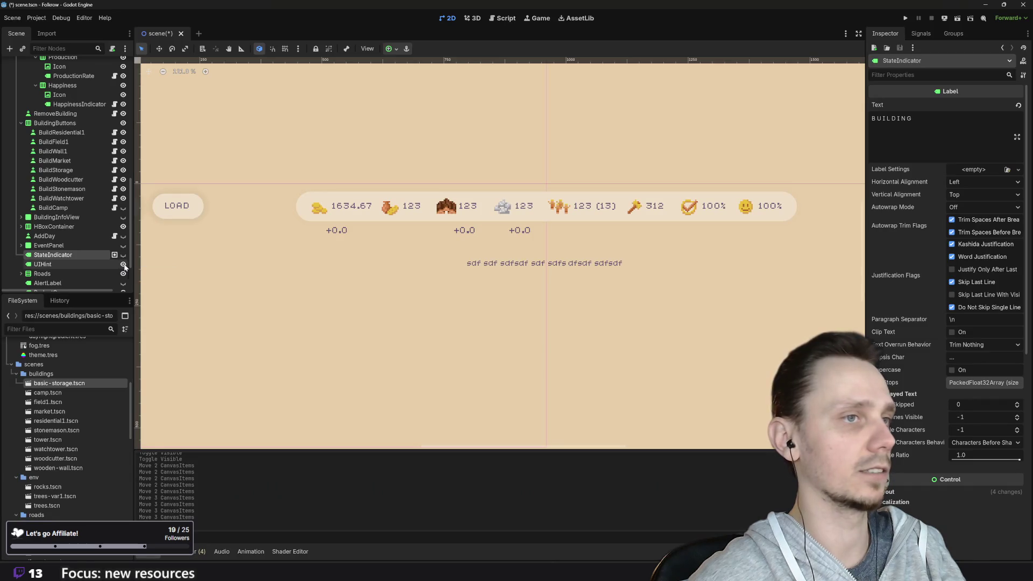
left_click(123, 264)
Hide the BudgetComp, WoodComp and StoneComp compensation labels.
left_click(76, 292)
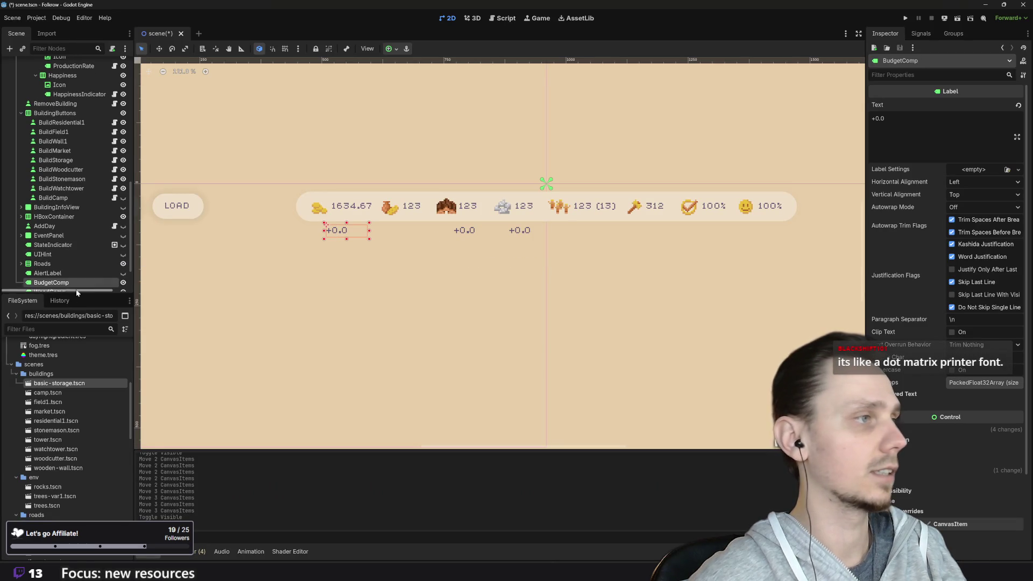
scroll(76, 285, "down", 2)
left_click(123, 241)
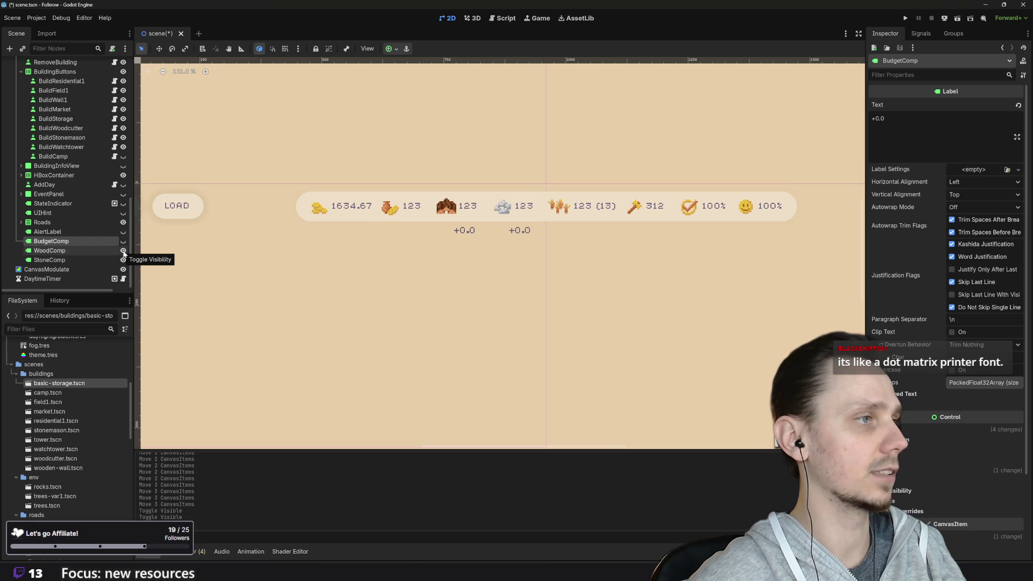
left_click(123, 251)
left_click(123, 260)
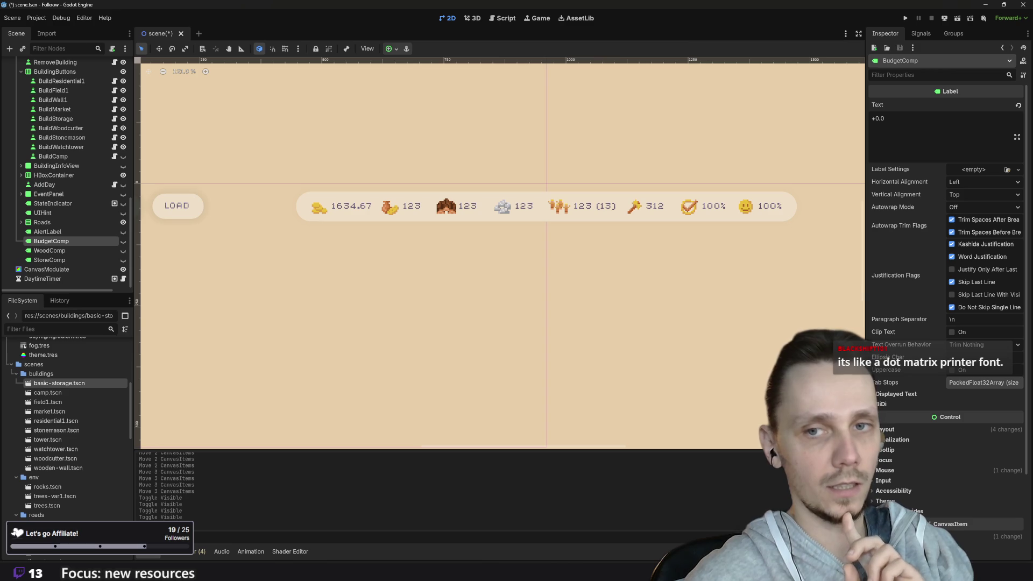
Switch from Godot to the Linear issue board in the browser.
scroll(619, 199, "up", 7)
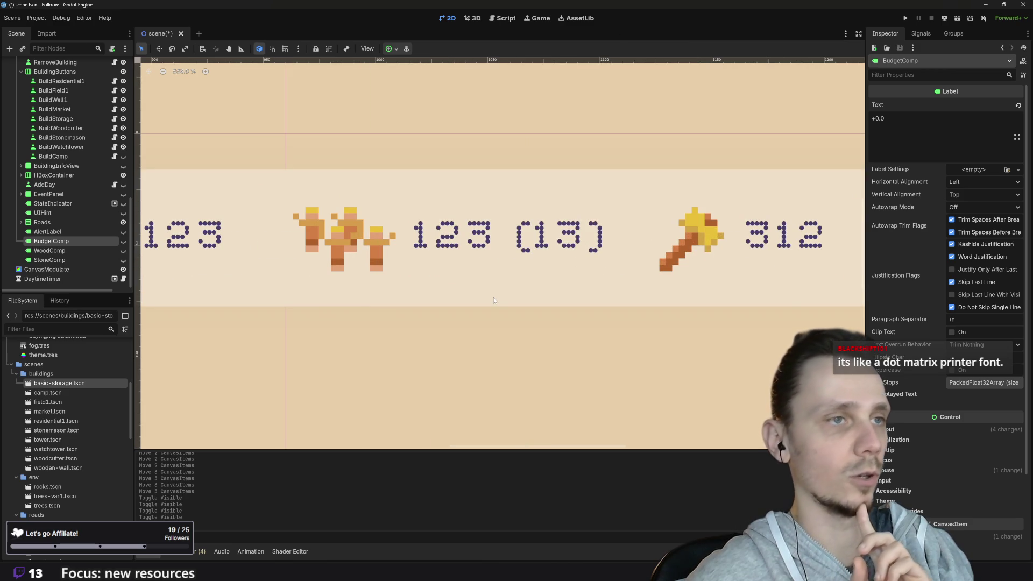
scroll(99, 241, "up", 10)
scroll(98, 249, "down", 10)
scroll(76, 480, "up", 8)
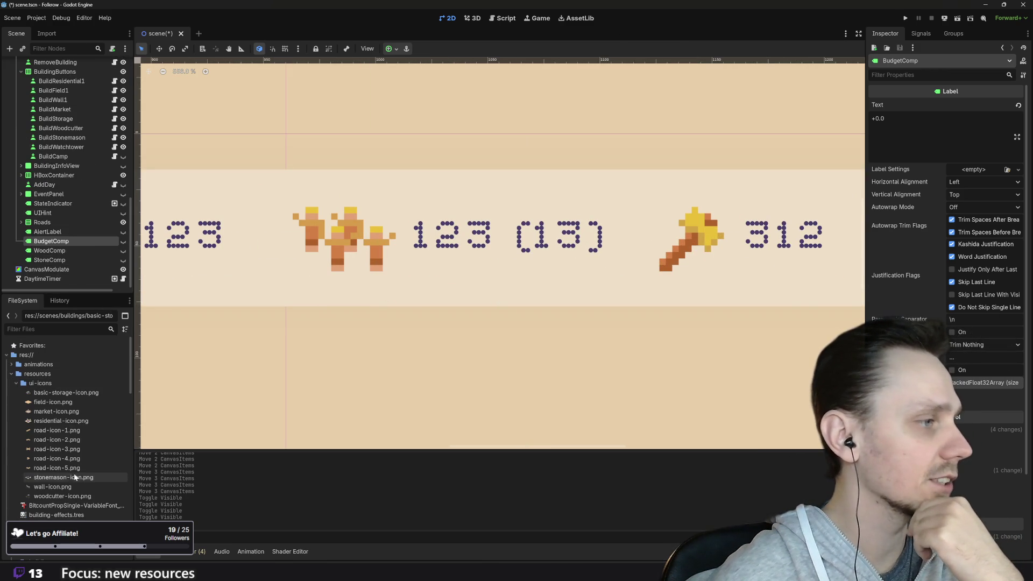
scroll(75, 481, "down", 2)
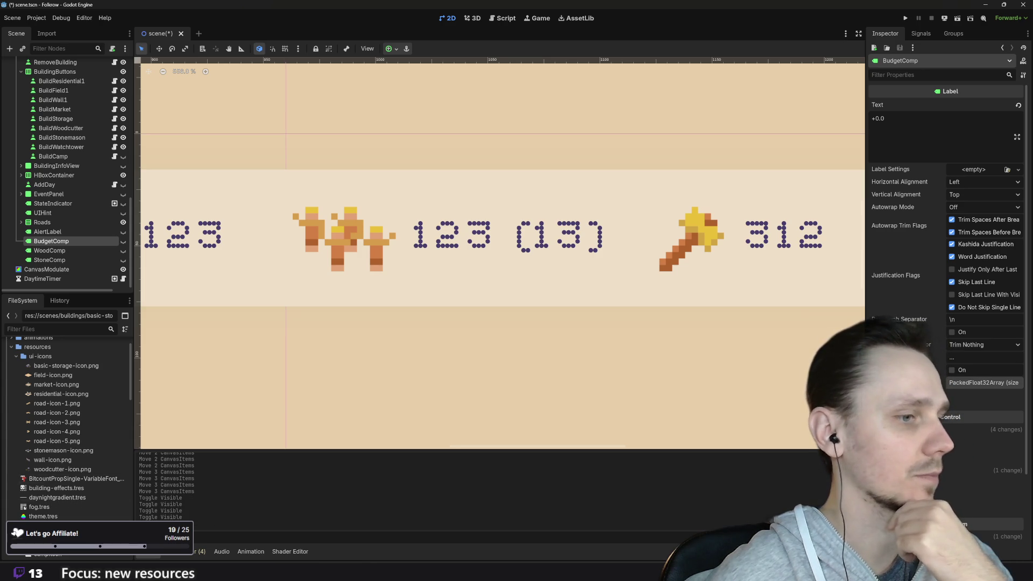
left_click(429, 523)
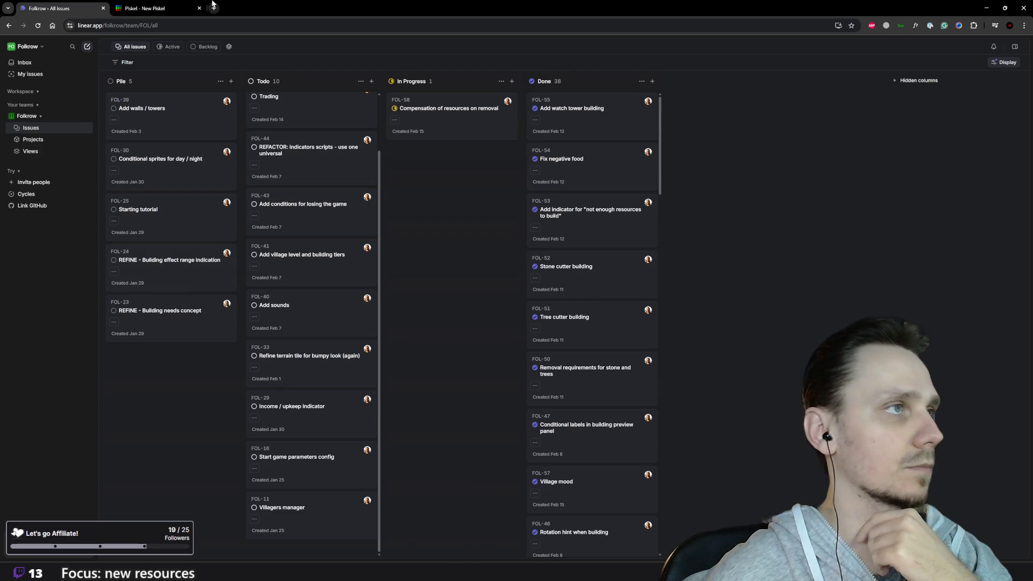
Load the Google Fonts selection page showing Bitcount Prop Single in a new tab, then return to Godot.
left_click(213, 7)
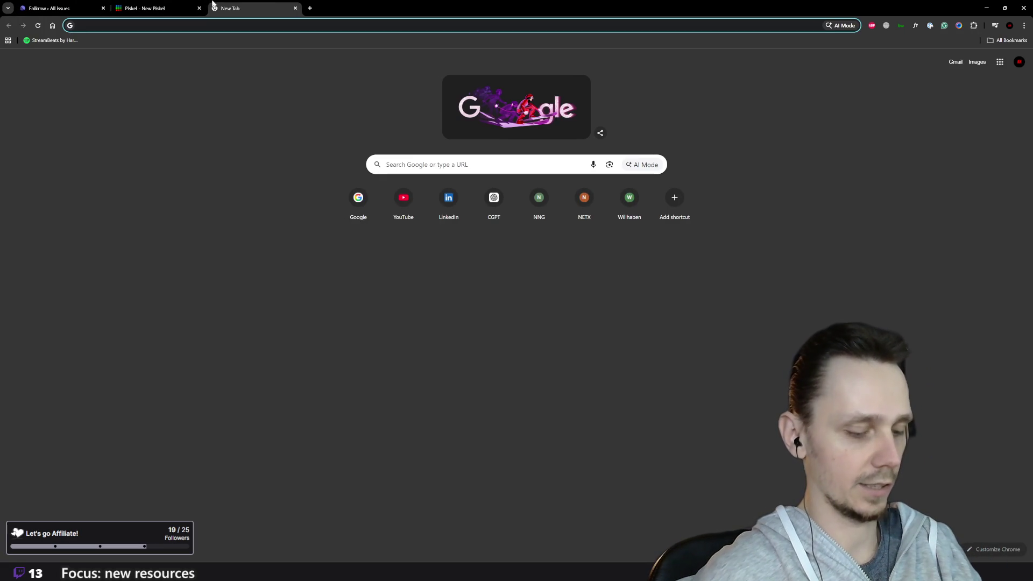
type("fonts.google.com/selection")
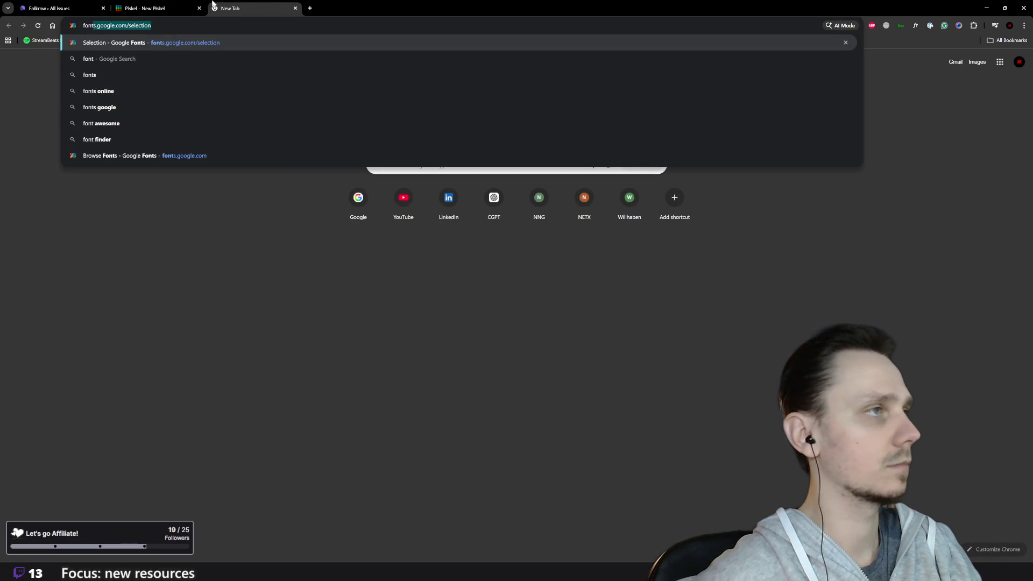
key("Return")
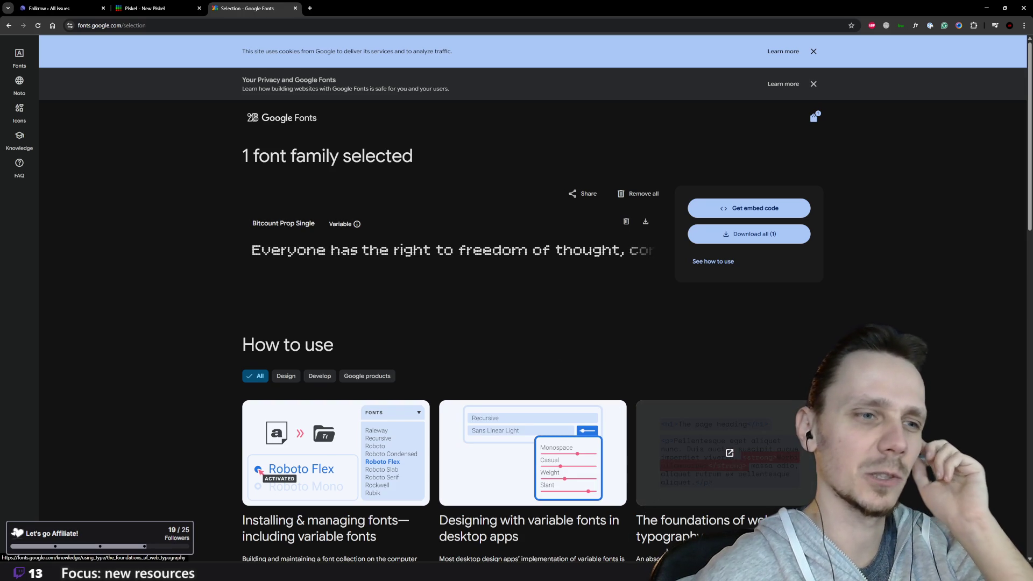
left_click(632, 519)
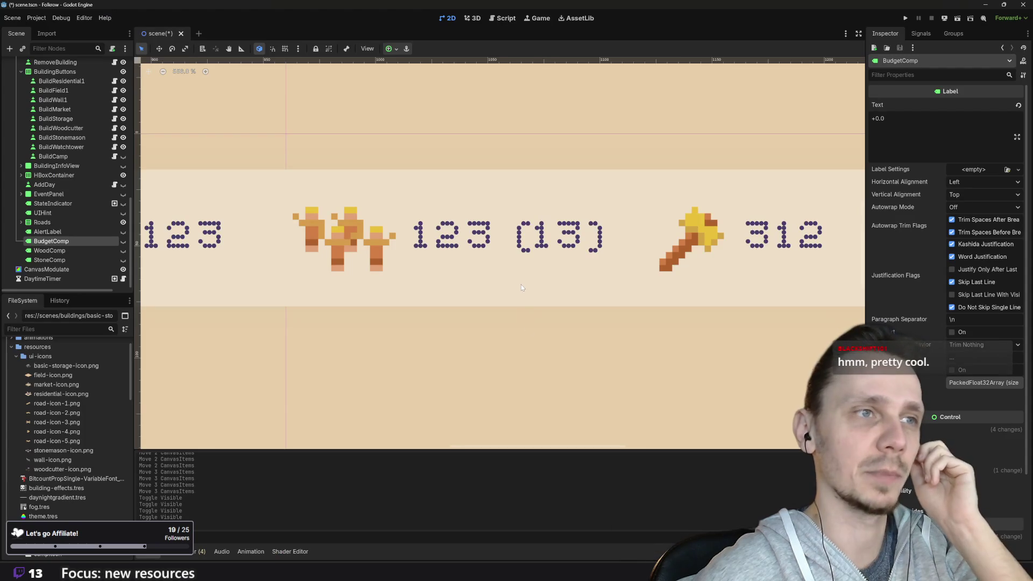
scroll(565, 240, "down", 1)
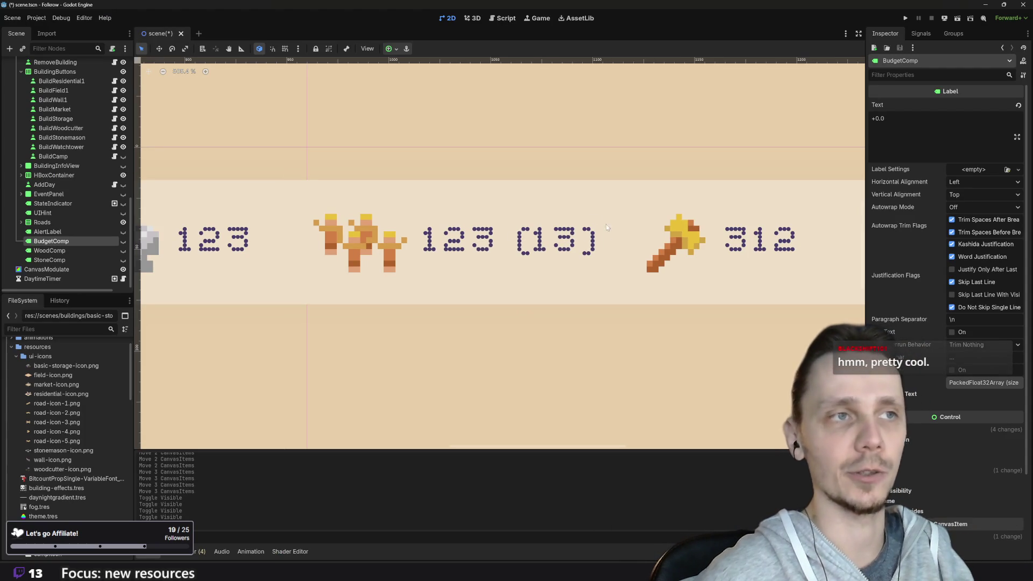
scroll(565, 286, "down", 15)
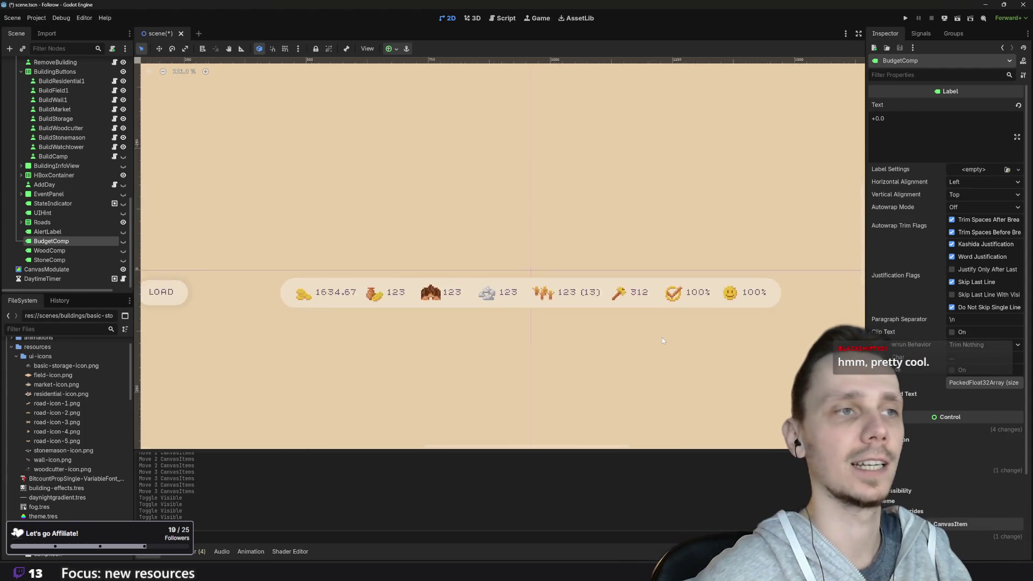
scroll(586, 171, "down", 1)
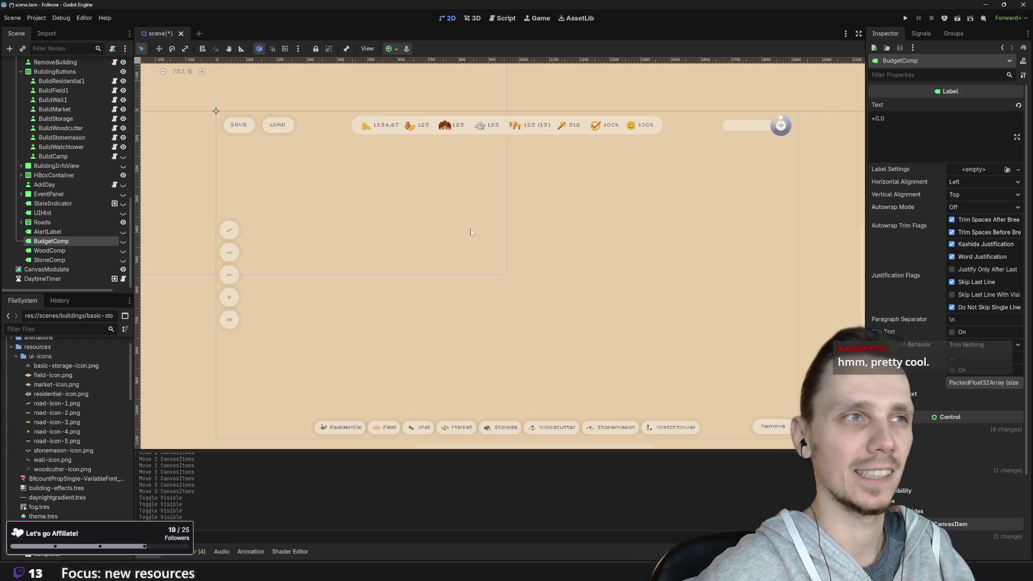
scroll(470, 232, "up", 20)
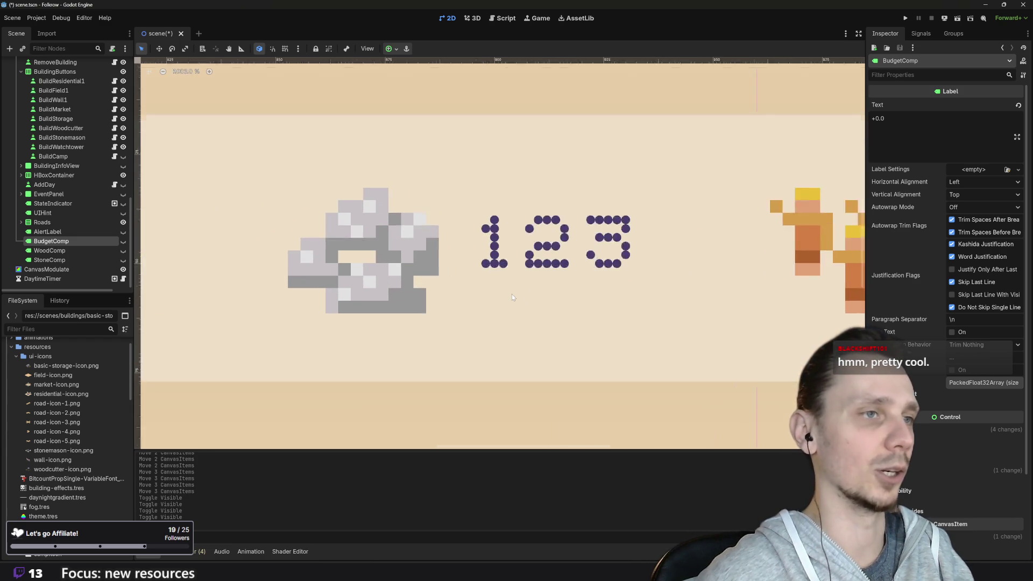
scroll(511, 294, "down", 13)
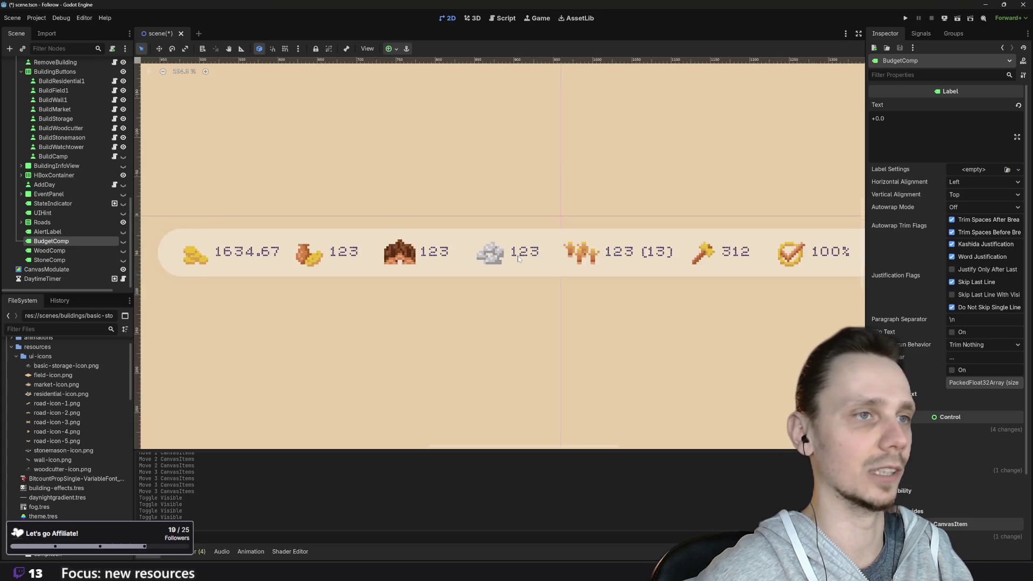
scroll(518, 256, "down", 4)
Save and run the game, then bring Godot's running Game view back from Google Fonts.
left_click(906, 18)
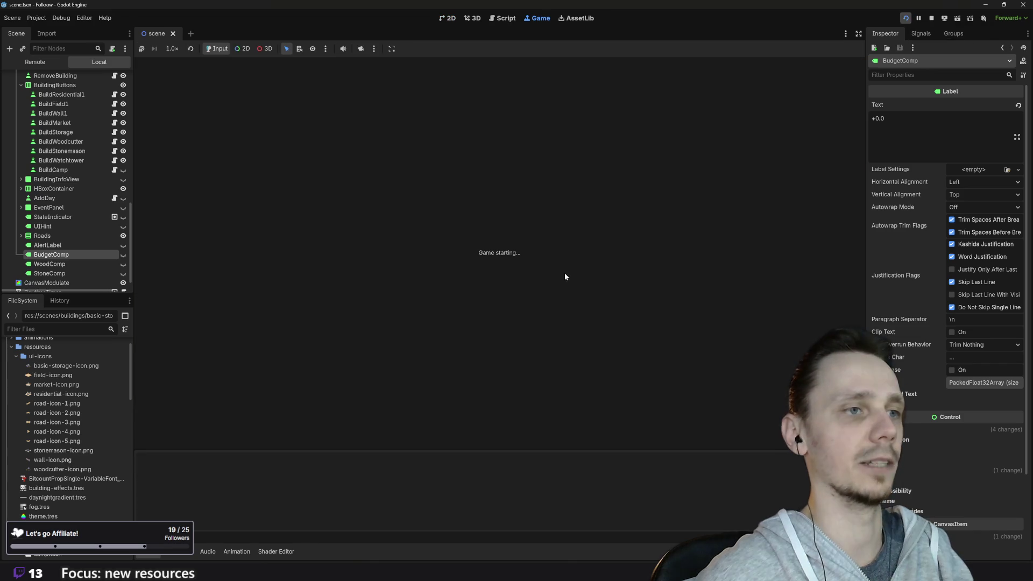
key("alt+Tab")
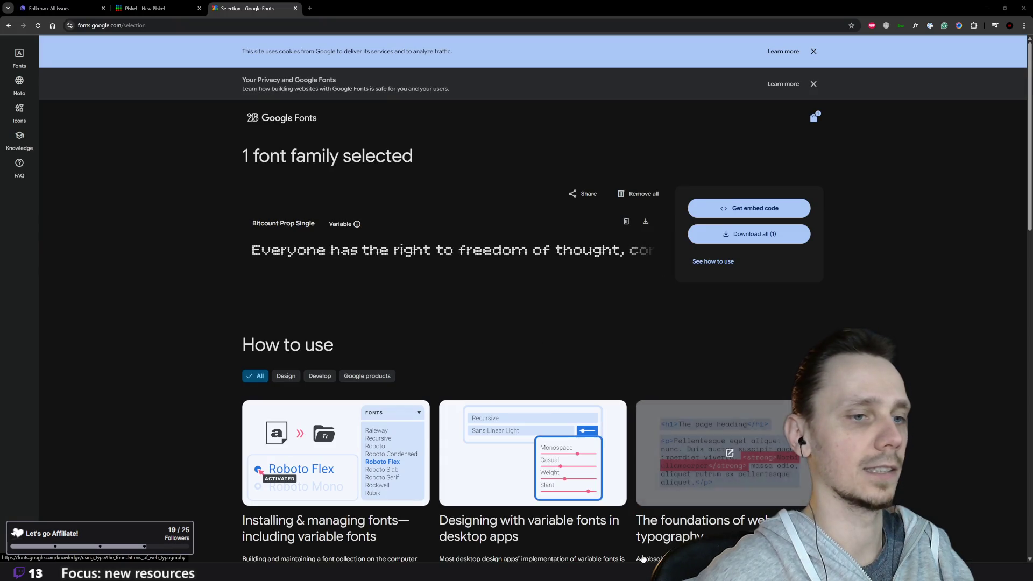
left_click(635, 524)
mouse_move(538, 78)
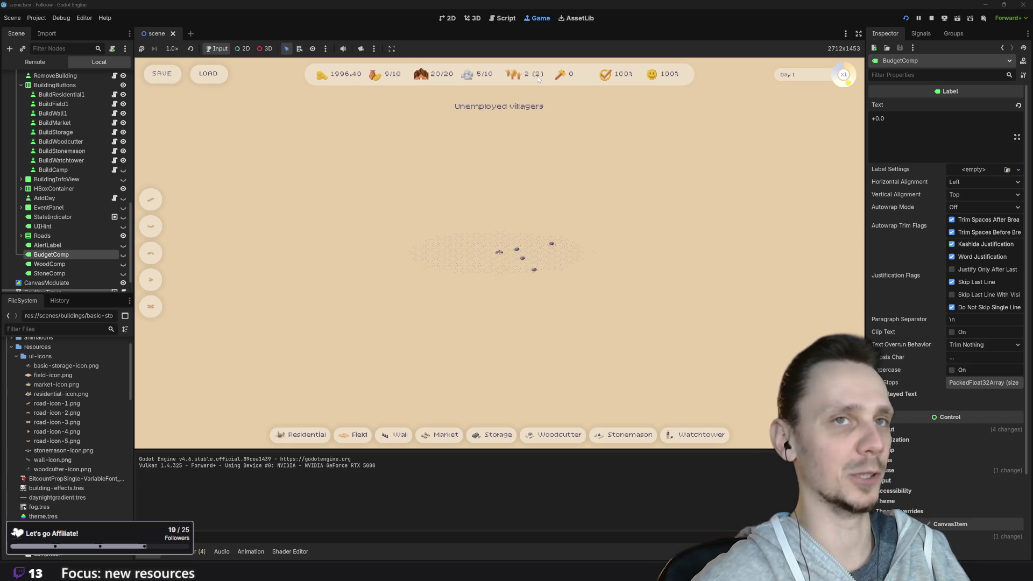
Stop the game and look over budget_indicator.gd in the Script workspace.
left_click(932, 19)
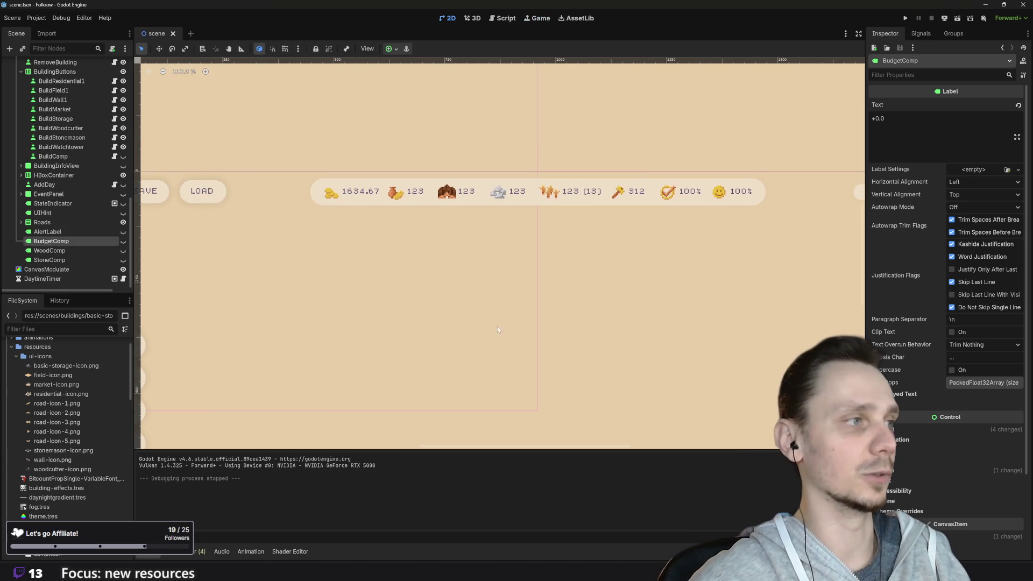
left_click(500, 21)
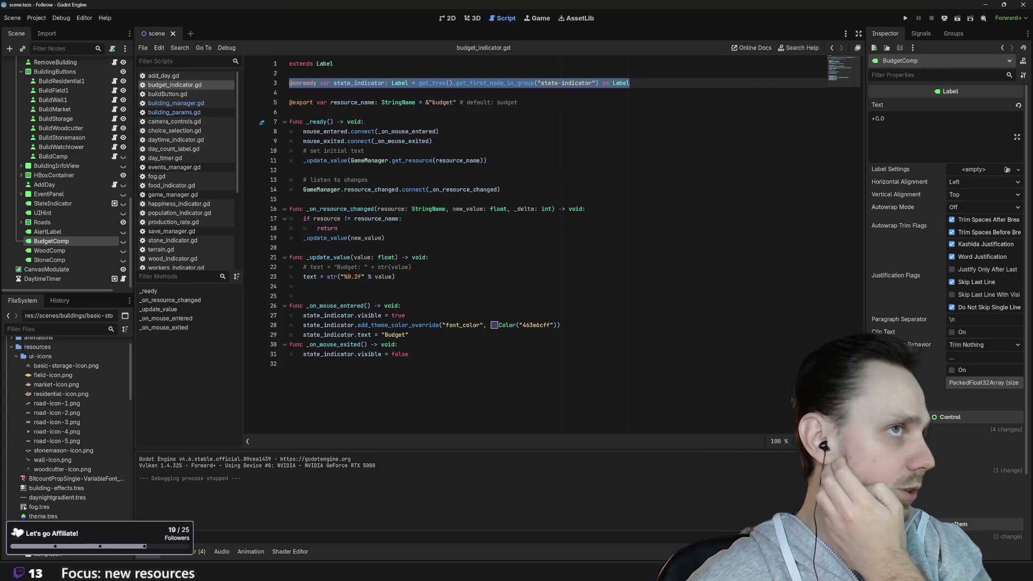
mouse_move(371, 189)
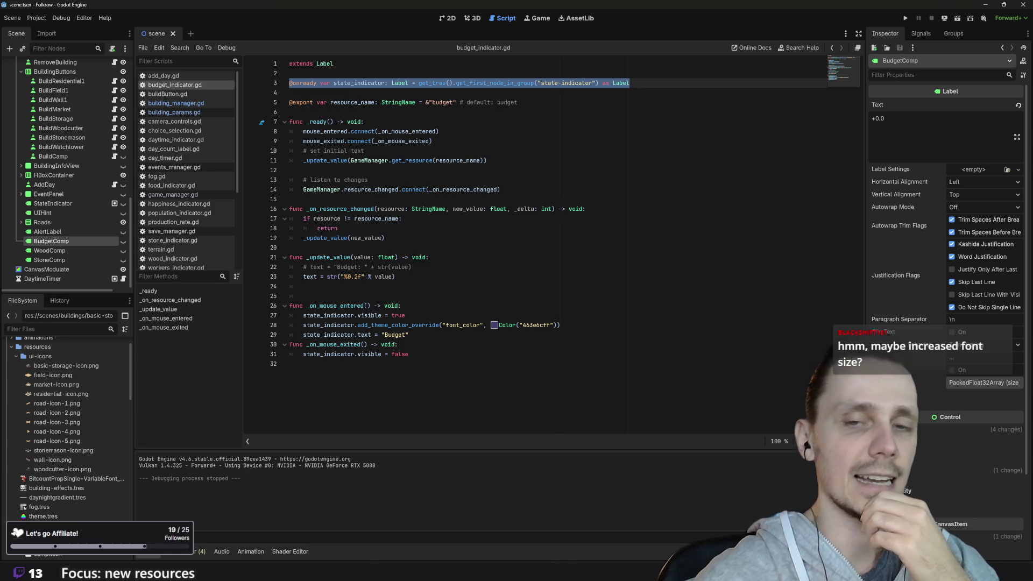
Test-run and stop the game, then bring up the Google Fonts selection page.
left_click(905, 17)
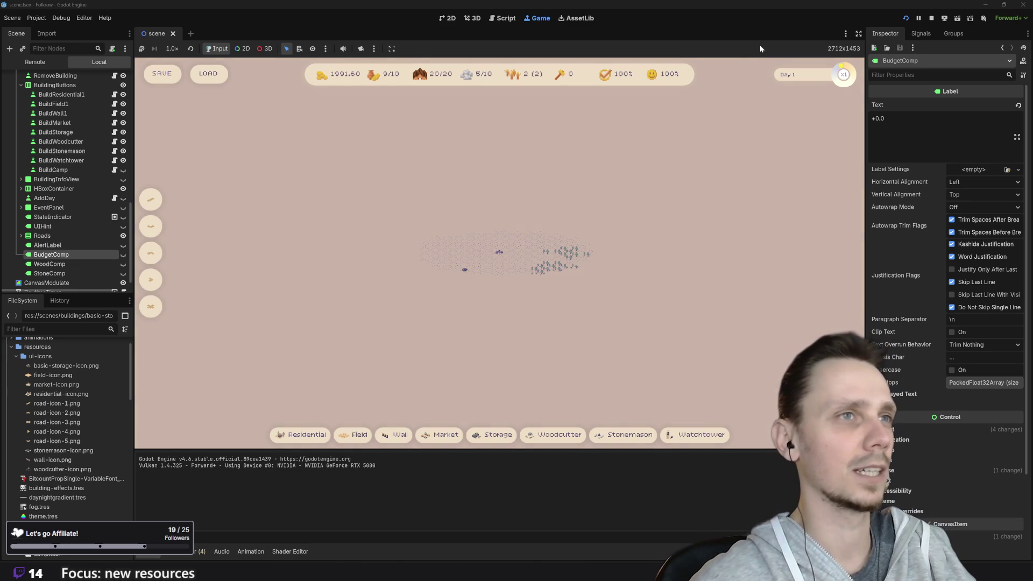
left_click(931, 18)
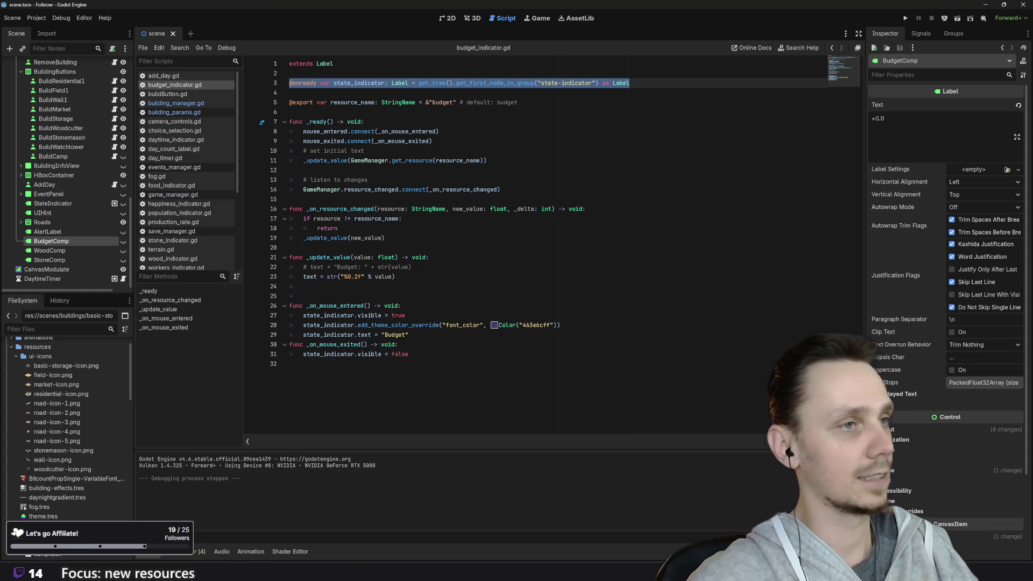
mouse_move(428, 569)
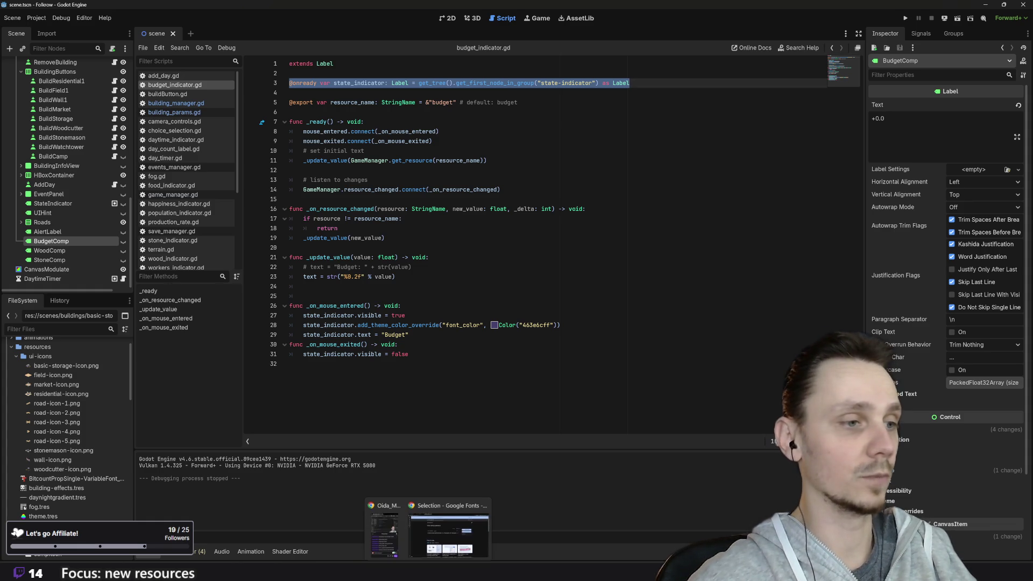
left_click(466, 494)
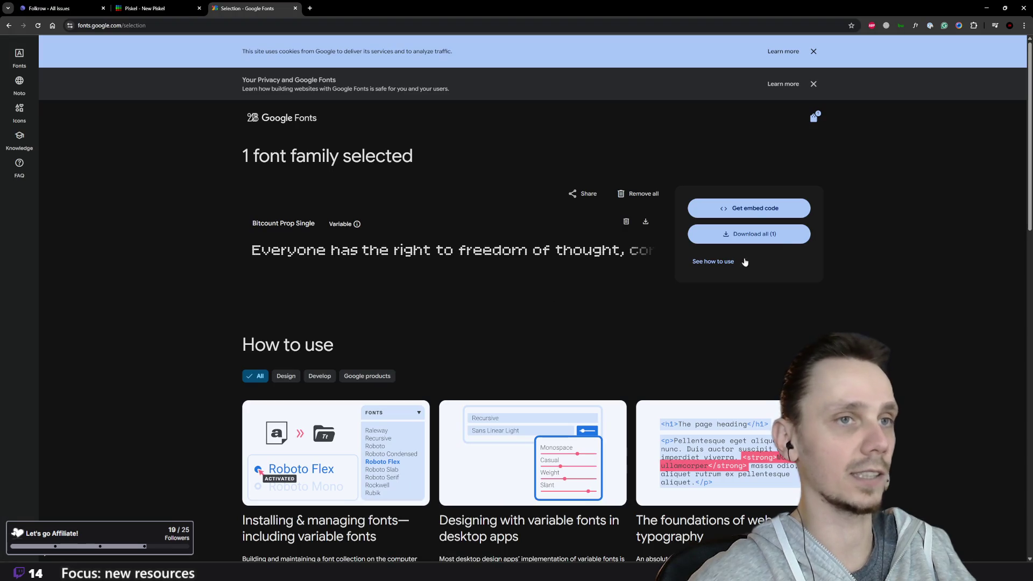
Browse the Bitcount Prop Single specimen's styles and size slider, then return to Godot.
left_click(343, 253)
scroll(620, 302, "down", 3)
mouse_move(755, 289)
left_mouse_down()
mouse_move(783, 299)
mouse_move(755, 290)
left_mouse_up()
scroll(756, 293, "down", 8)
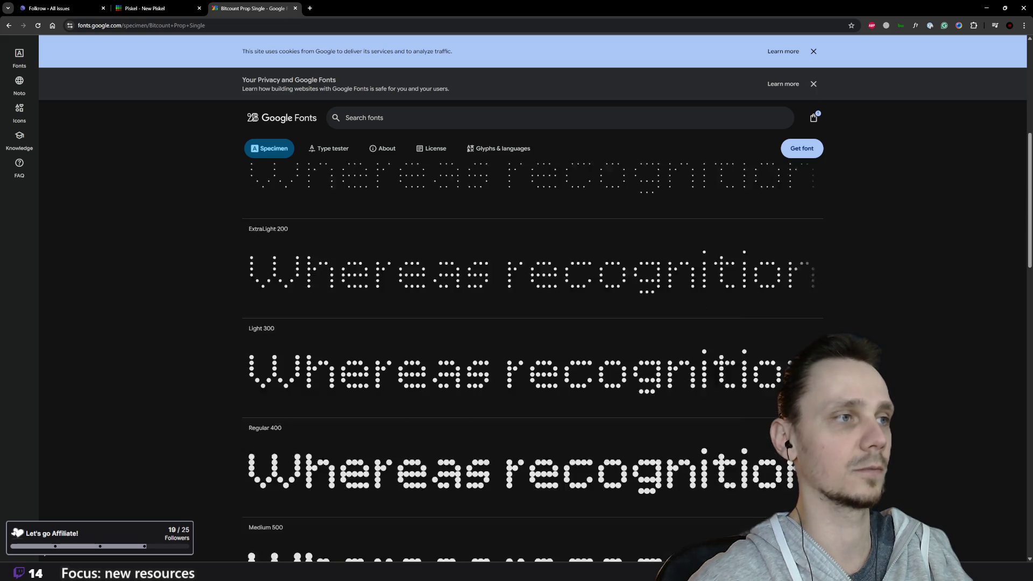
scroll(530, 360, "down", 5)
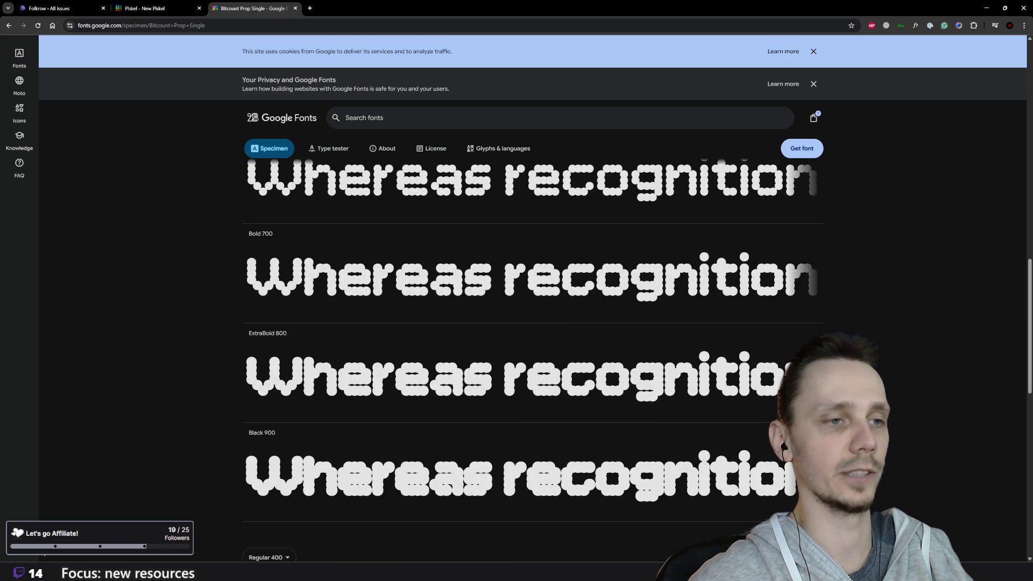
scroll(530, 360, "up", 8)
scroll(758, 244, "up", 4)
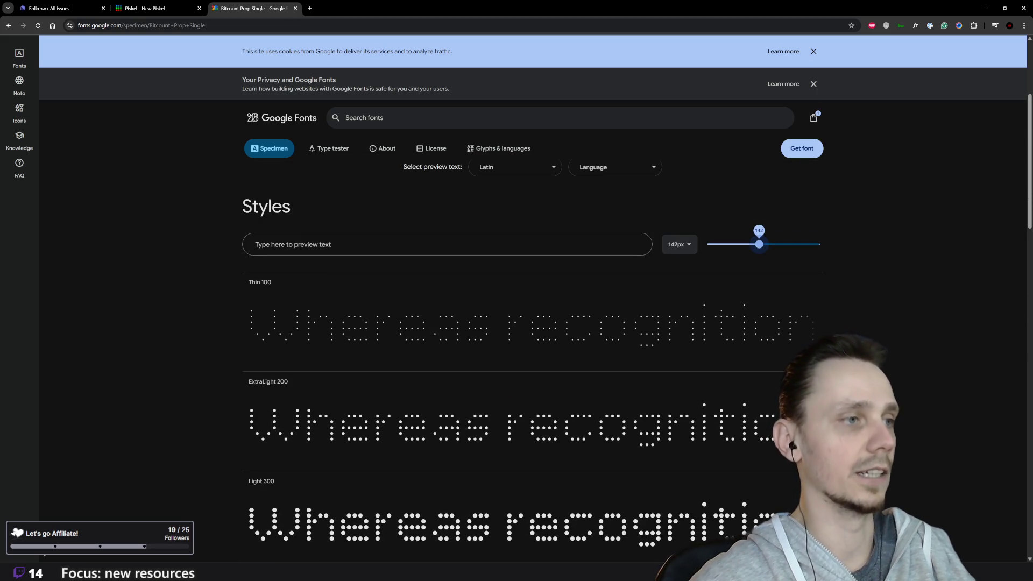
scroll(758, 244, "down", 4)
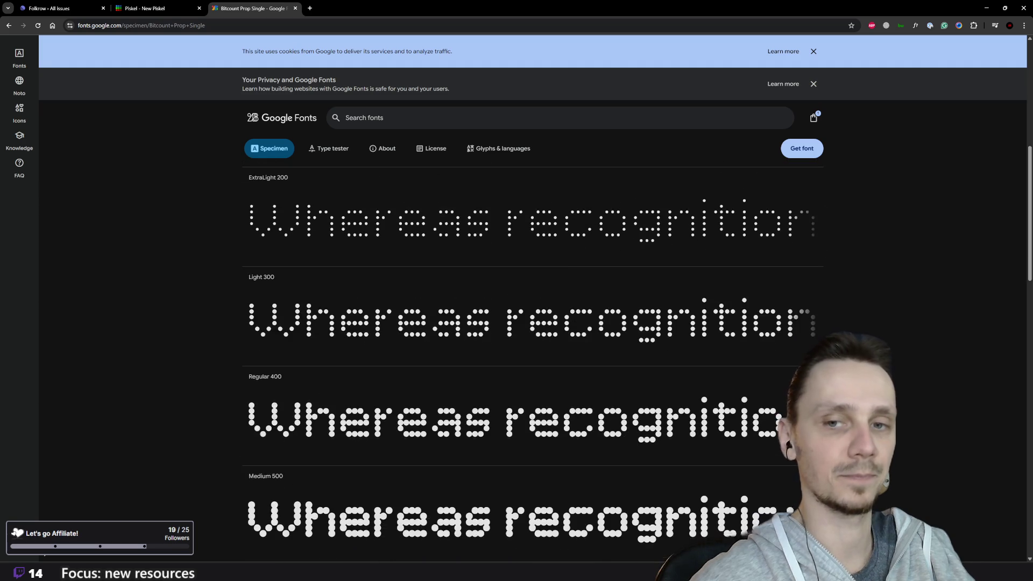
scroll(532, 360, "down", 3)
left_click(638, 528)
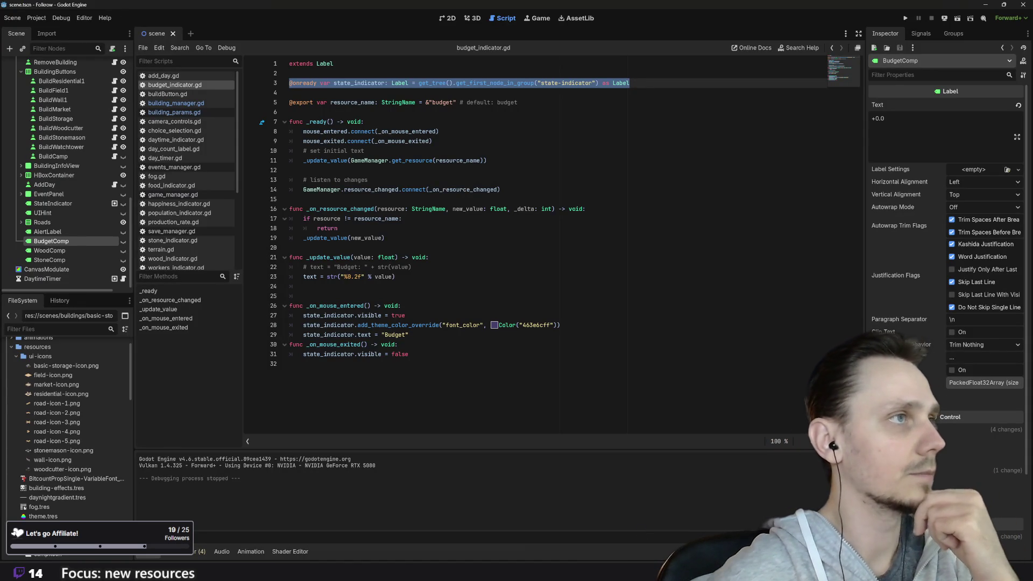
Open building_manager.gd and add a blank line under the removal compensation comment.
left_click(182, 104)
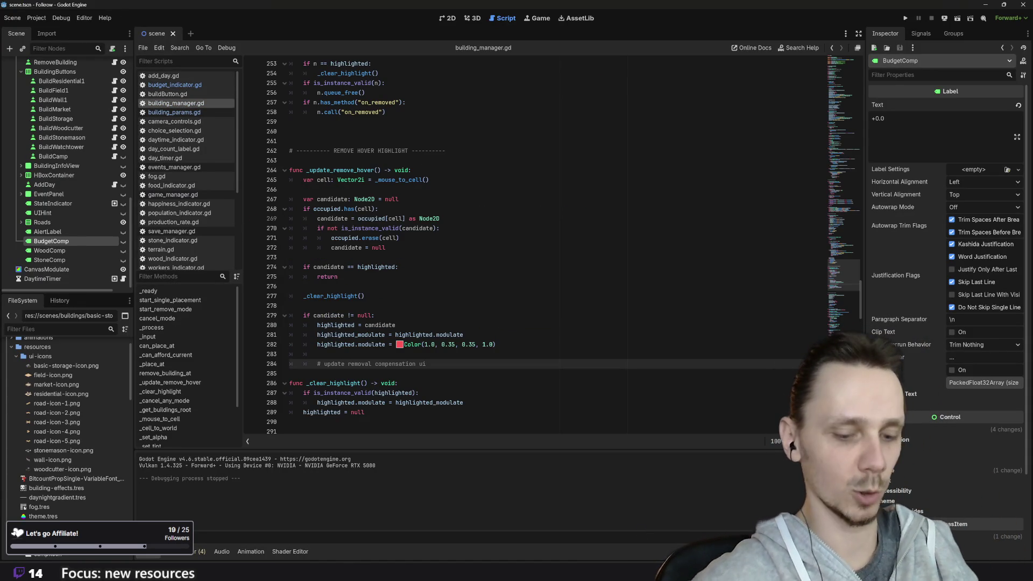
key("Return")
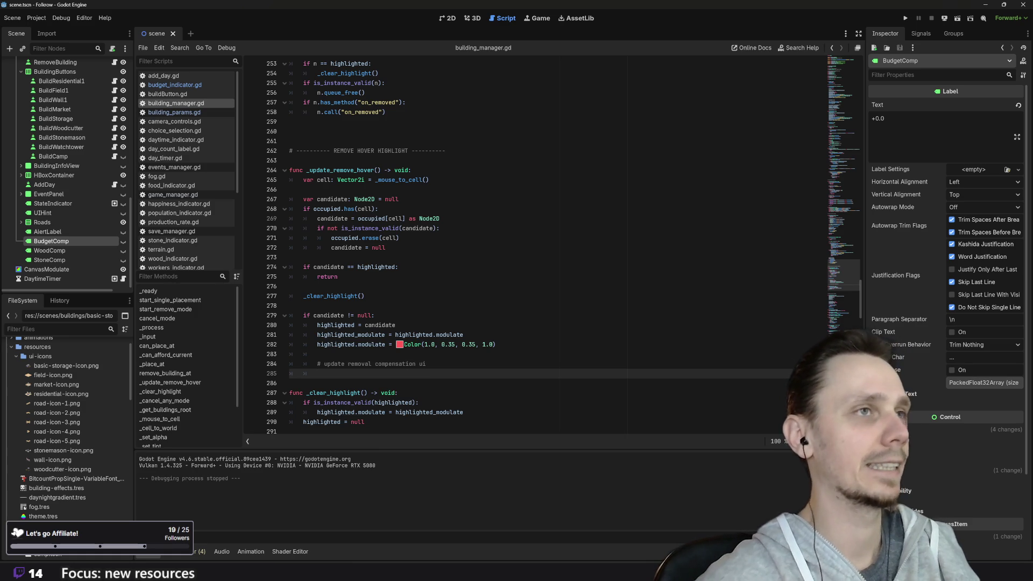
scroll(533, 248, "up", 3)
scroll(532, 247, "up", 20)
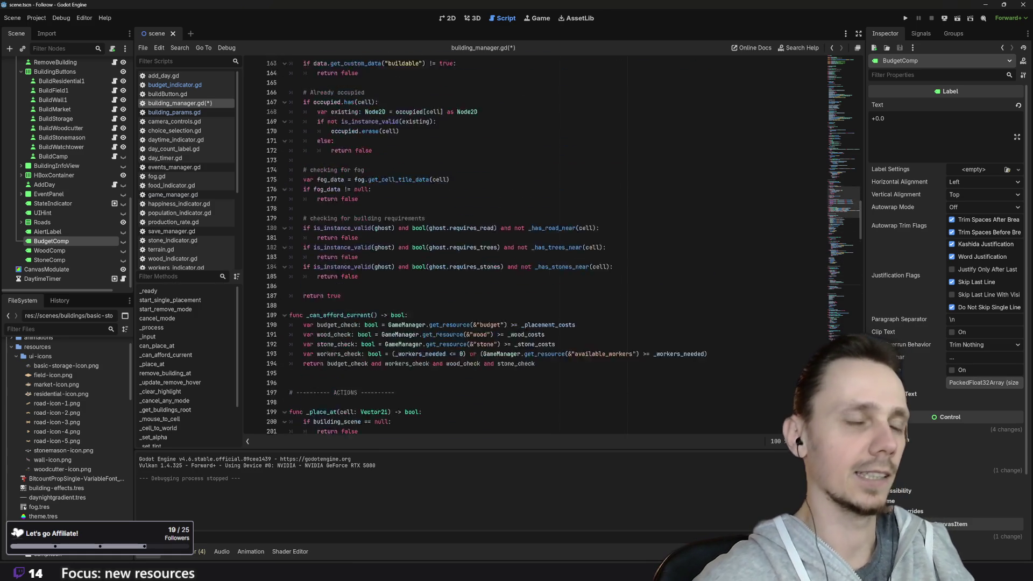
scroll(532, 247, "up", 20)
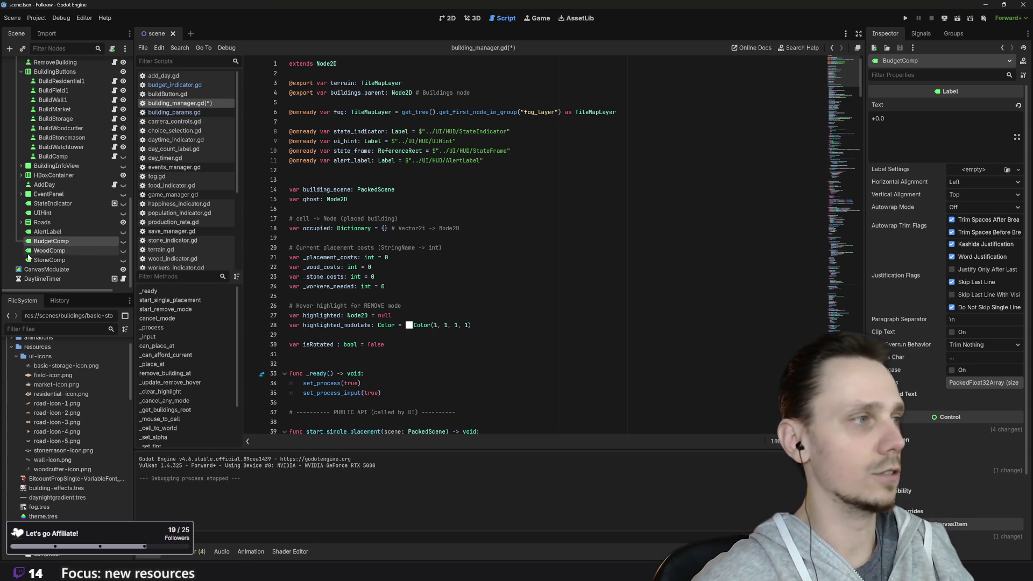
Select BudgetComp, WoodComp and StoneComp together in the Scene dock.
left_click(59, 251)
left_click(56, 260, "ctrl")
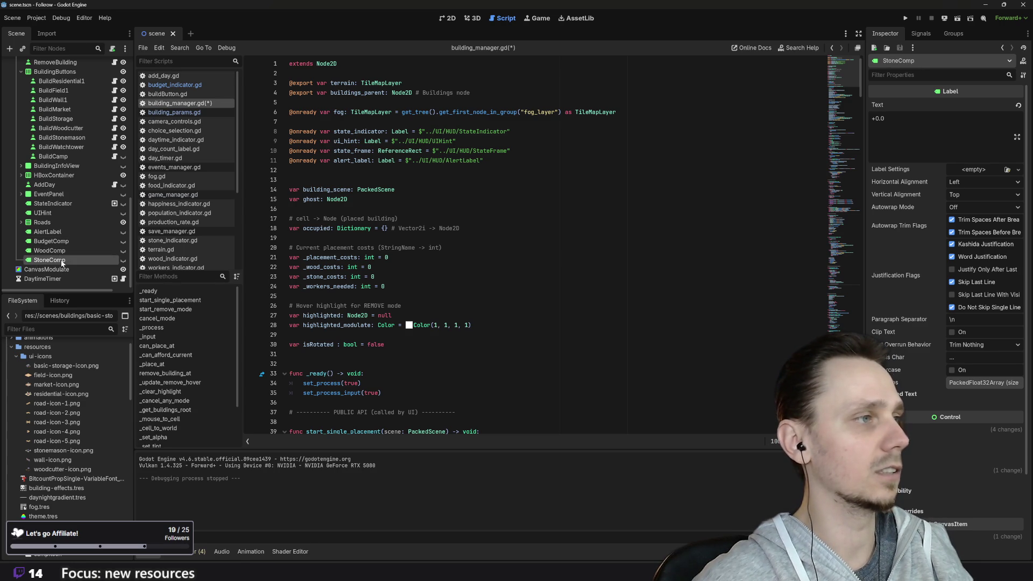
left_click(59, 246, "ctrl")
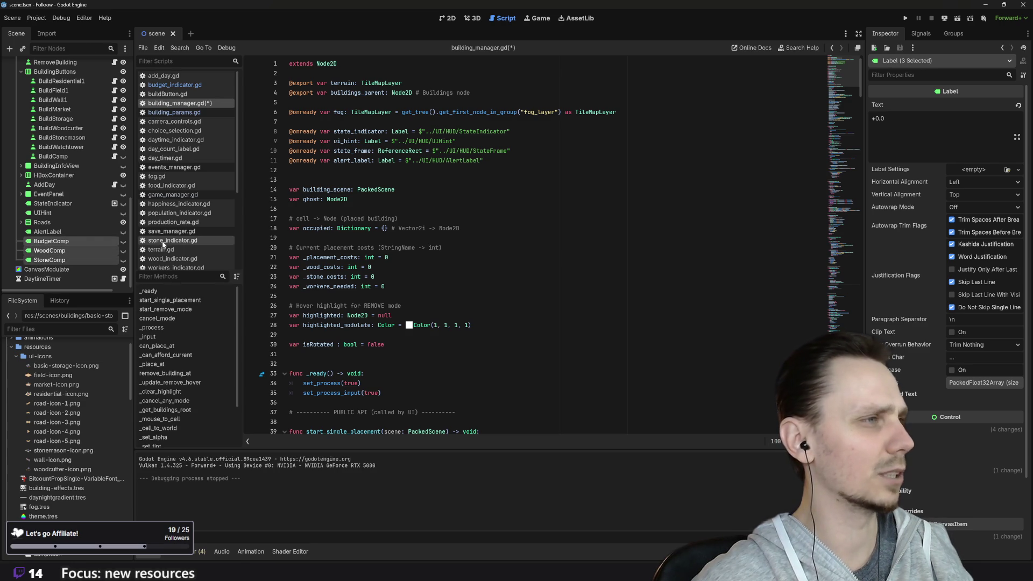
mouse_move(99, 241)
left_mouse_down()
mouse_move(258, 223)
mouse_move(288, 172)
left_mouse_up()
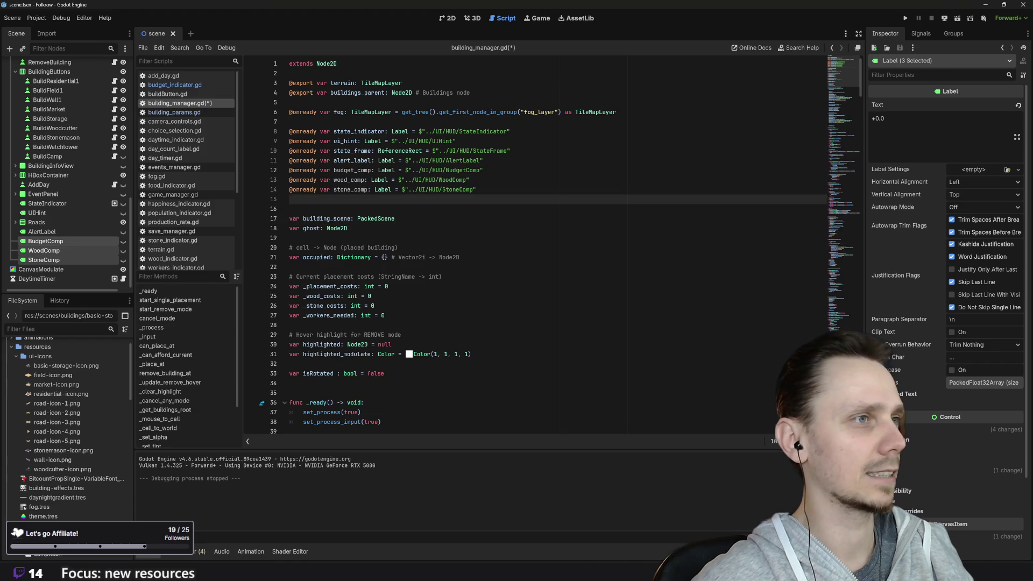
left_click(484, 160)
key("Return")
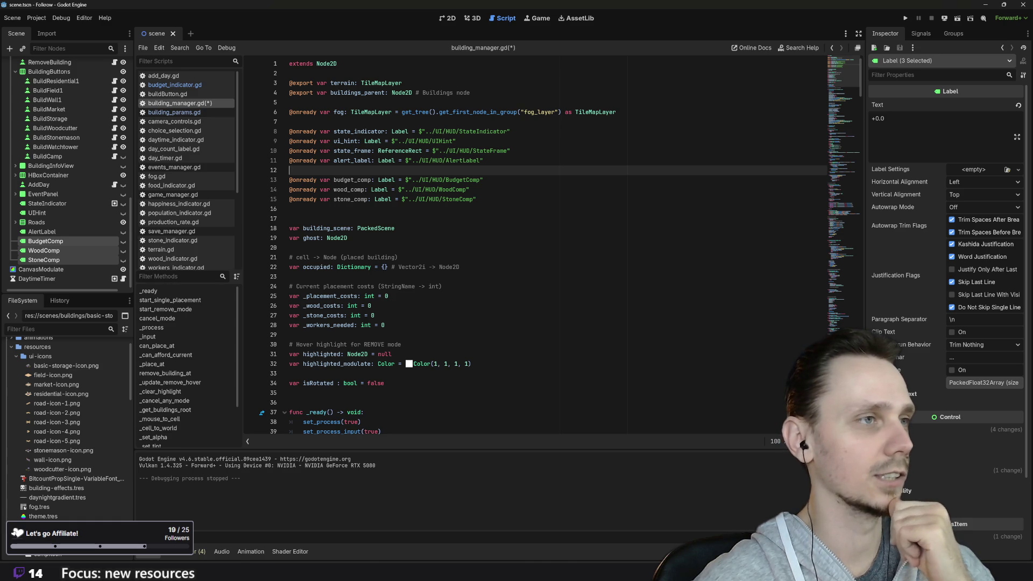
In _update_remove_hover, start a 'candidate.' line under the compensation comment.
scroll(533, 248, "down", 2)
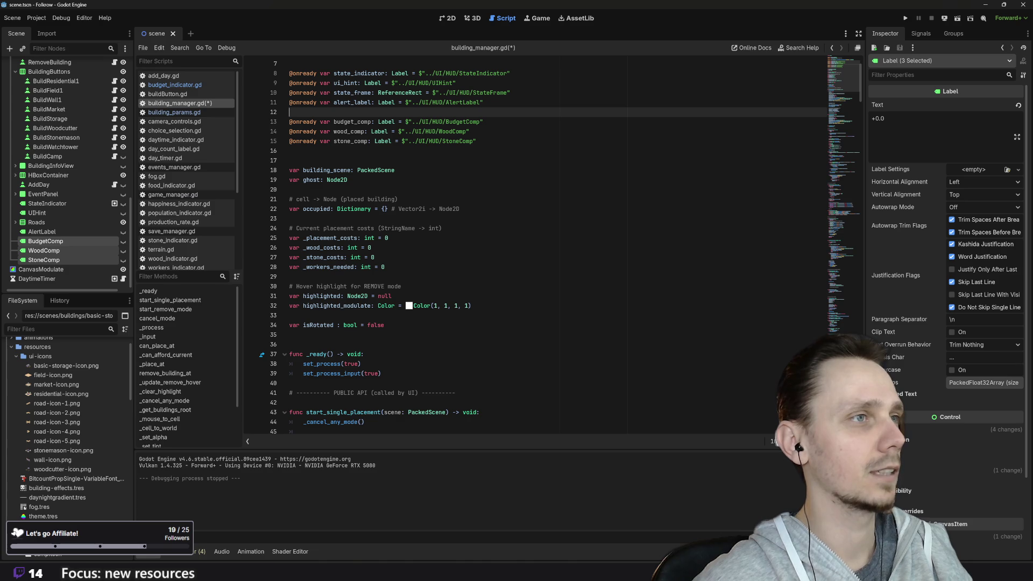
scroll(532, 247, "down", 20)
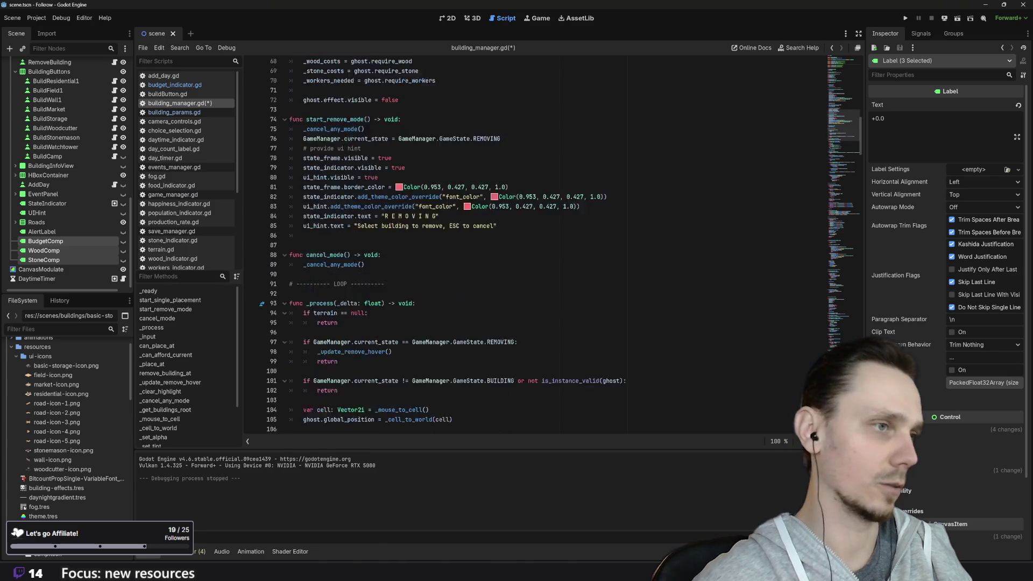
scroll(533, 247, "down", 20)
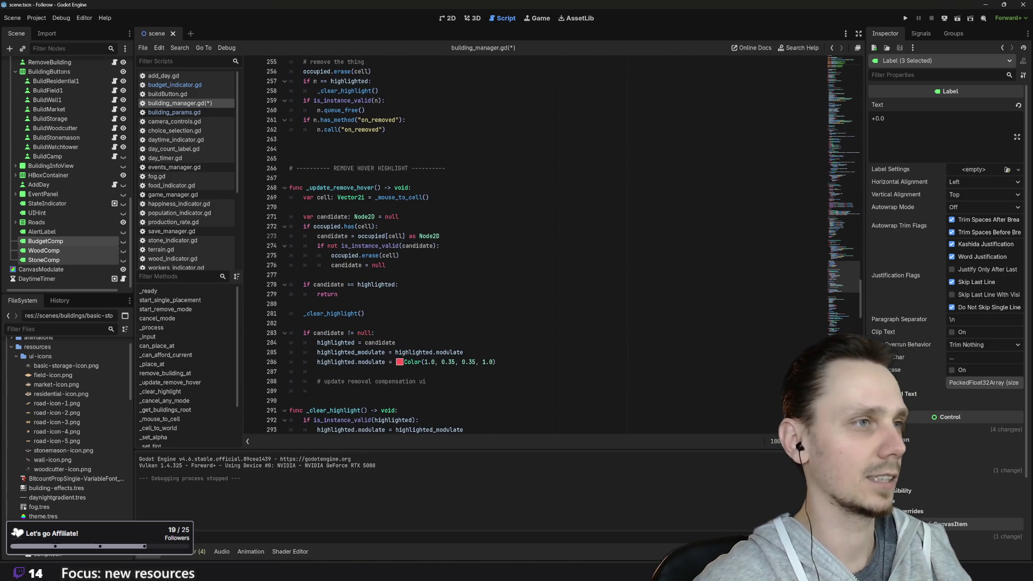
scroll(532, 247, "down", 2)
left_click(317, 332)
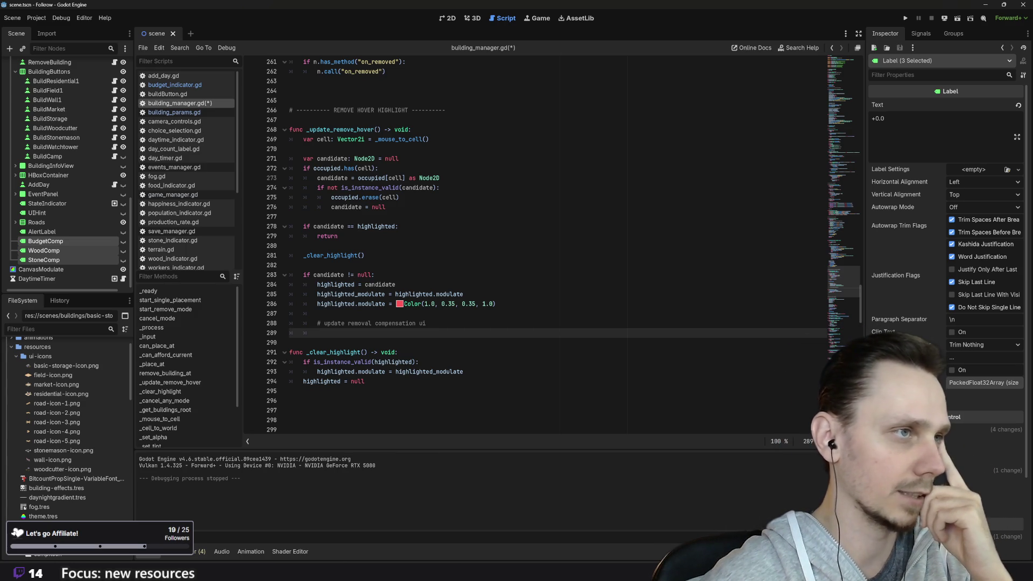
double_click(347, 207)
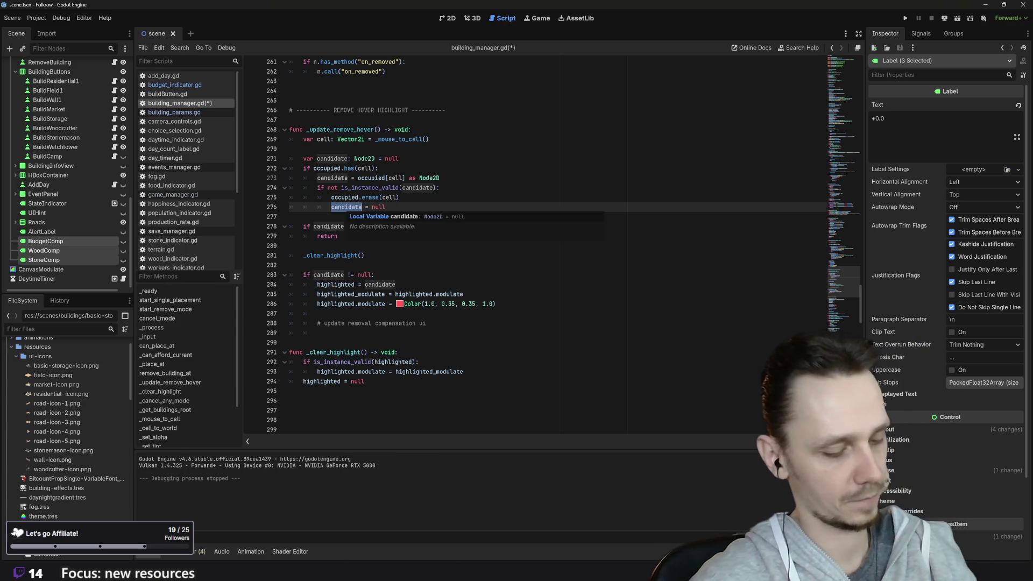
left_click(317, 333)
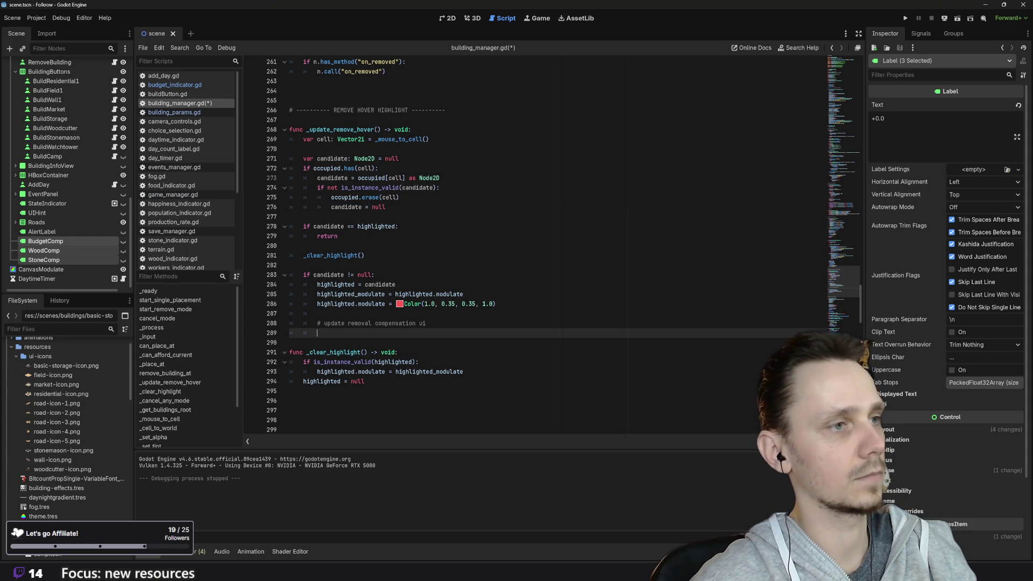
type("candidate")
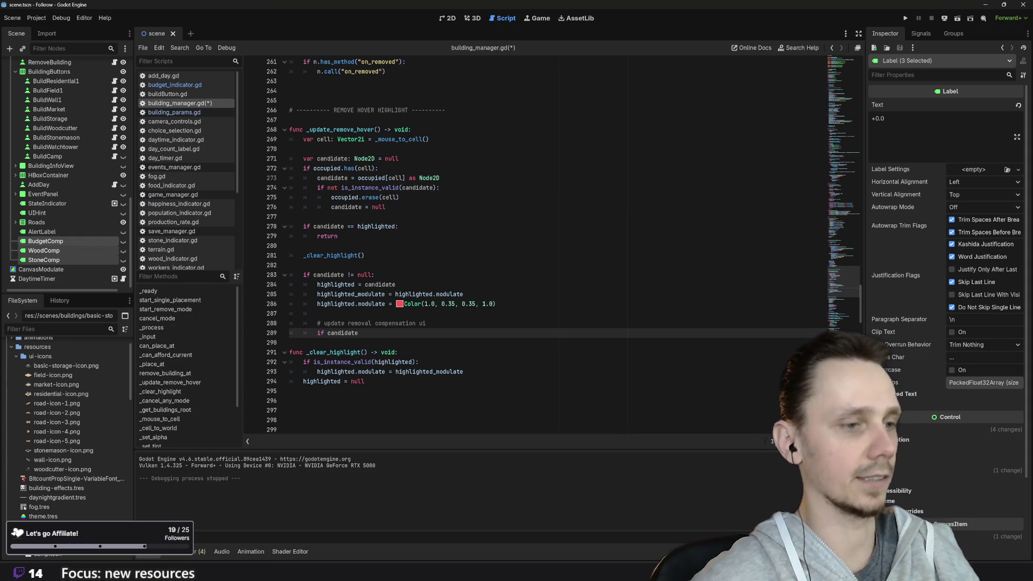
type(".")
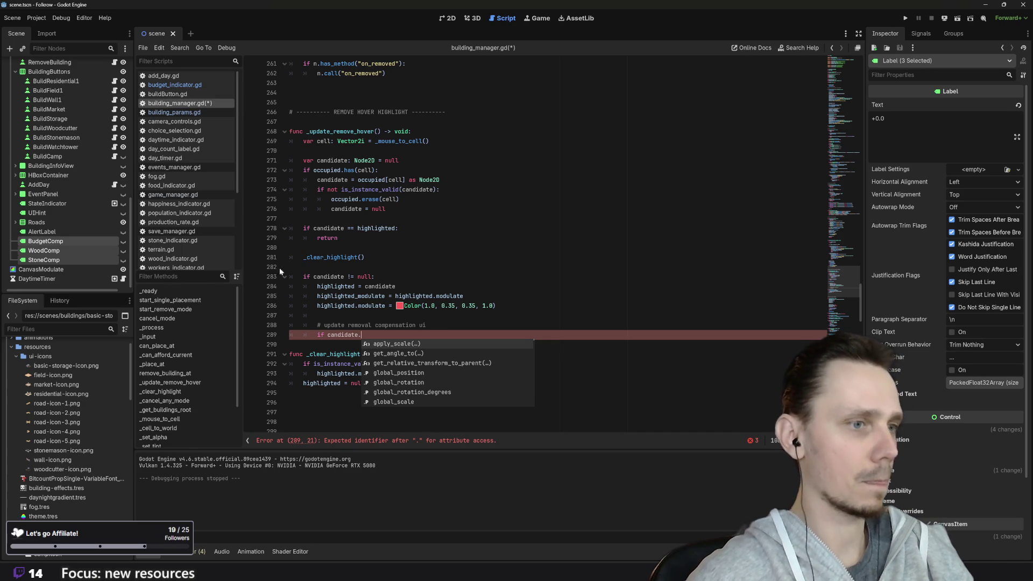
Bring the Spotify music player to the front over Godot.
left_click(619, 511)
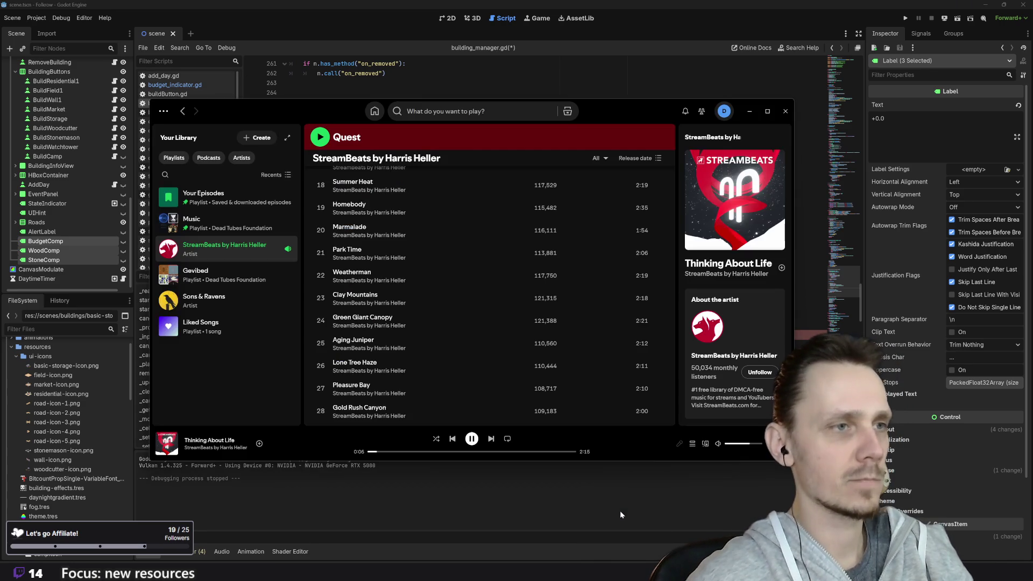
Play StreamBeats' album 'Prime' starting with 'Celestial Journeys' in Spotify.
scroll(499, 342, "up", 5)
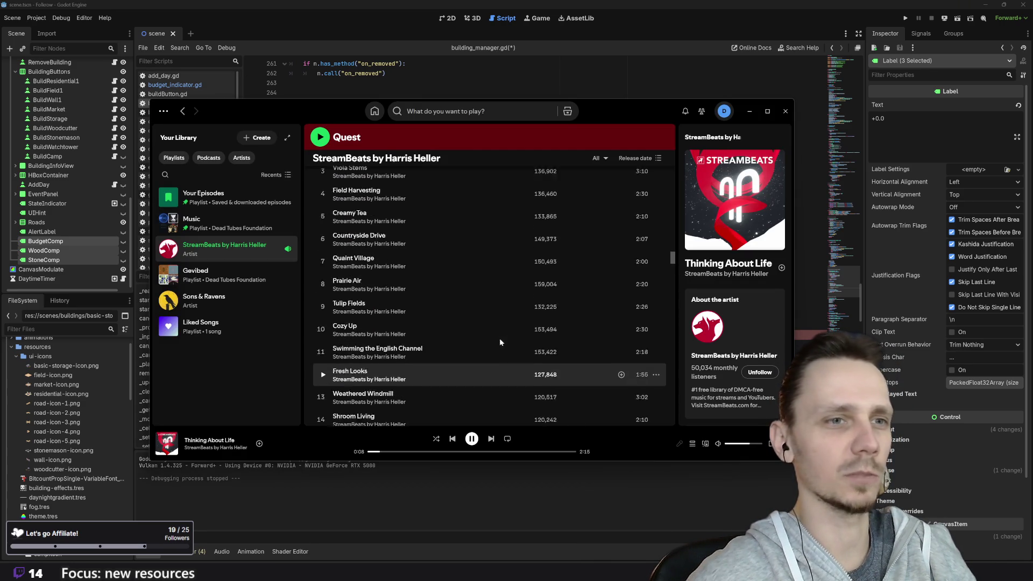
scroll(505, 345, "up", 15)
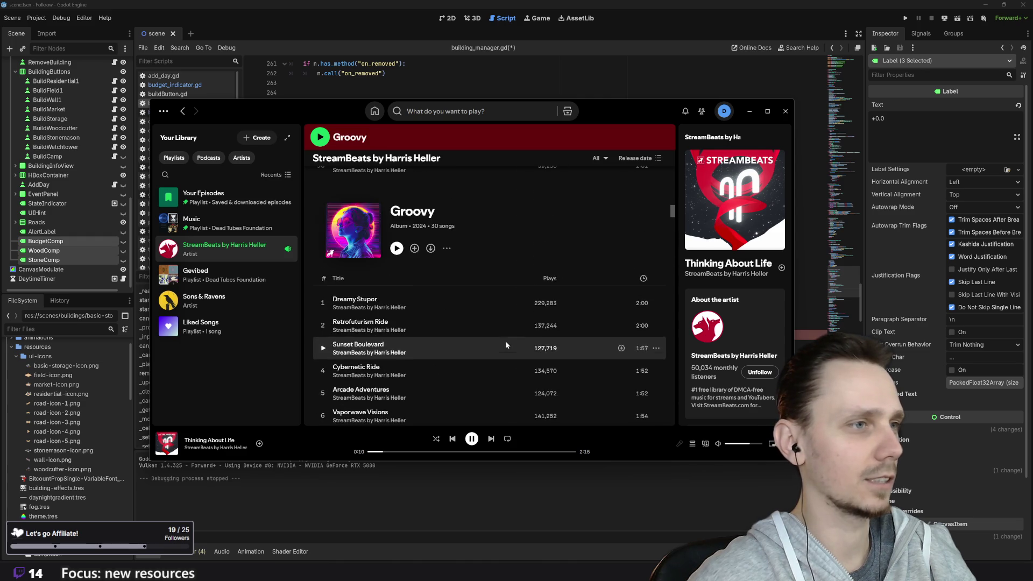
scroll(506, 344, "up", 15)
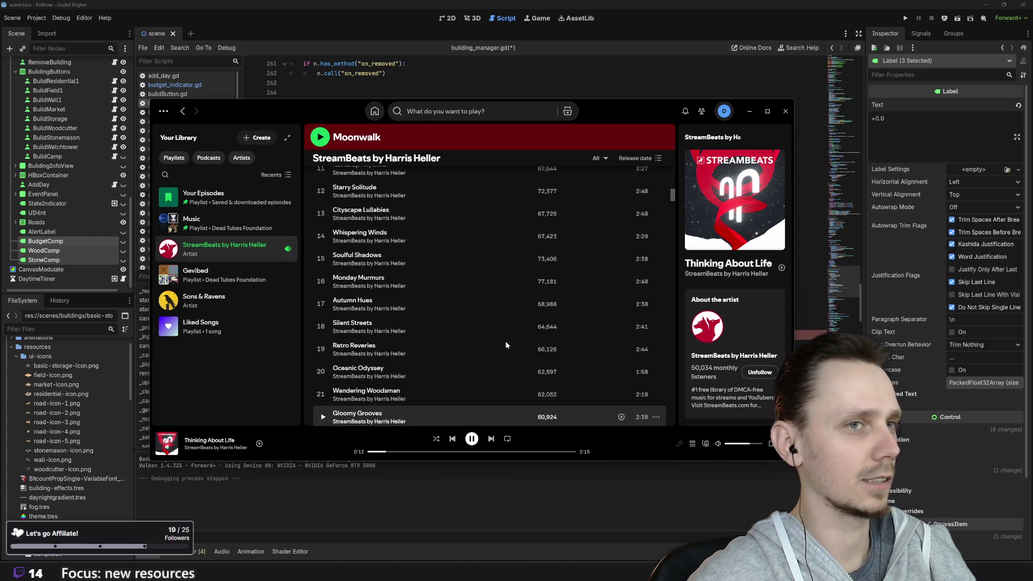
scroll(505, 340, "up", 18)
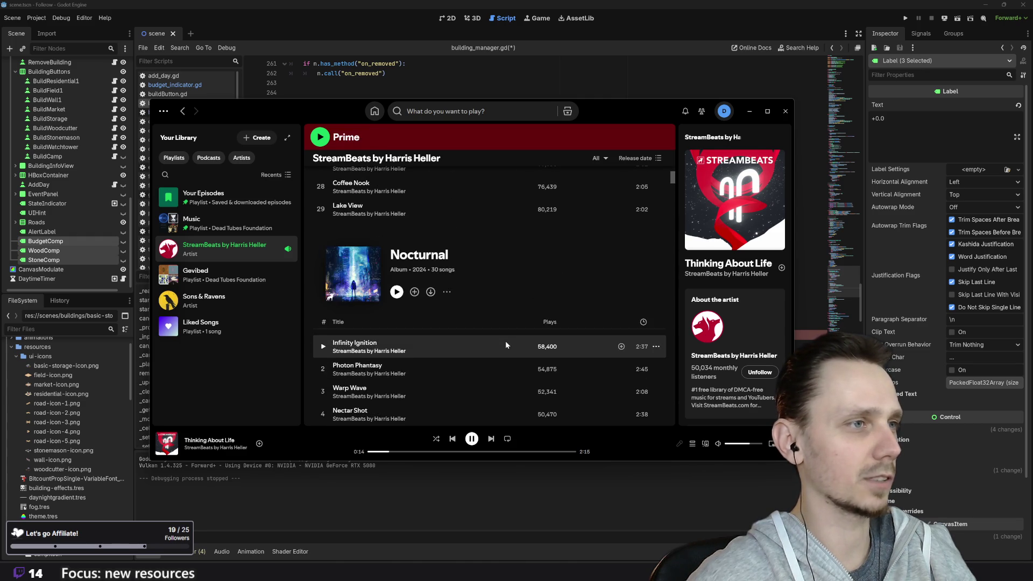
scroll(505, 341, "down", 3)
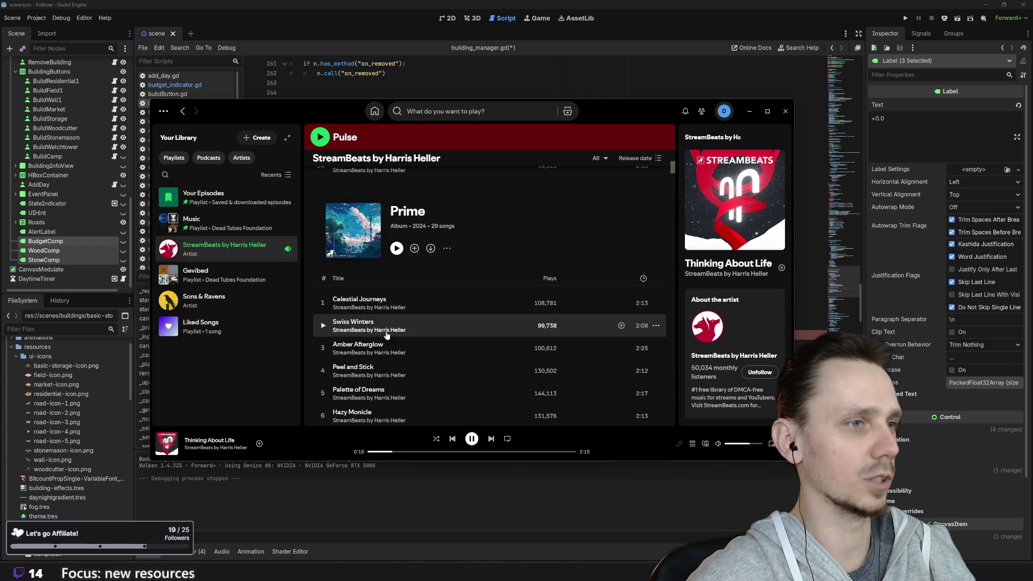
left_click(323, 303)
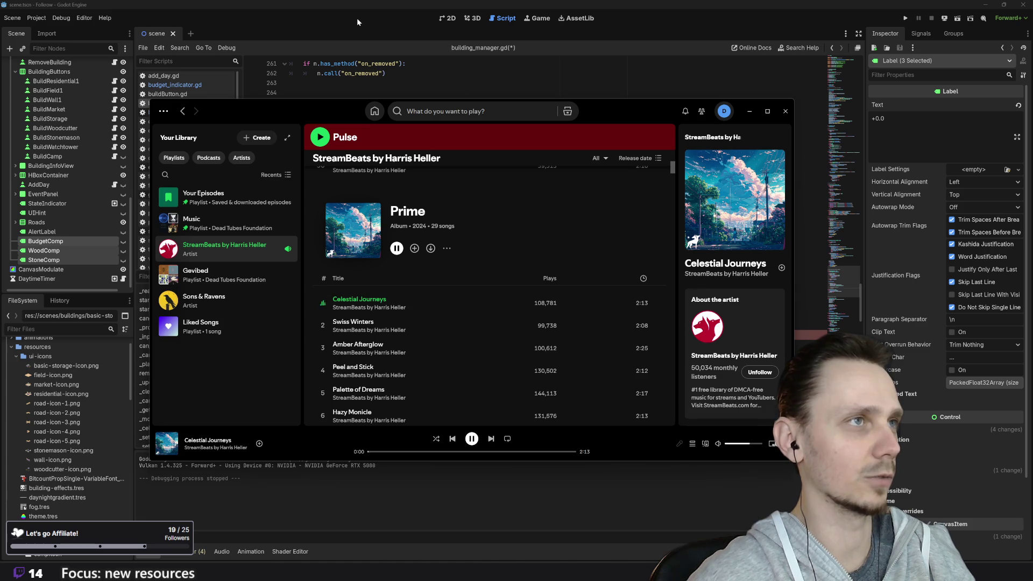
left_click(356, 18)
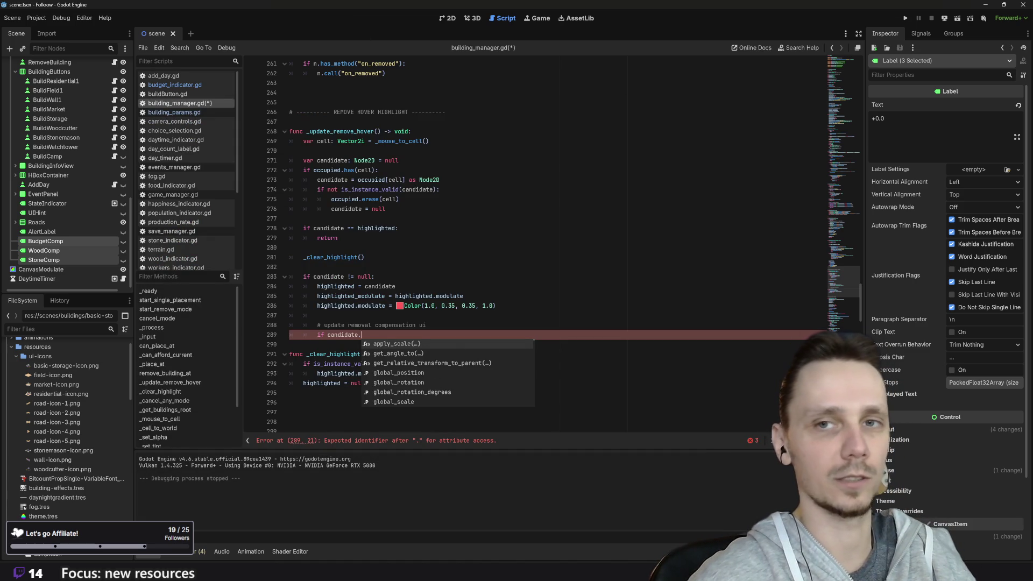
Copy removal_compensation_ratio from building_params.gd line 35 and paste it after 'candidate.' on line 289.
mouse_move(605, 571)
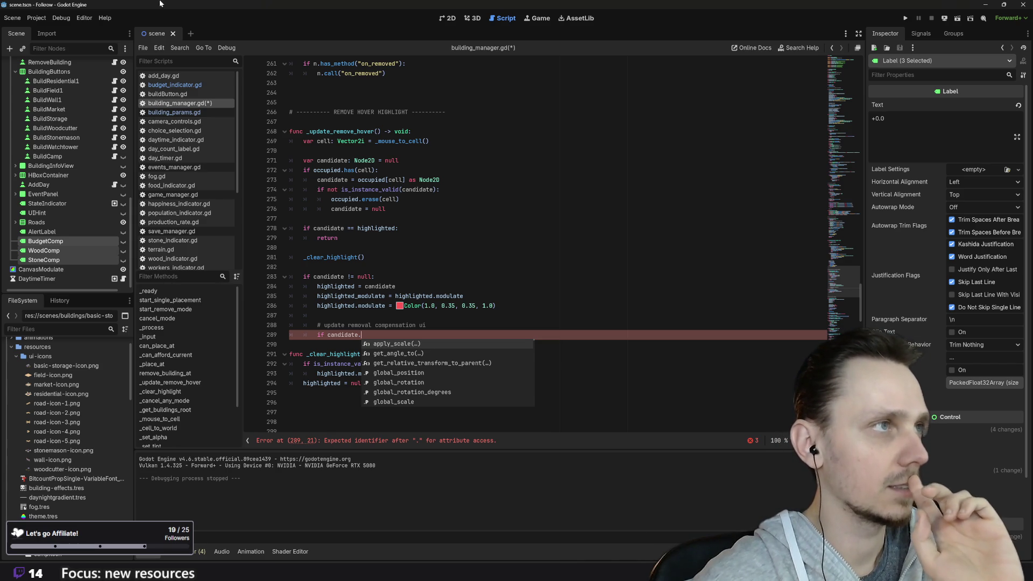
left_click(192, 113)
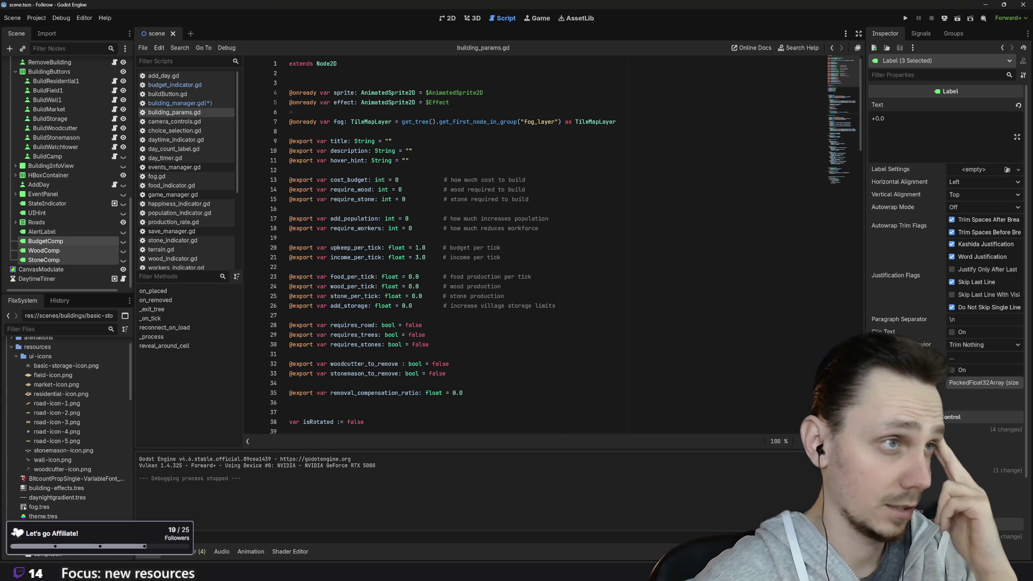
left_click(463, 392)
double_click(375, 393)
key("ctrl+c")
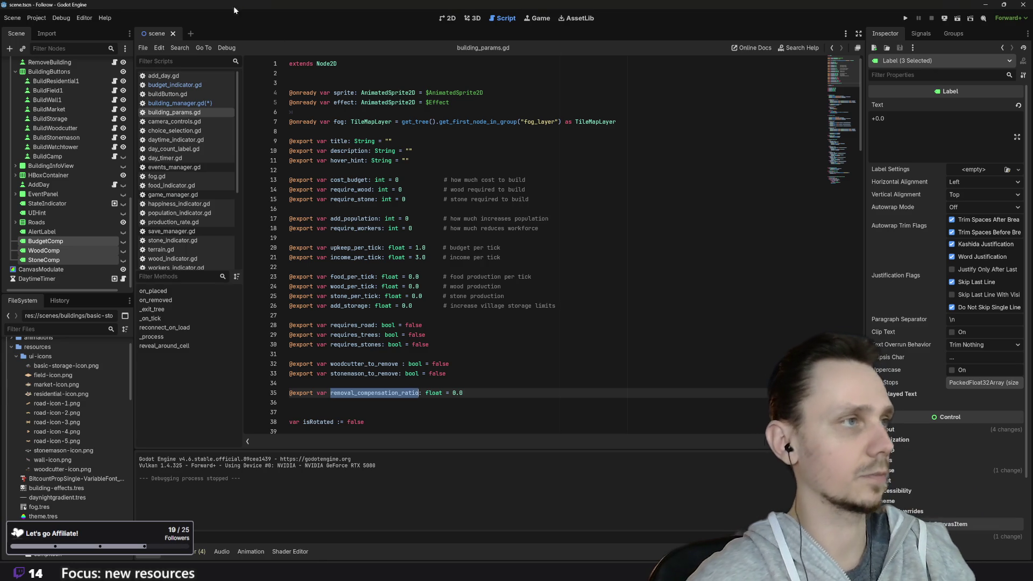
left_click(179, 104)
type(".")
key("ctrl+v")
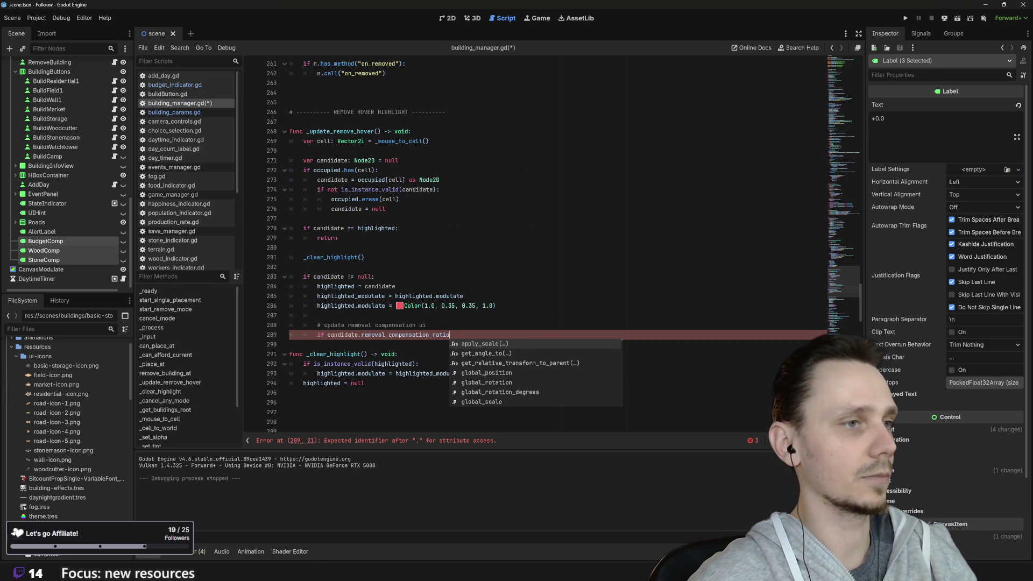
Finish line 289 as 'if candidate.removal_compensation_ratio > 0:' with a new indented body line.
type("> 0")
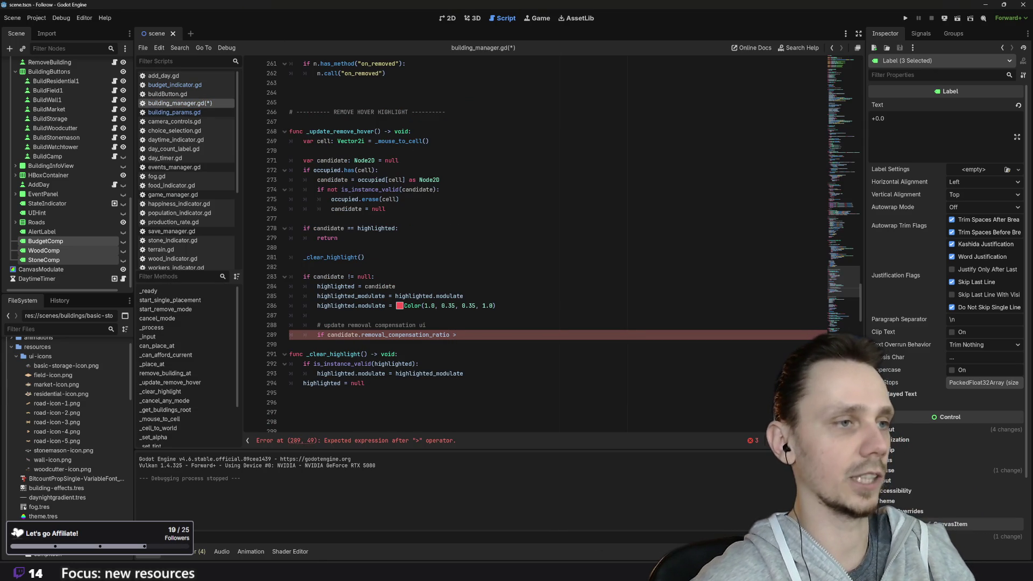
type(":")
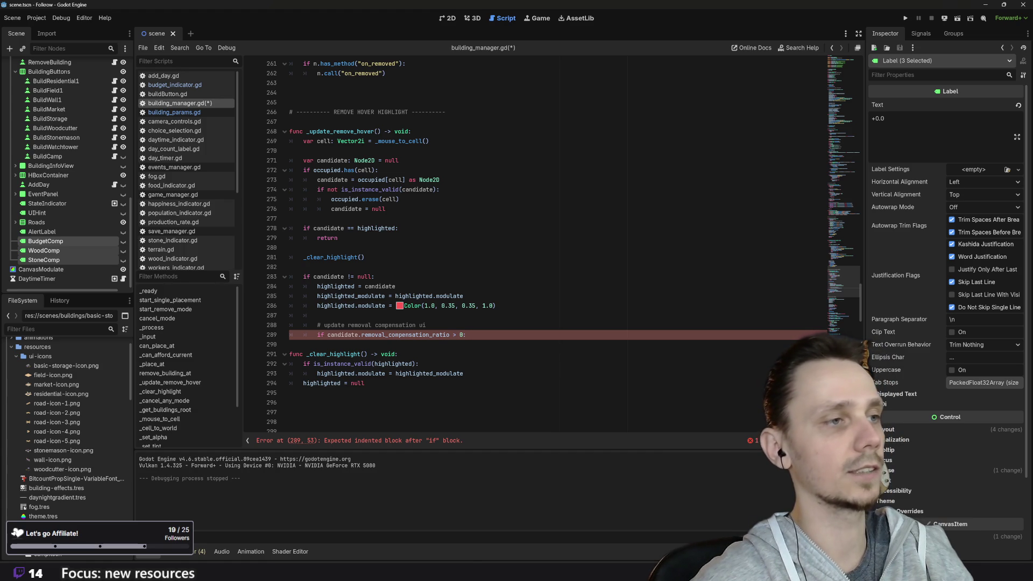
key("Return")
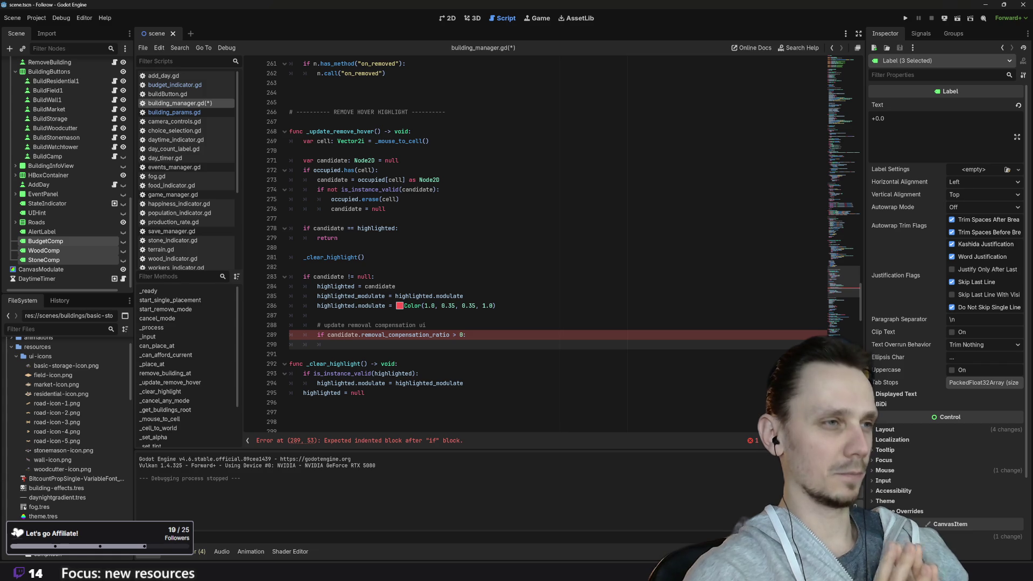
scroll(547, 245, "up", 20)
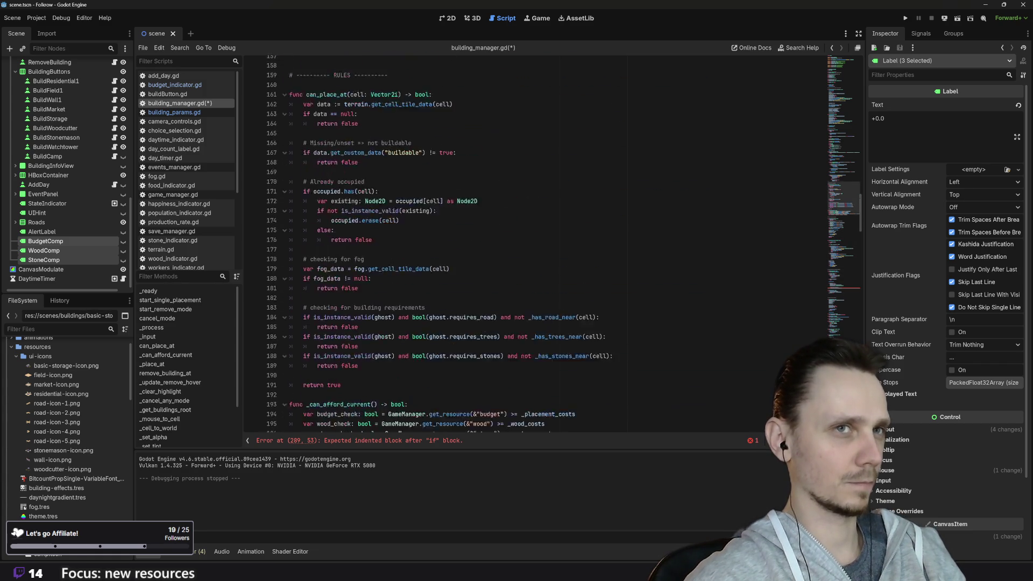
Add budget_comp, wood_comp and stone_comp lines inside the if body.
scroll(547, 245, "up", 20)
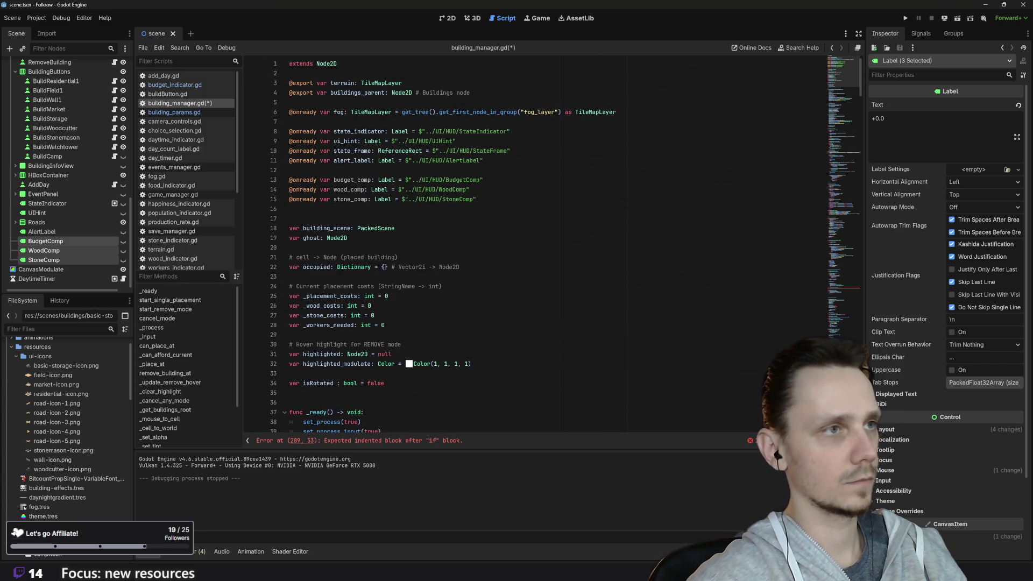
scroll(535, 245, "down", 20)
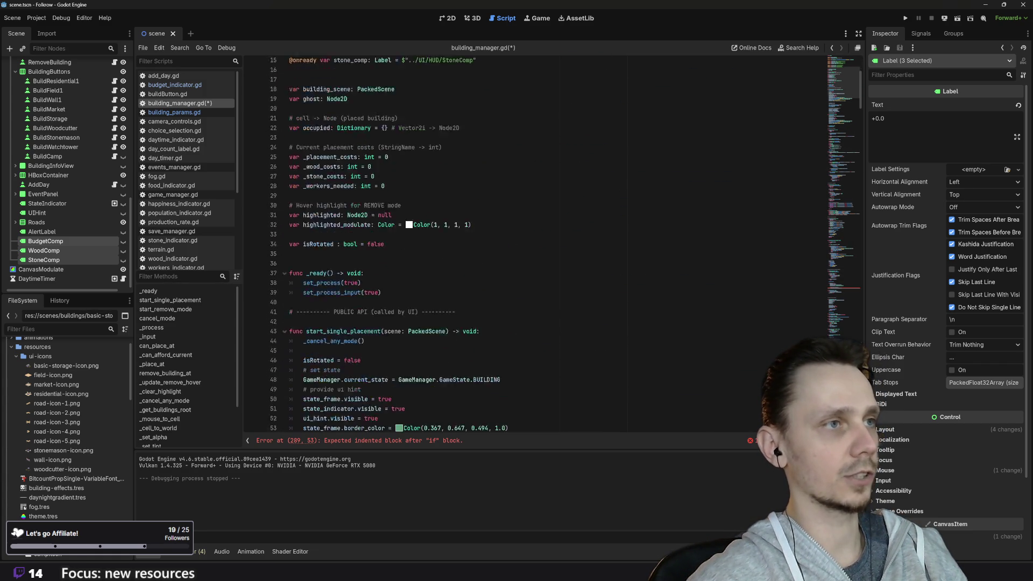
scroll(533, 242, "down", 20)
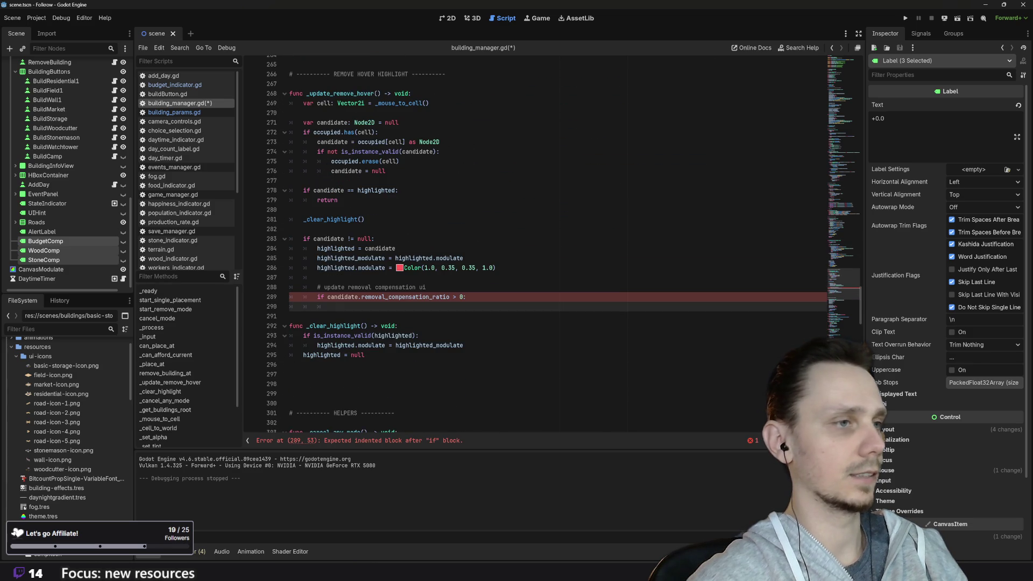
type("budget_comp")
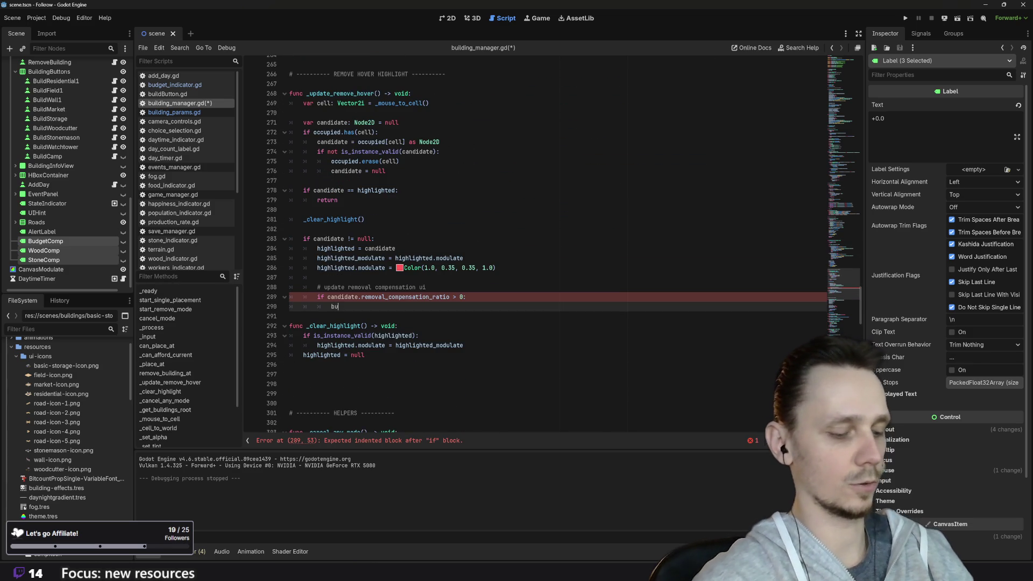
key("Return")
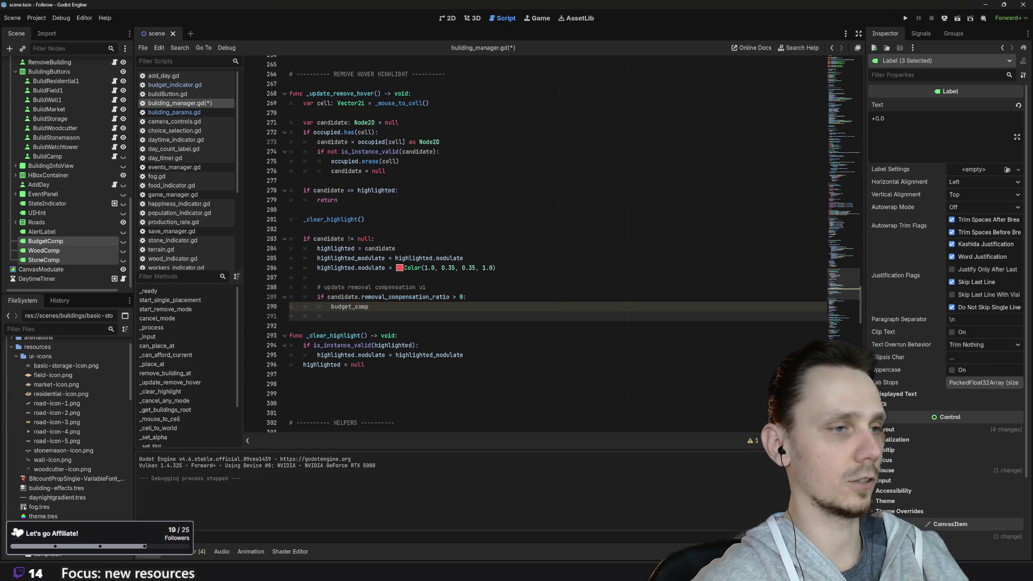
type("wood_comp")
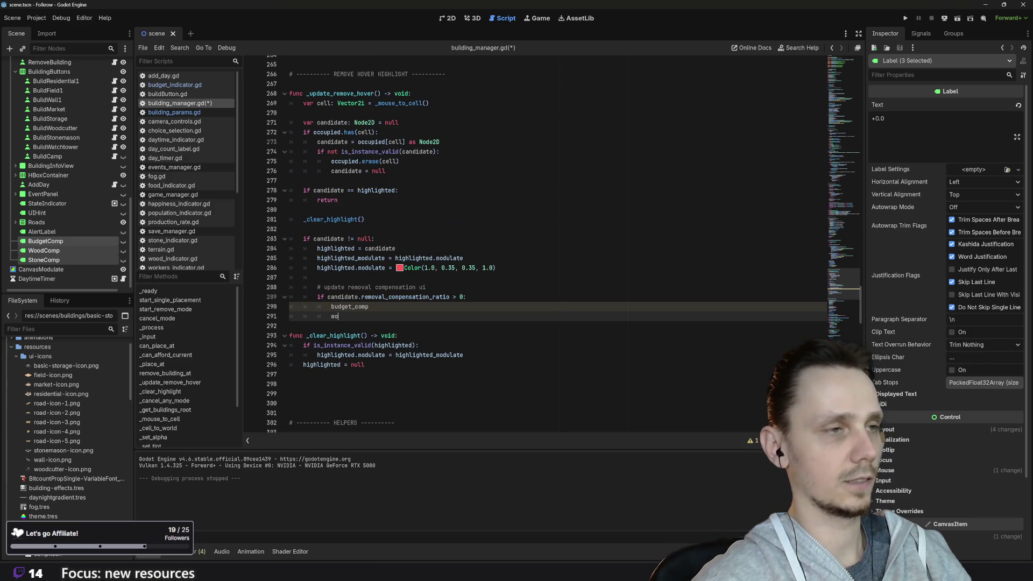
key("Return")
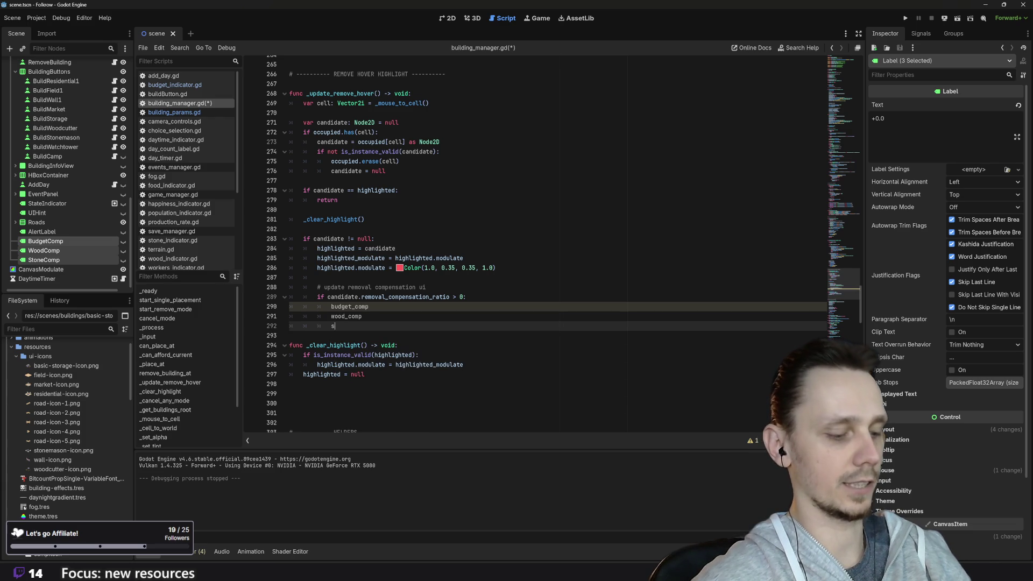
type("tone_comp")
Append '.visible = true' to budget_comp, then paste it onto the wood_comp and stone_comp lines.
left_click(368, 306)
type(".vis")
key("Down")
key("Down")
key("Down")
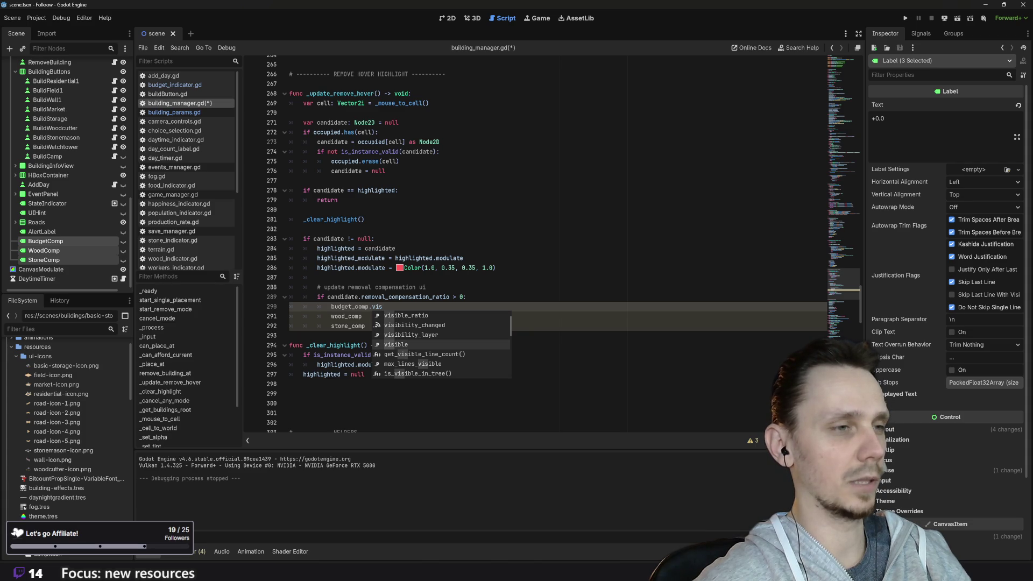
key("Return")
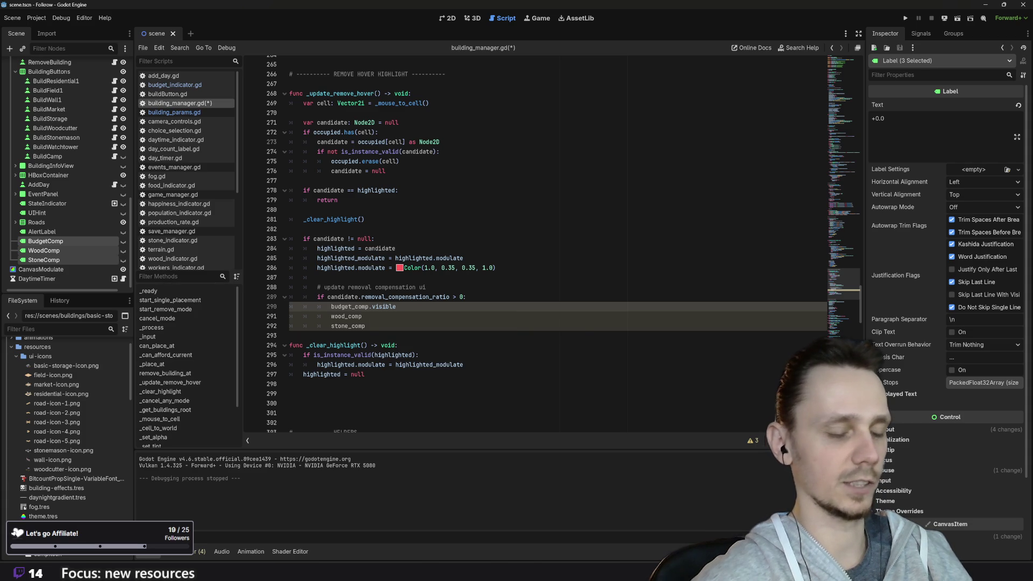
type("tru")
key("Return")
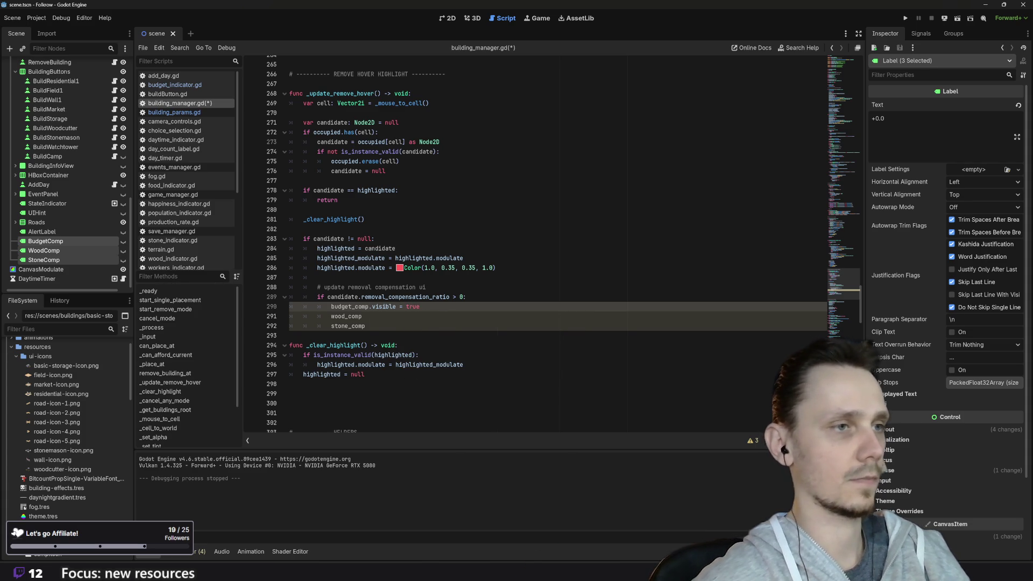
key("shift+Left")
key("shift+Left")
key("shift+Left")
key("ctrl+c")
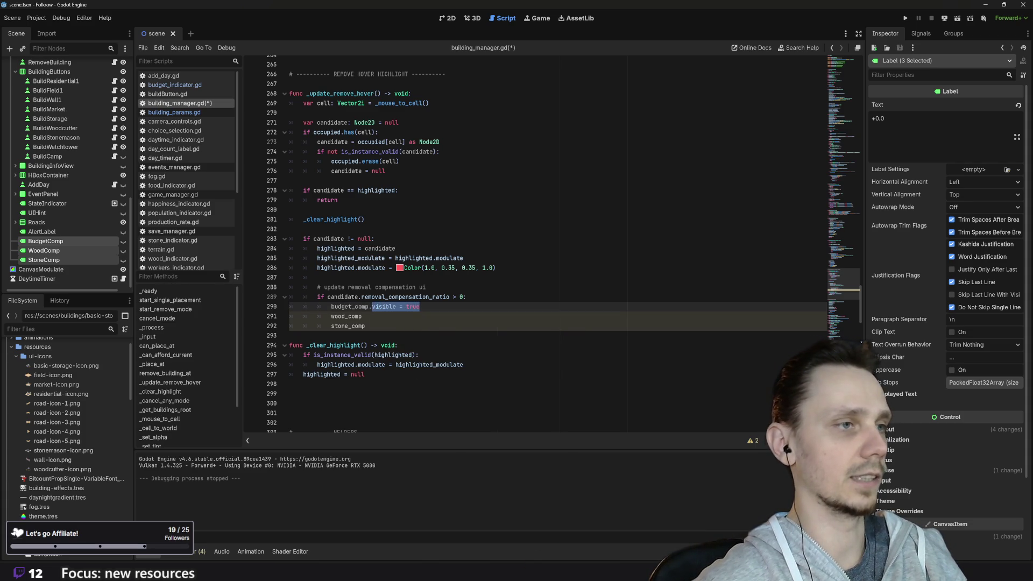
left_click(361, 317)
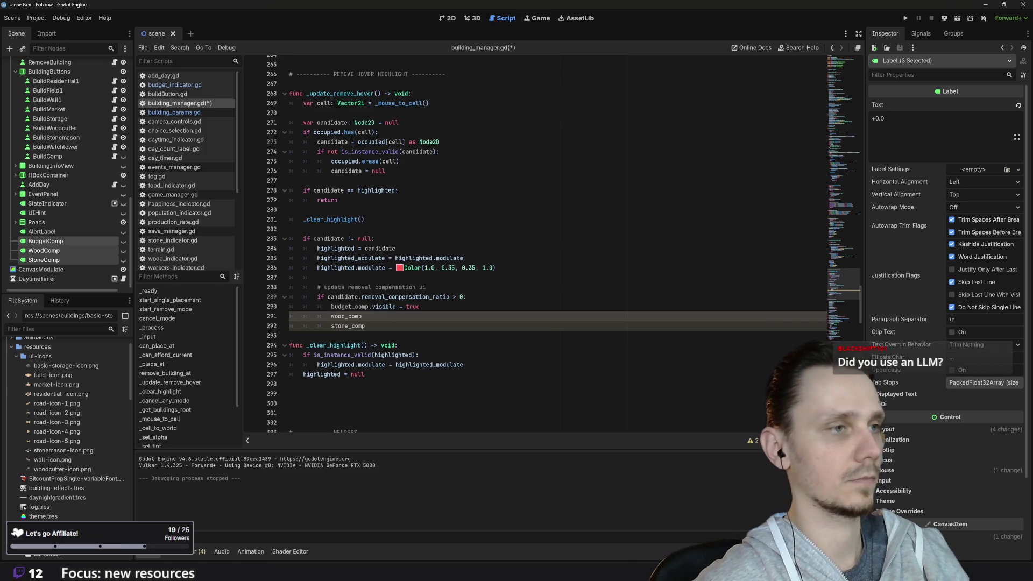
key("ctrl+v")
key("Down")
key("ctrl+v")
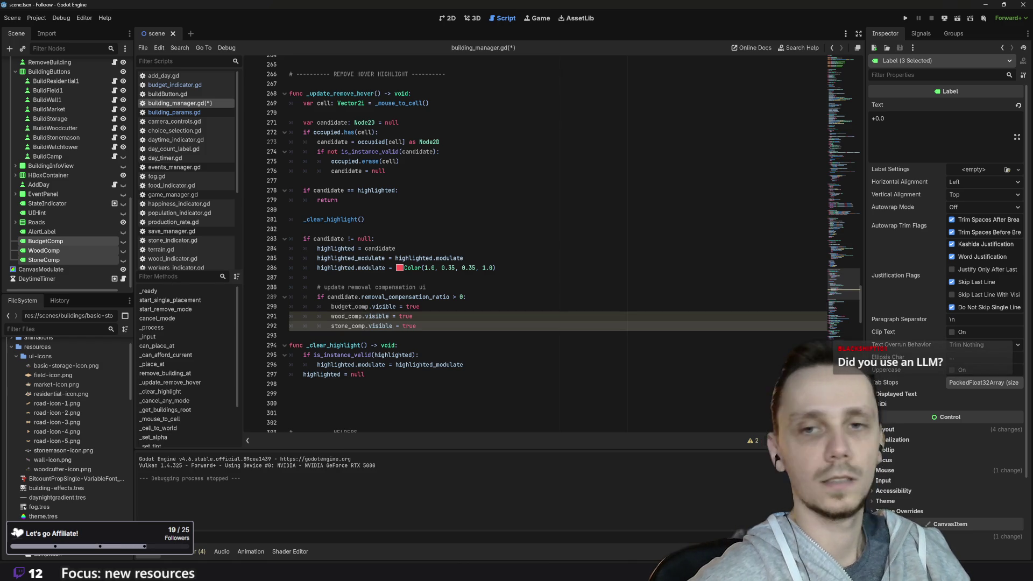
scroll(535, 247, "up", 1)
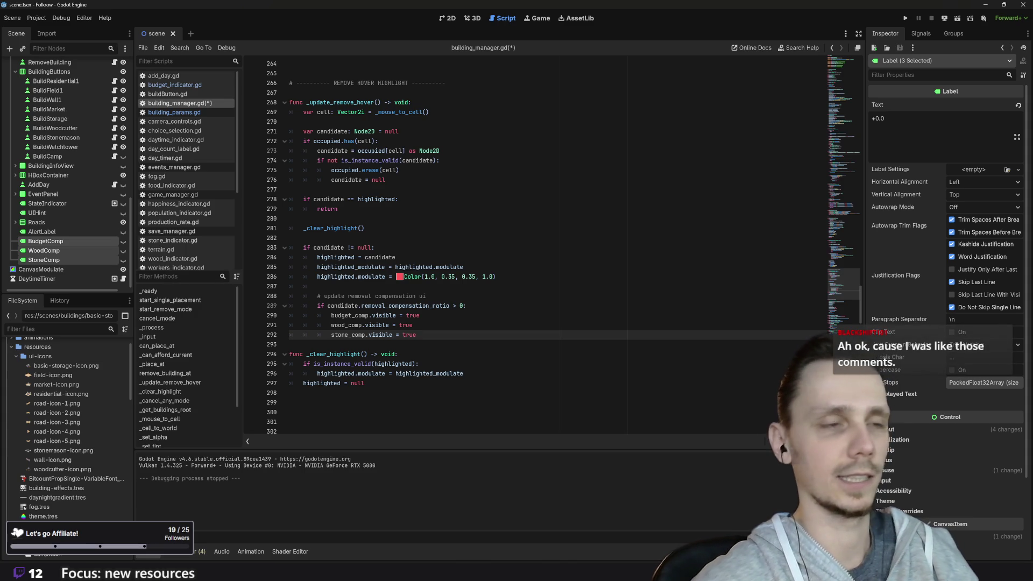
scroll(538, 248, "up", 1)
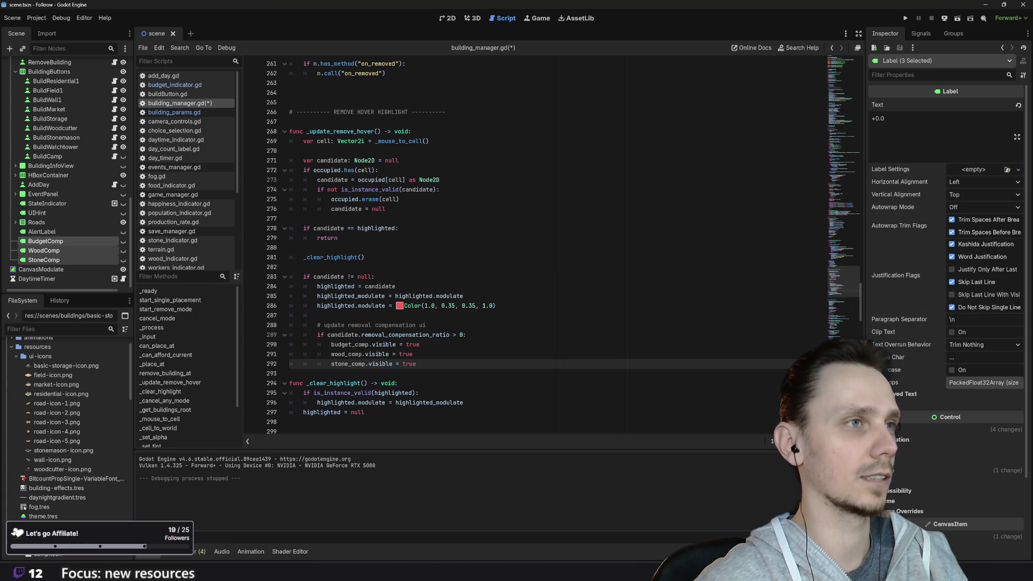
Open scenes/buildings/camp.tscn from the FileSystem dock to show its building params.
scroll(538, 245, "up", 15)
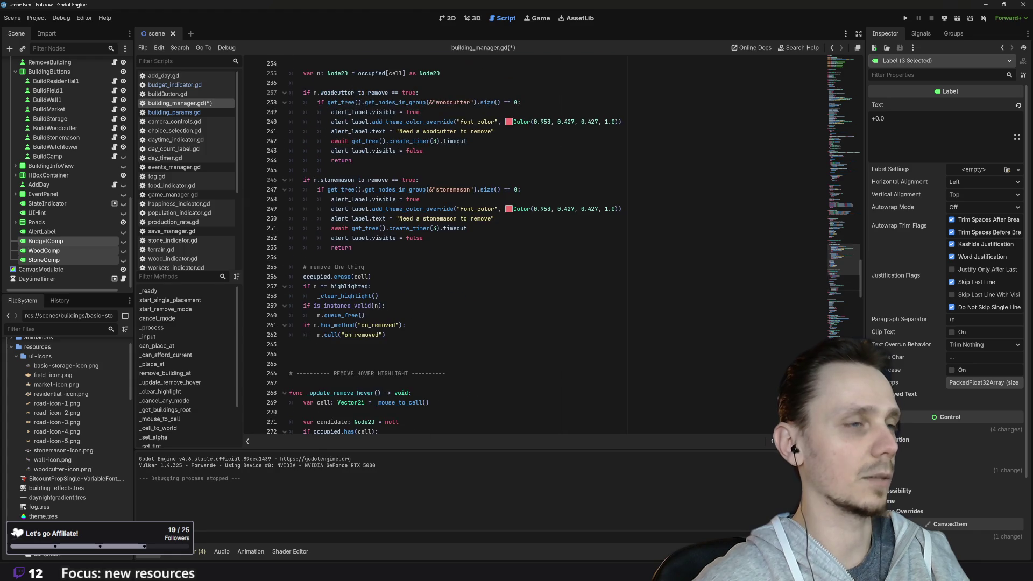
scroll(562, 244, "up", 5)
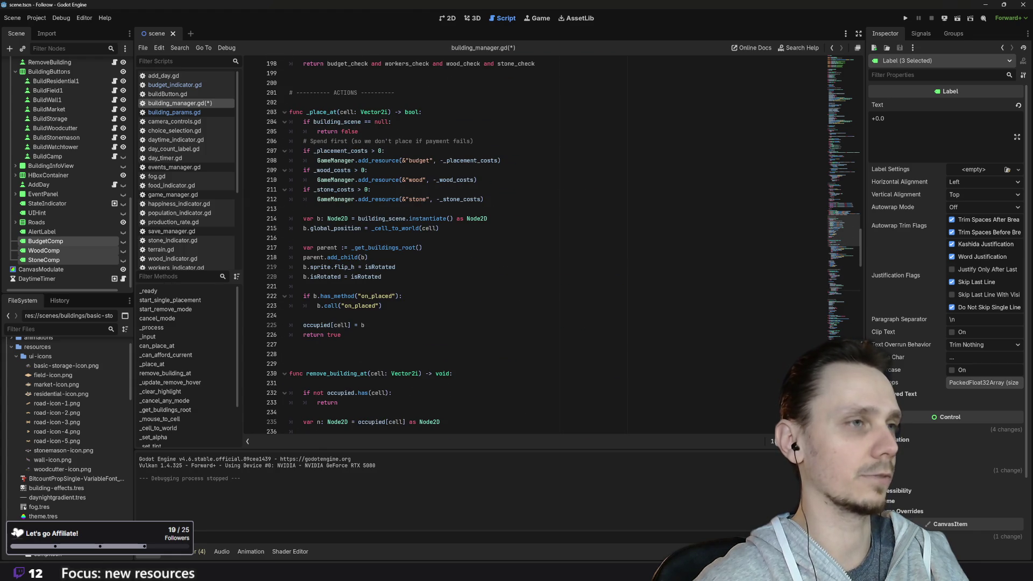
scroll(538, 245, "up", 5)
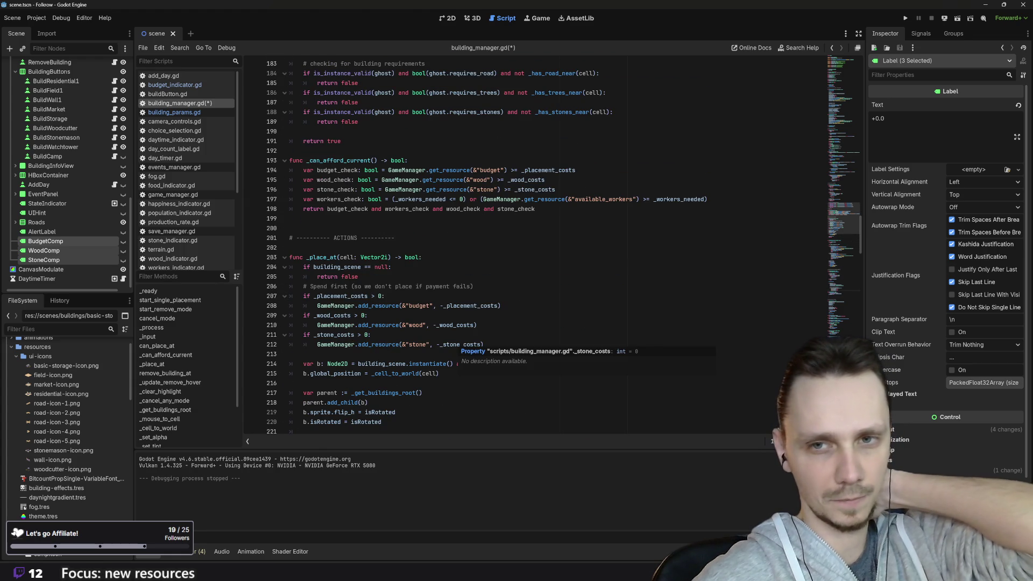
scroll(462, 344, "down", 20)
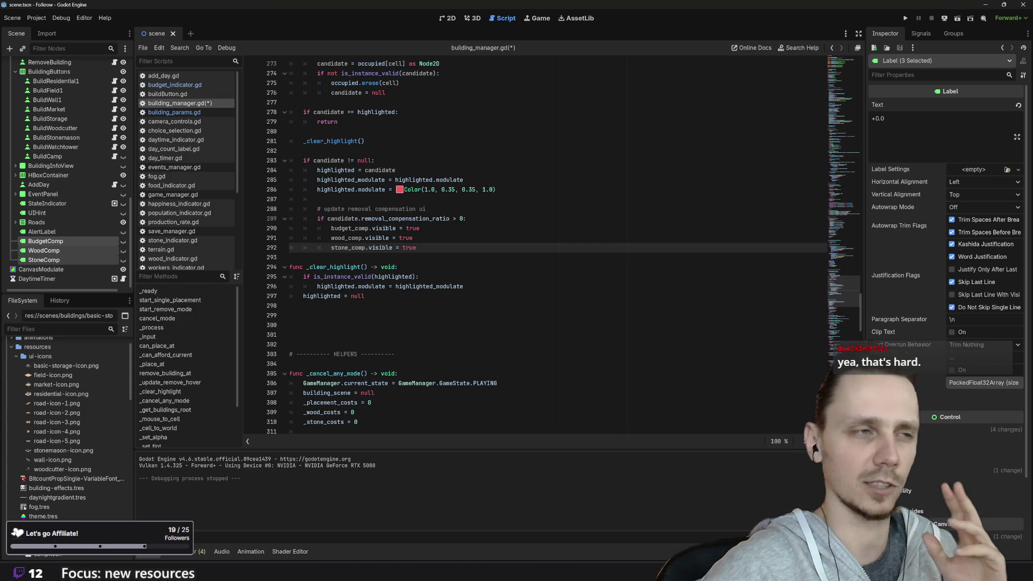
scroll(563, 247, "down", 1)
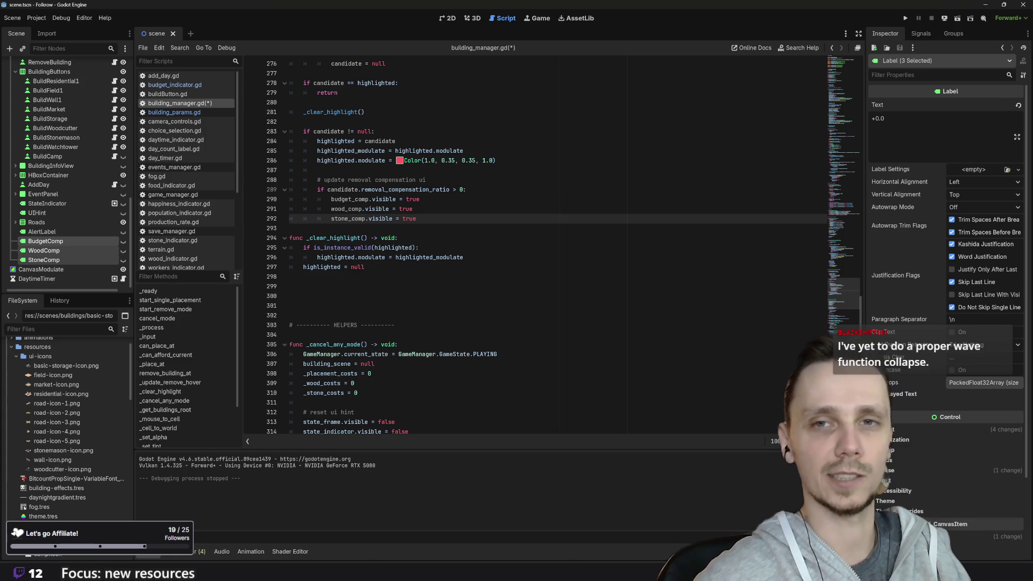
scroll(535, 248, "up", 2)
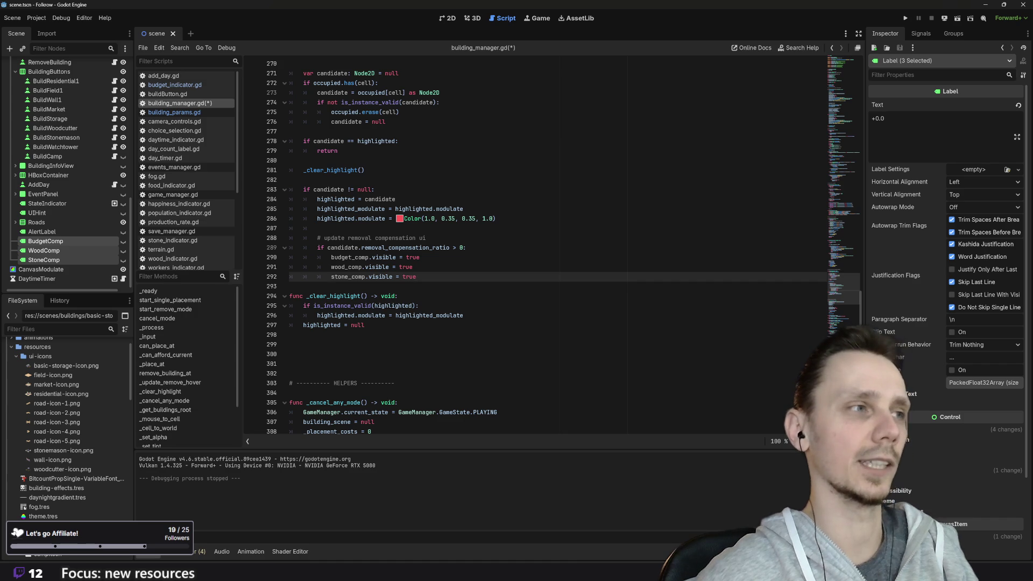
scroll(69, 446, "up", 2)
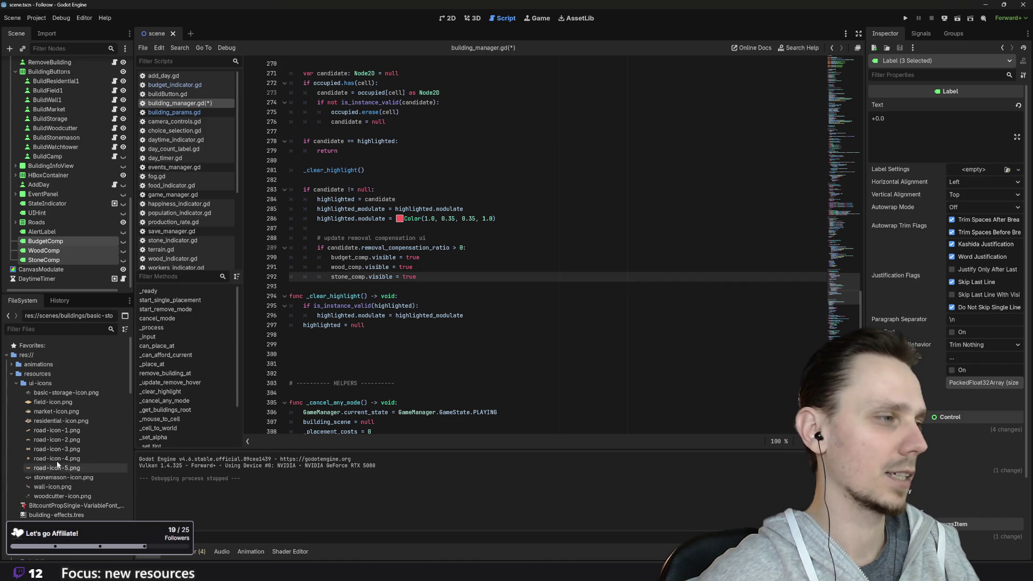
scroll(58, 433, "down", 2)
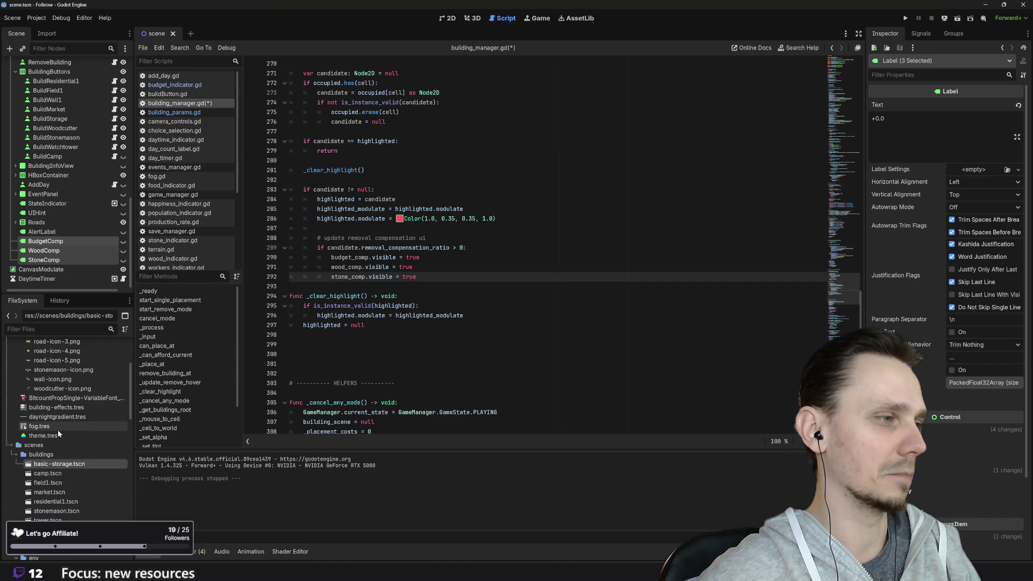
left_click(59, 474)
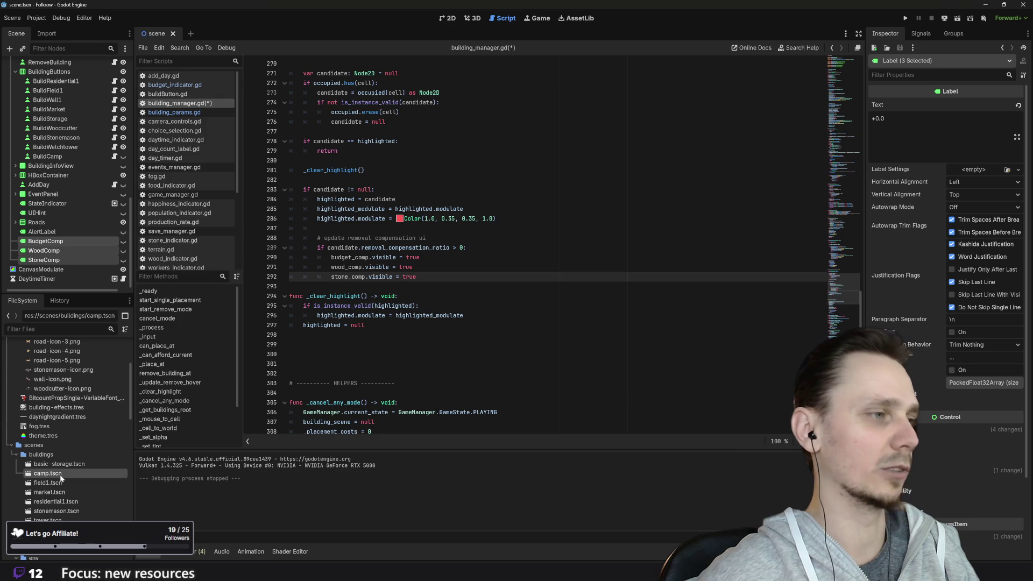
double_click(60, 474)
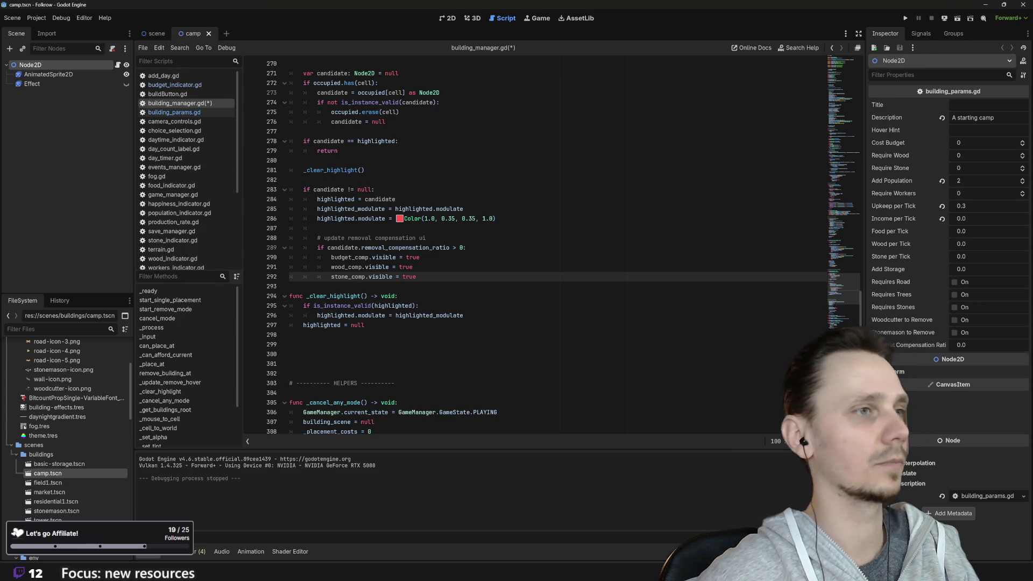
View camp.tscn in 2D, inspect its AnimatedSprite2D frames, then close the camp scene.
left_click(456, 18)
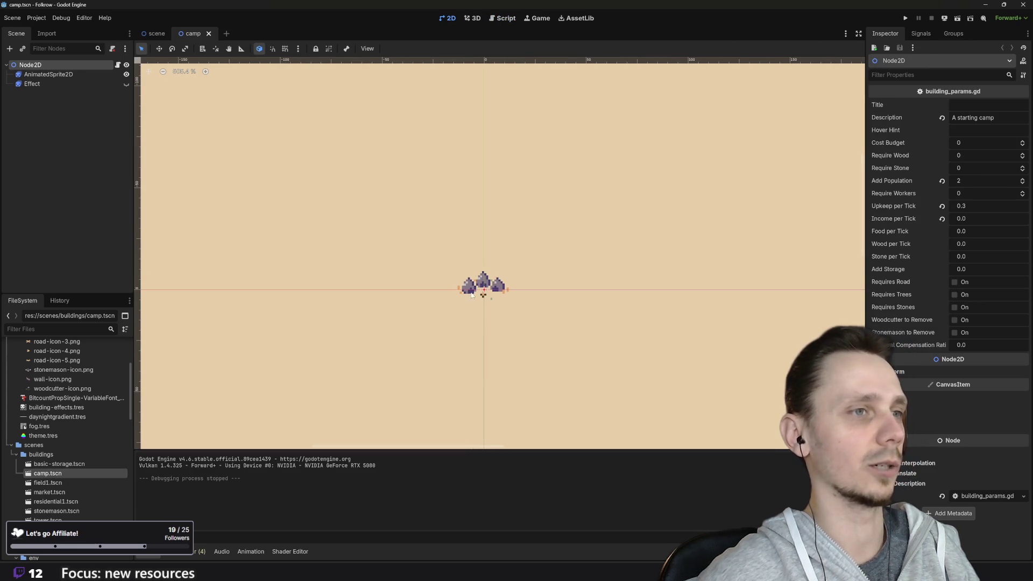
left_click(57, 75)
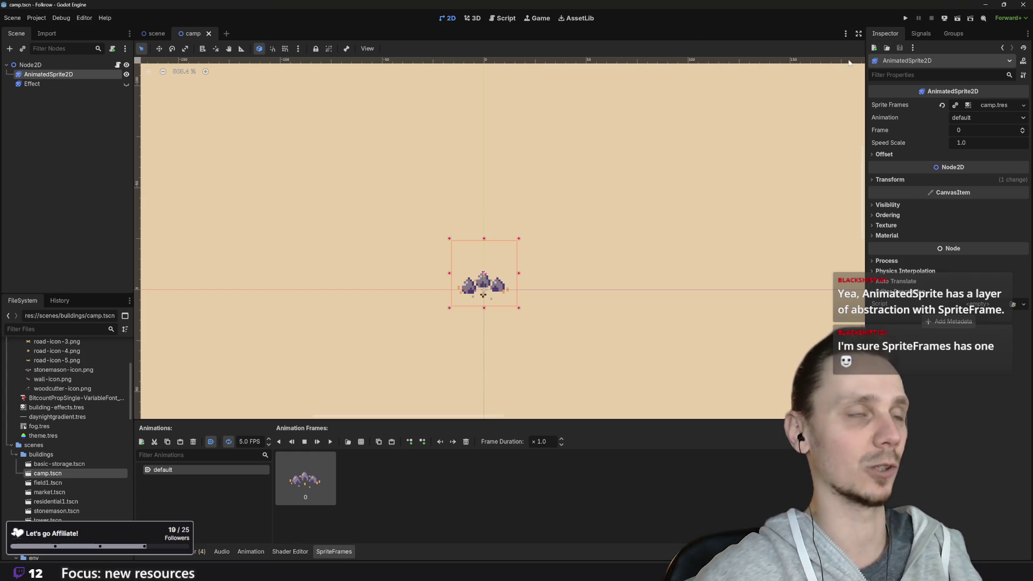
left_click(209, 34)
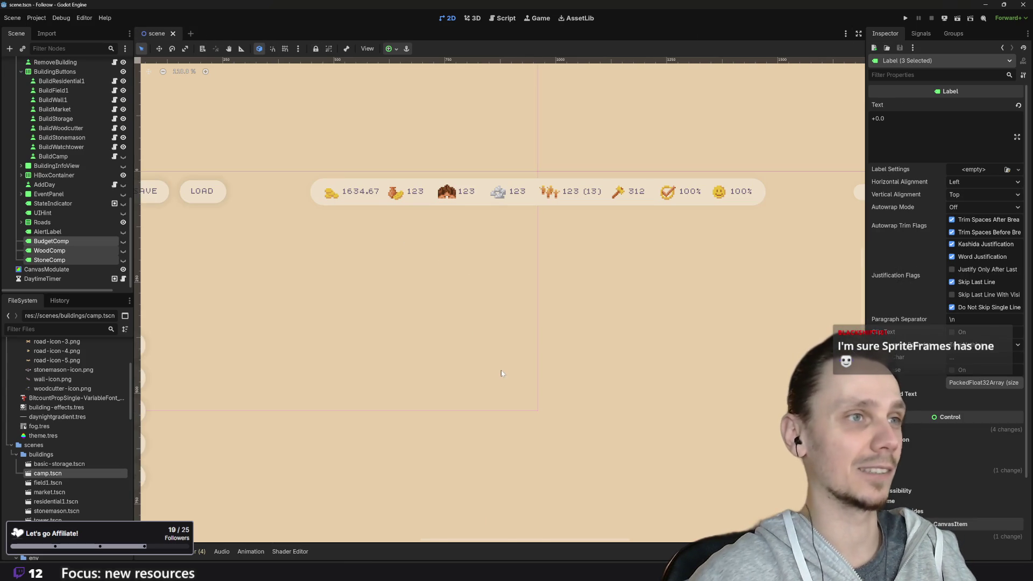
Zoom the main scene's 2D viewport out and back in, then return to building_manager.gd.
scroll(501, 373, "down", 3)
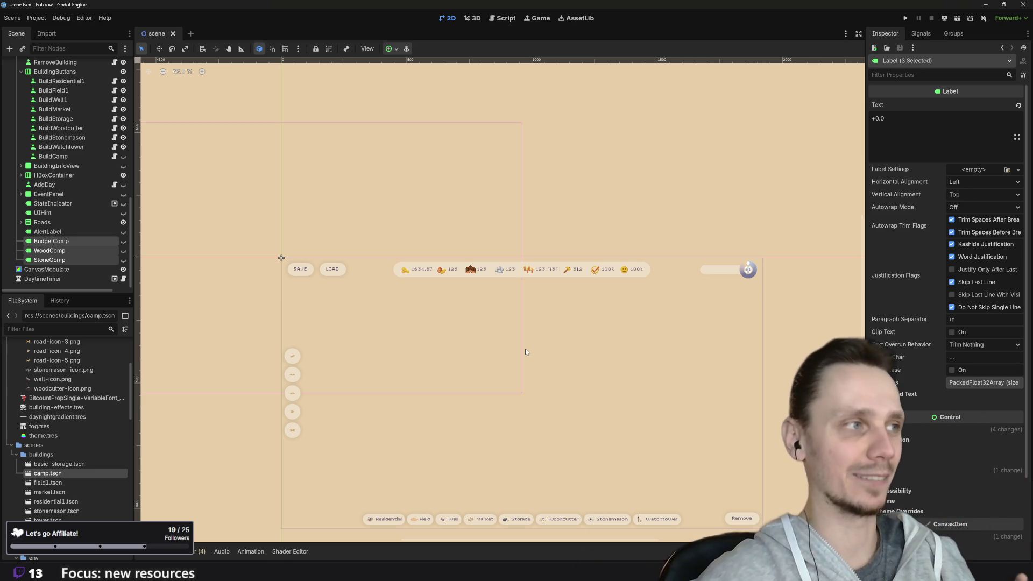
scroll(438, 324, "up", 3)
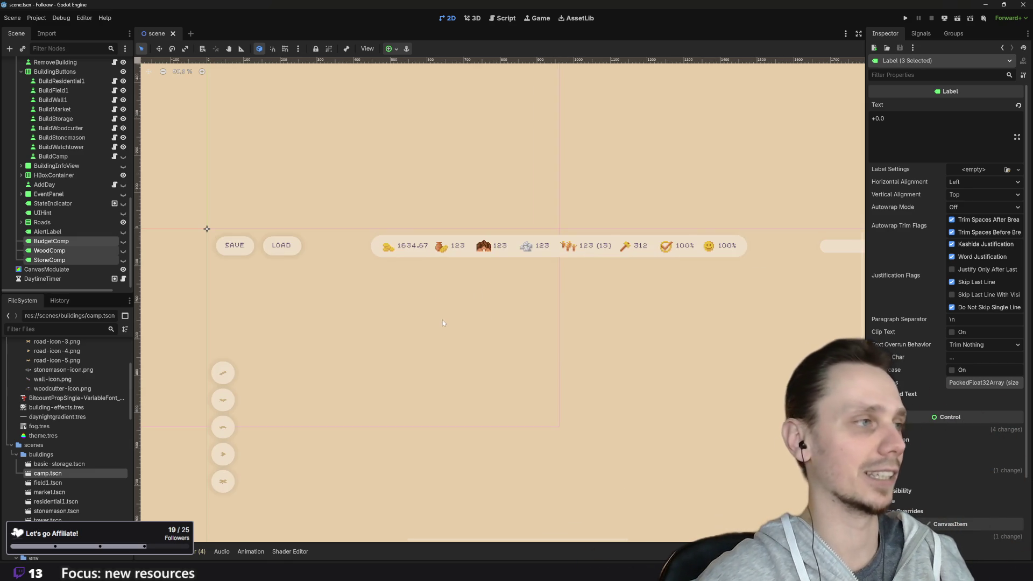
left_click(504, 18)
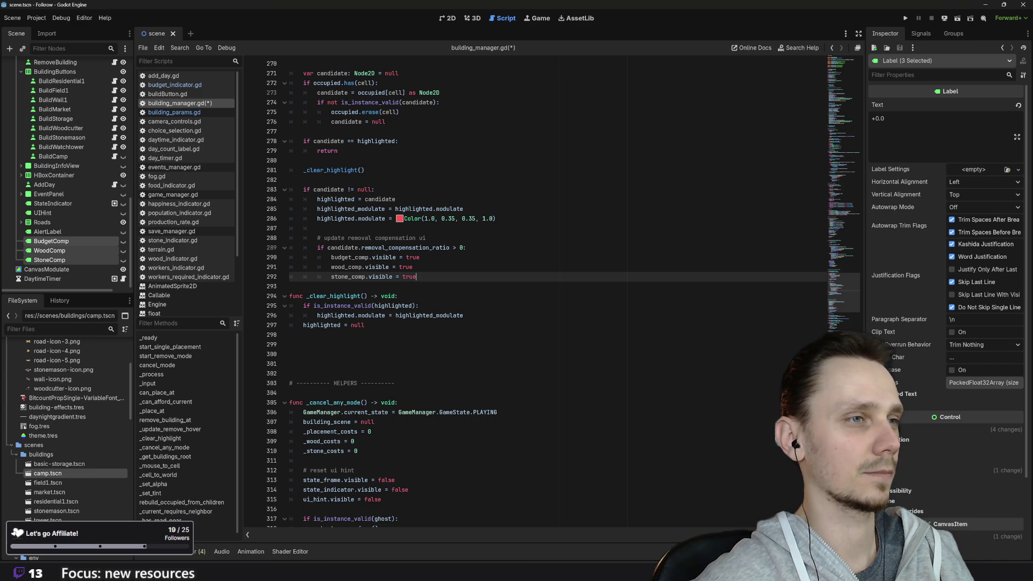
Place the caret on line 290, then open building_params.gd at removal_compensation_ratio.
left_click(416, 257)
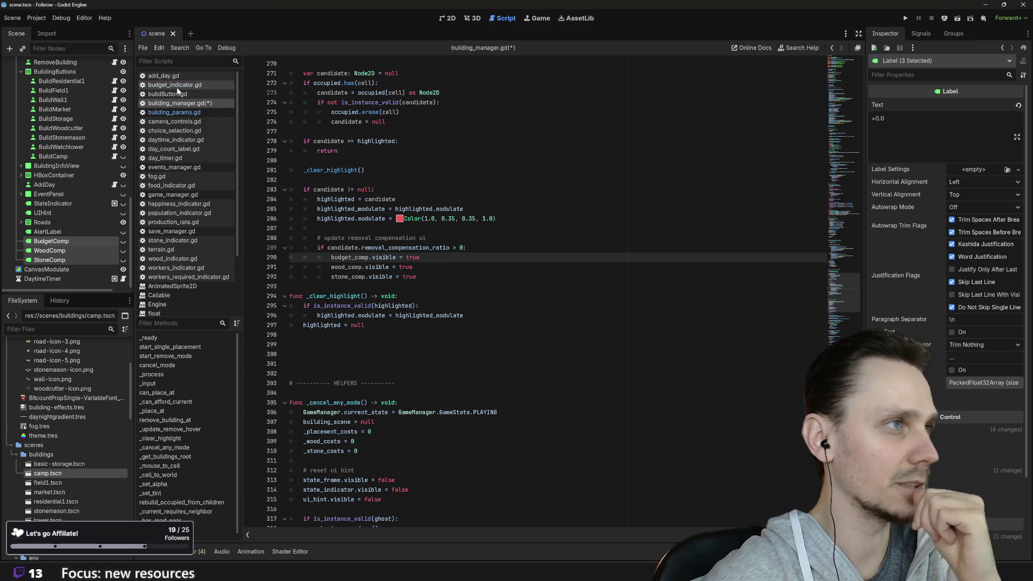
left_click(173, 111)
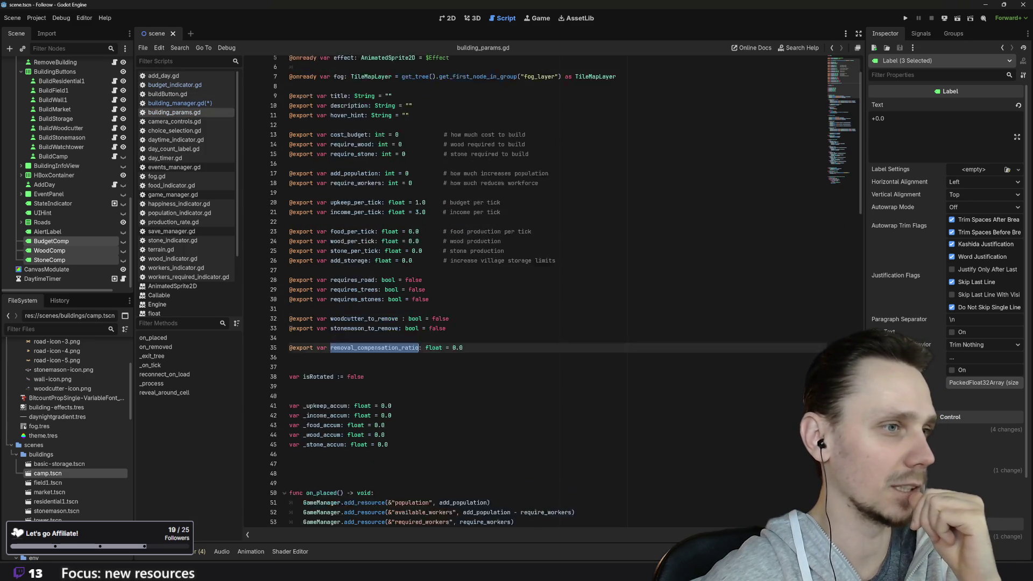
scroll(517, 311, "down", 20)
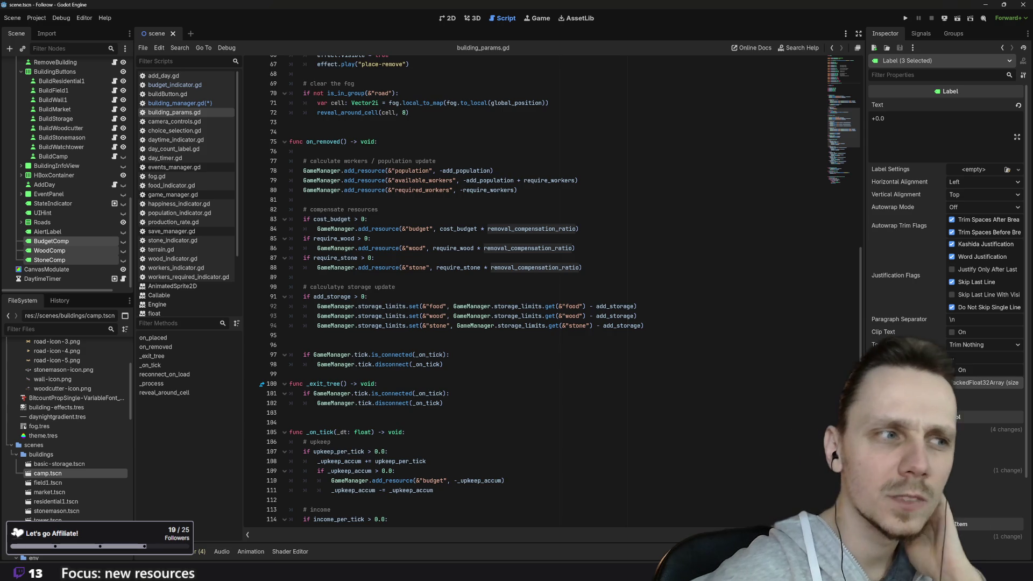
scroll(537, 291, "down", 9)
scroll(538, 290, "up", 8)
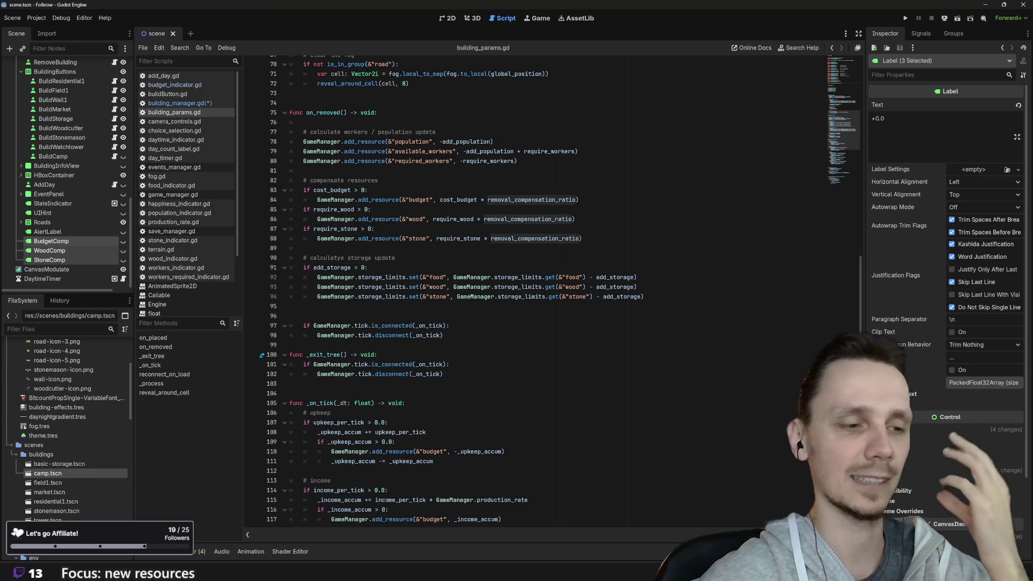
Review on_removed's code refunding cost_budget, require_wood and require_stone by removal_compensation_ratio.
mouse_move(621, 296)
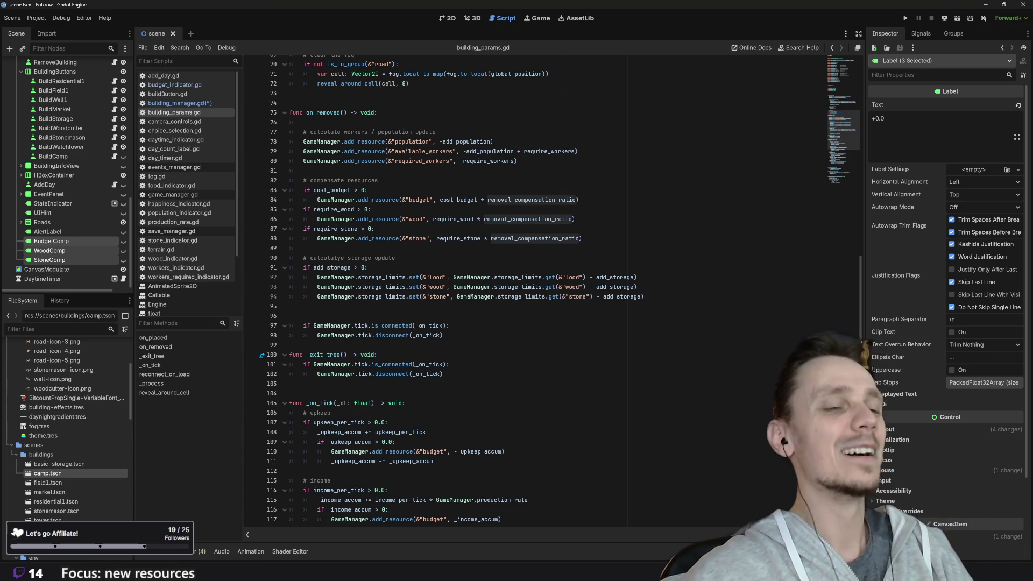
left_click(644, 296)
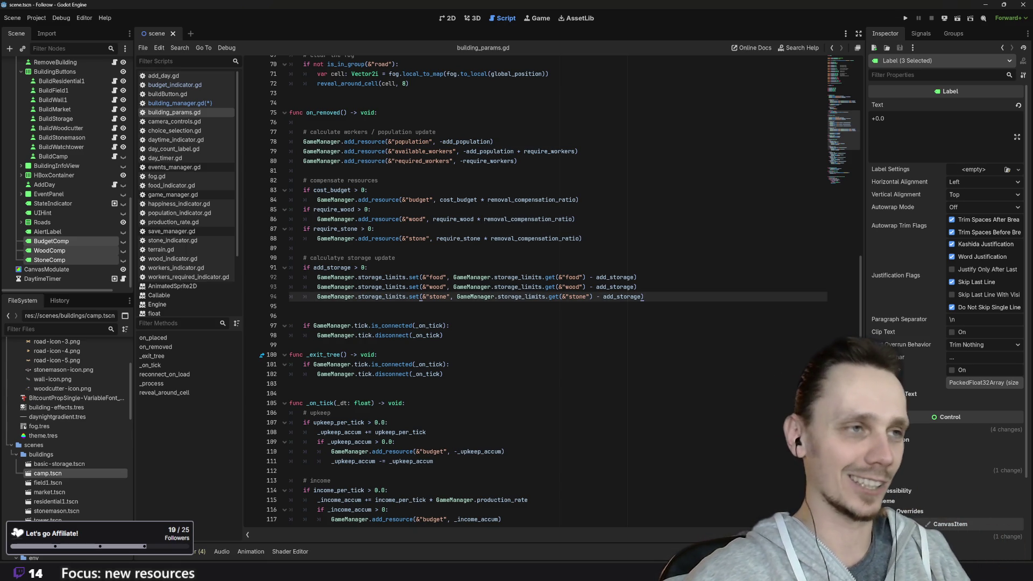
left_click(290, 306)
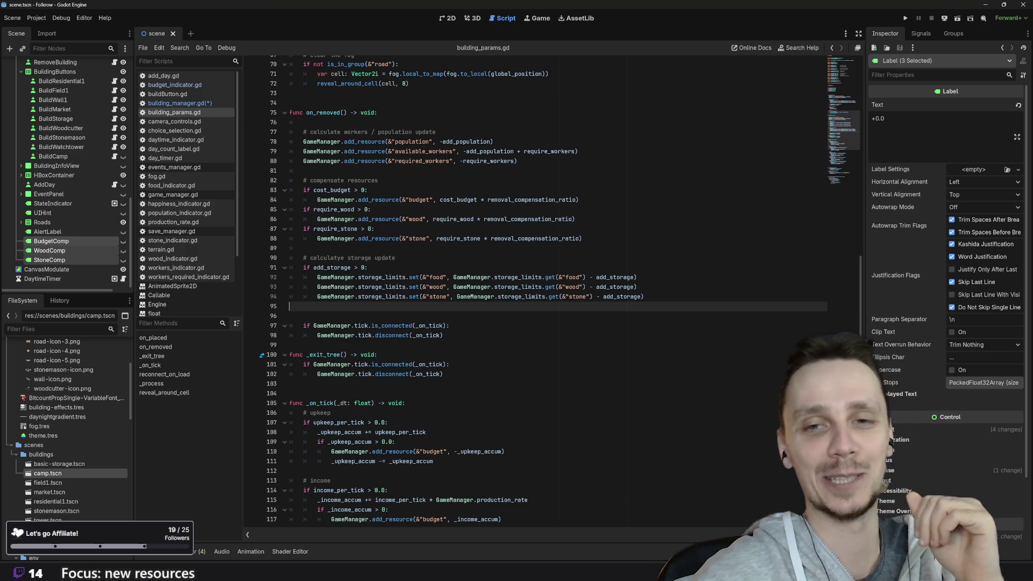
left_click(636, 277)
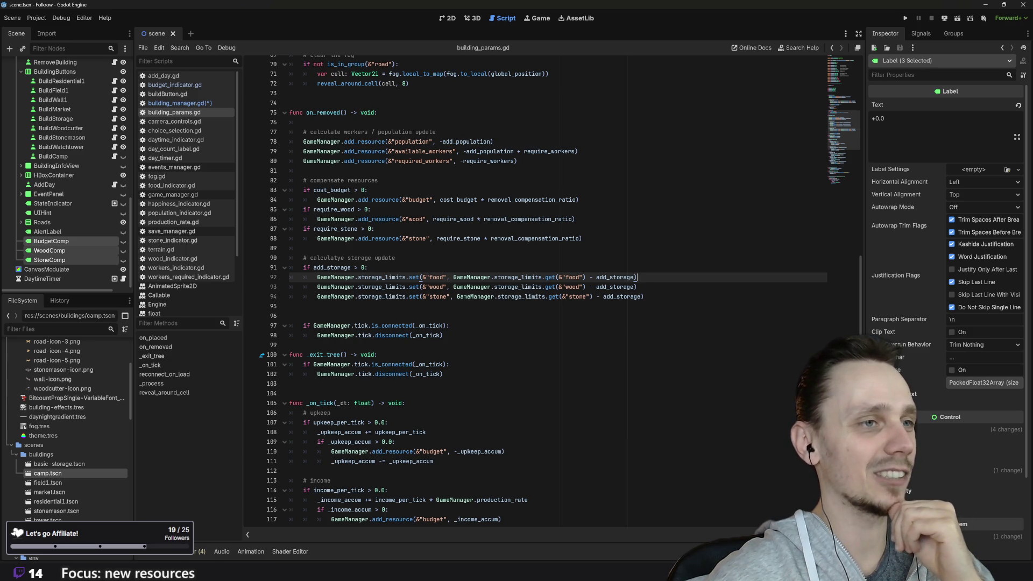
scroll(421, 277, "up", 2)
left_click(421, 306)
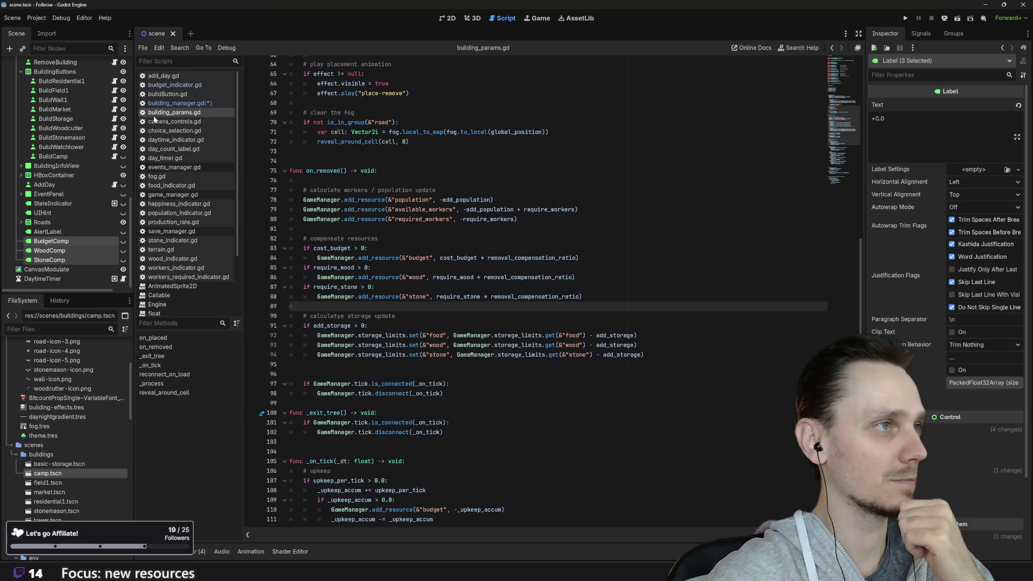
left_click(165, 104)
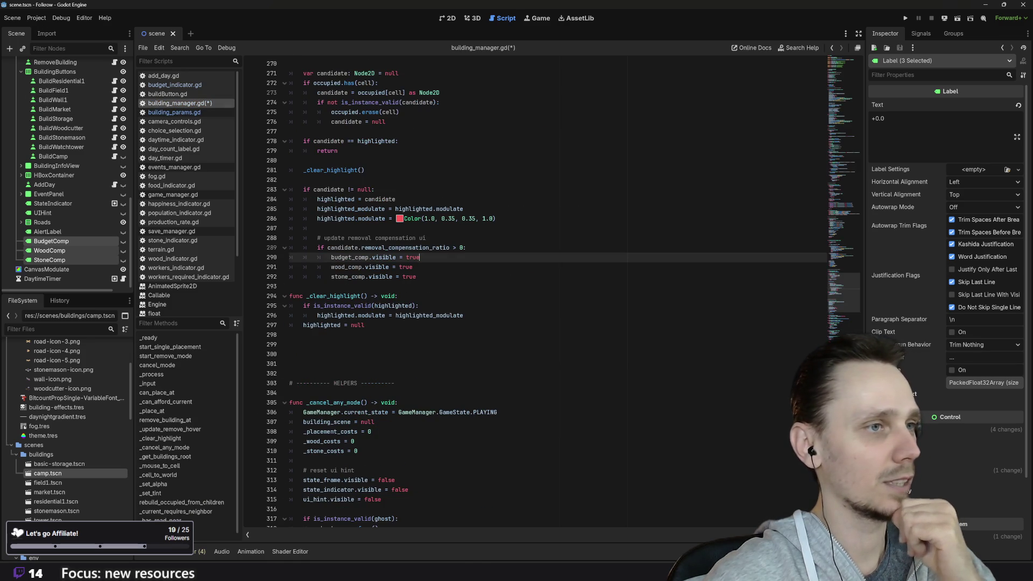
Add bare cost_budget, require_wood and require_stone lines after stone_comp.visible = true.
left_click(417, 277)
key("Return")
key("Return")
key("Return")
type("cost_")
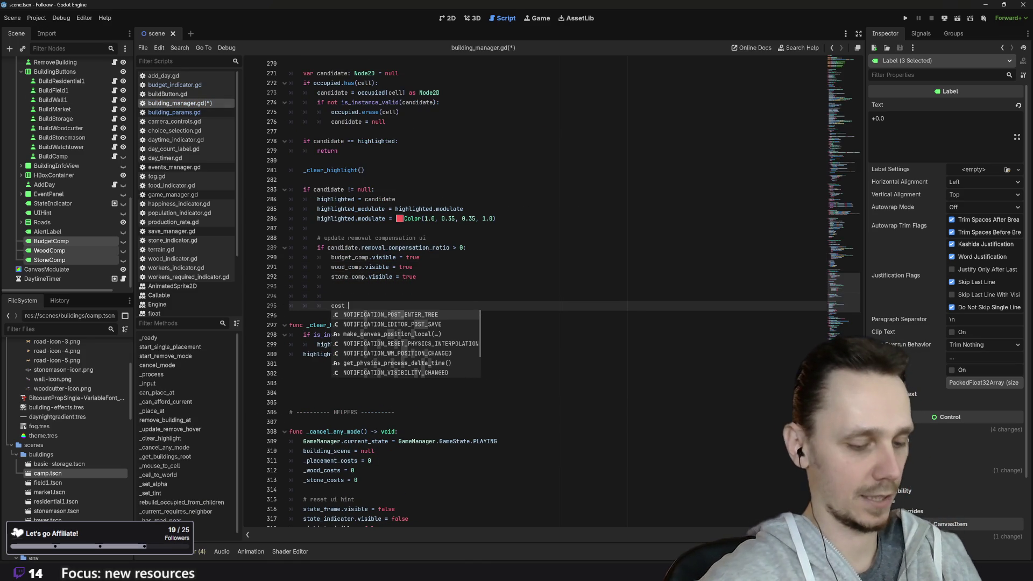
type("budget")
key("Return")
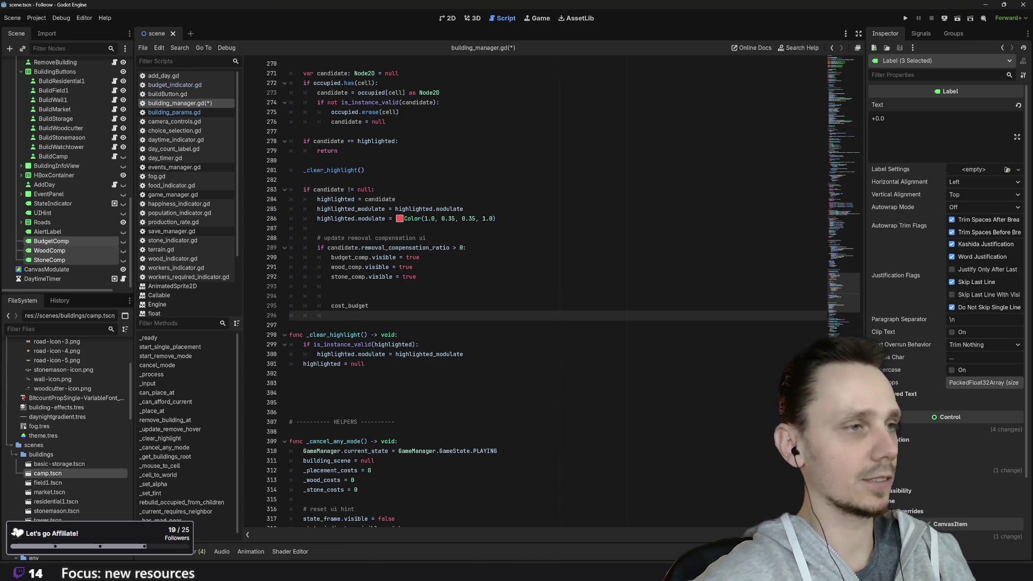
type("require_")
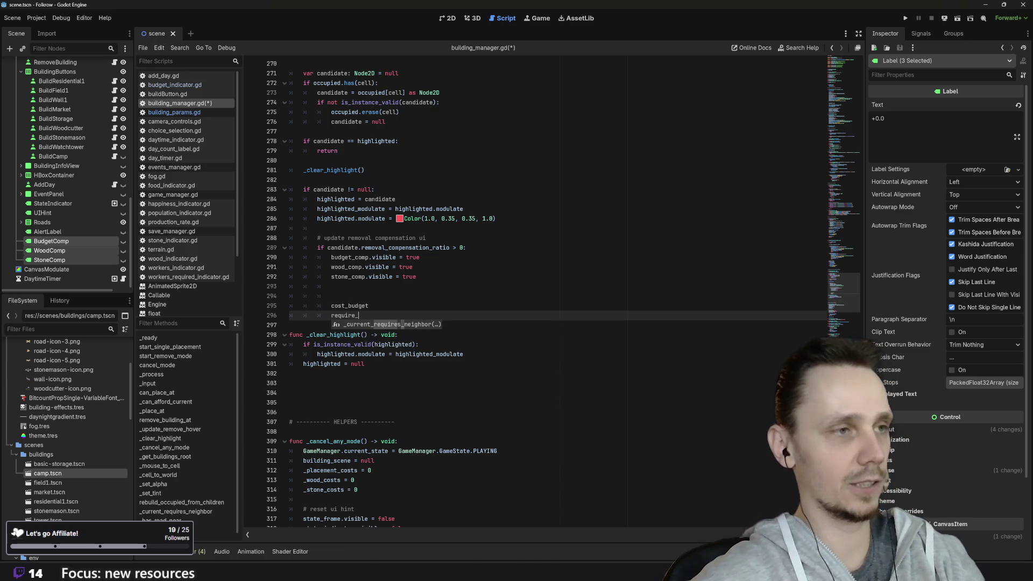
type("wood")
key("Return")
type("requi")
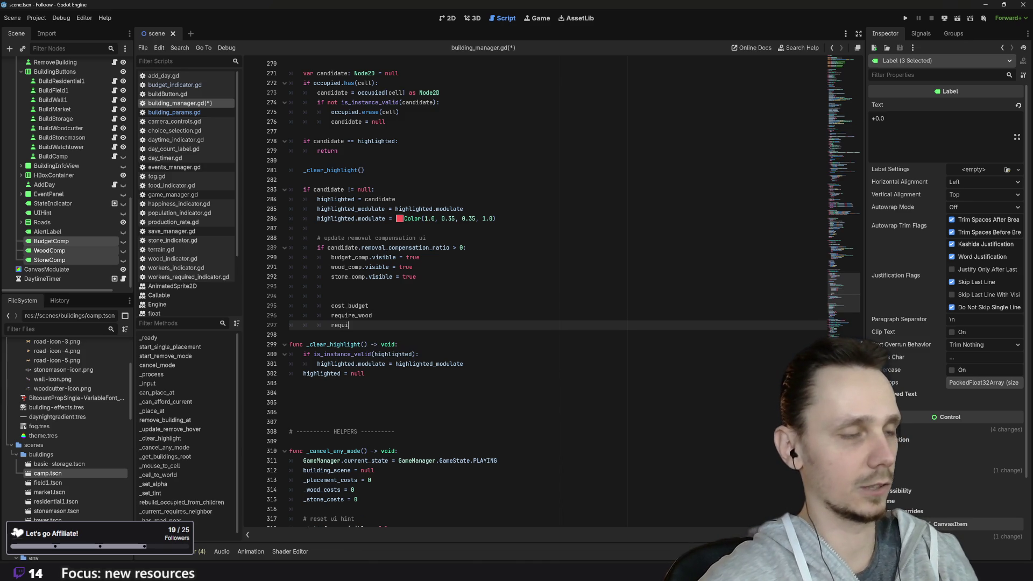
type("re")
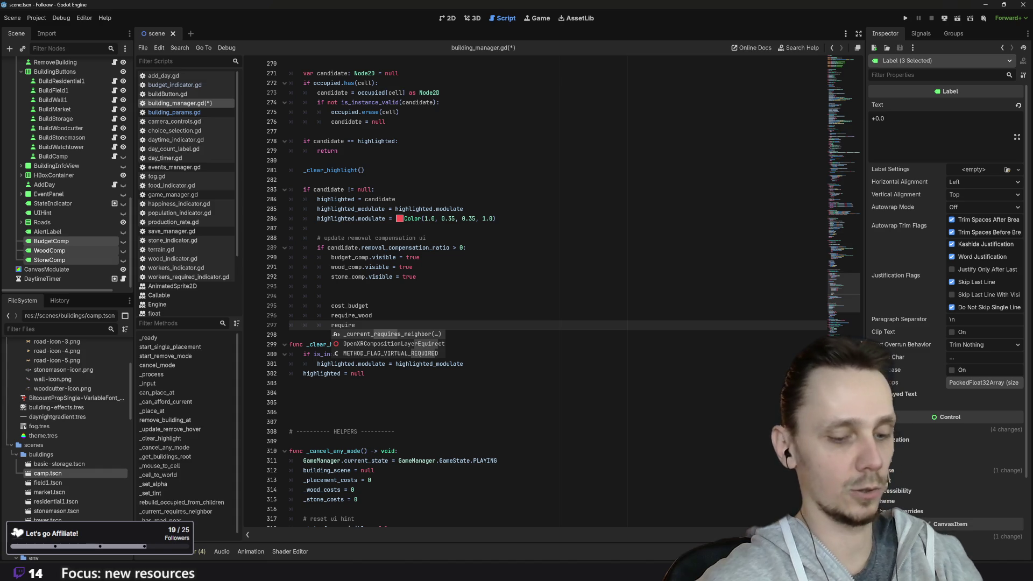
type("_sto")
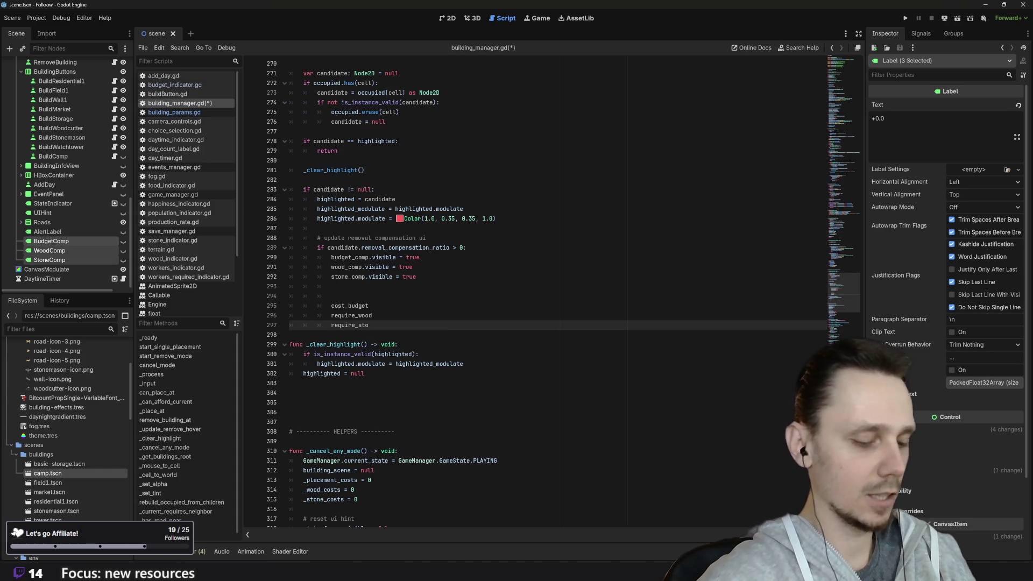
type("ne")
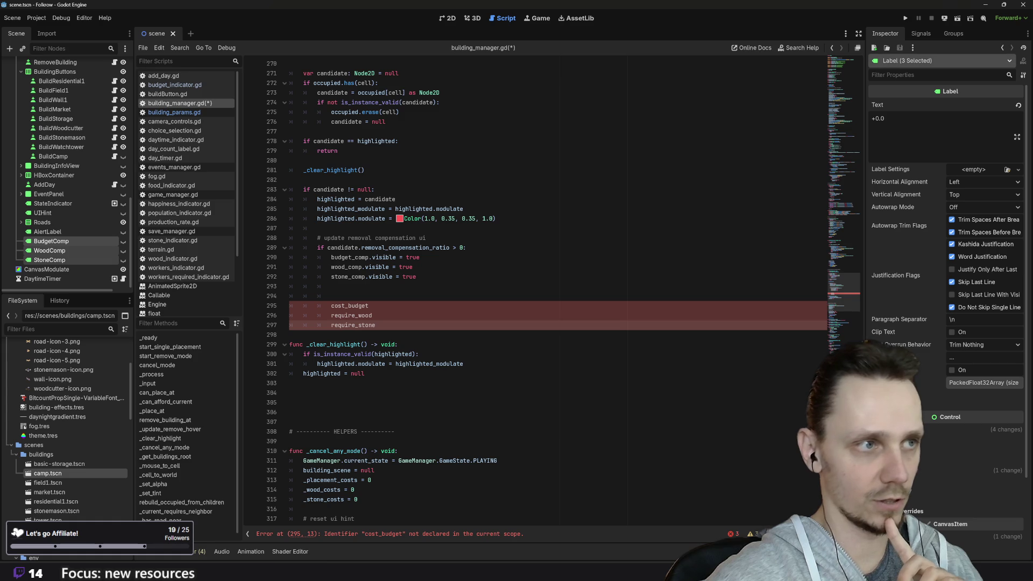
Insert an empty line after the budget_comp visibility line and check the candidate variable.
scroll(559, 295, "up", 1)
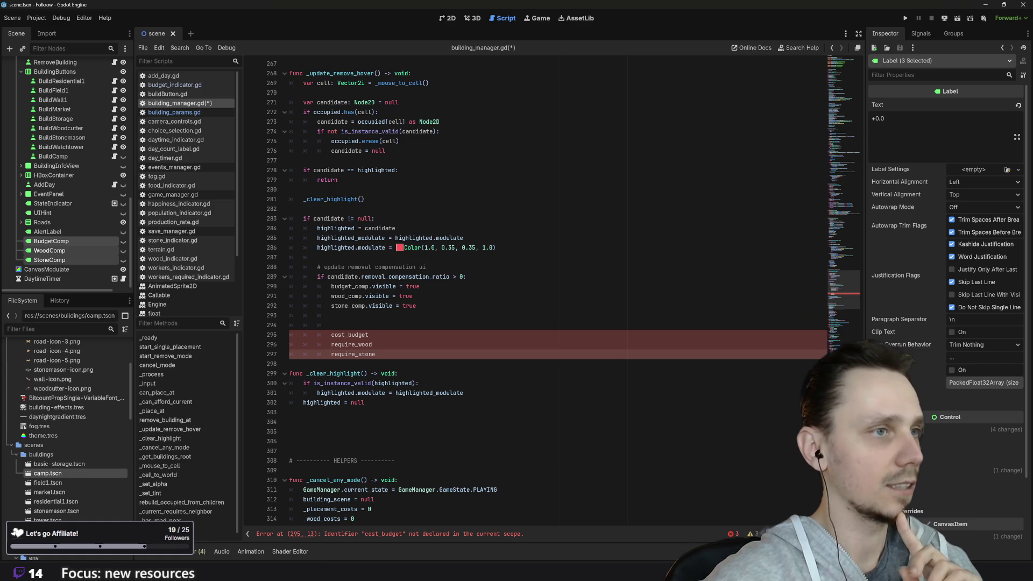
left_click(420, 286)
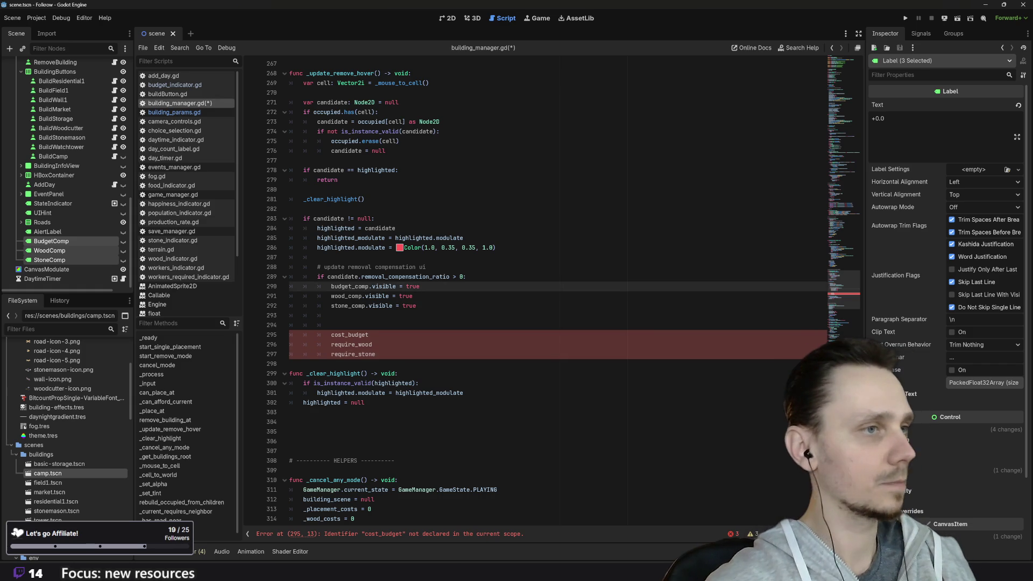
key("Return")
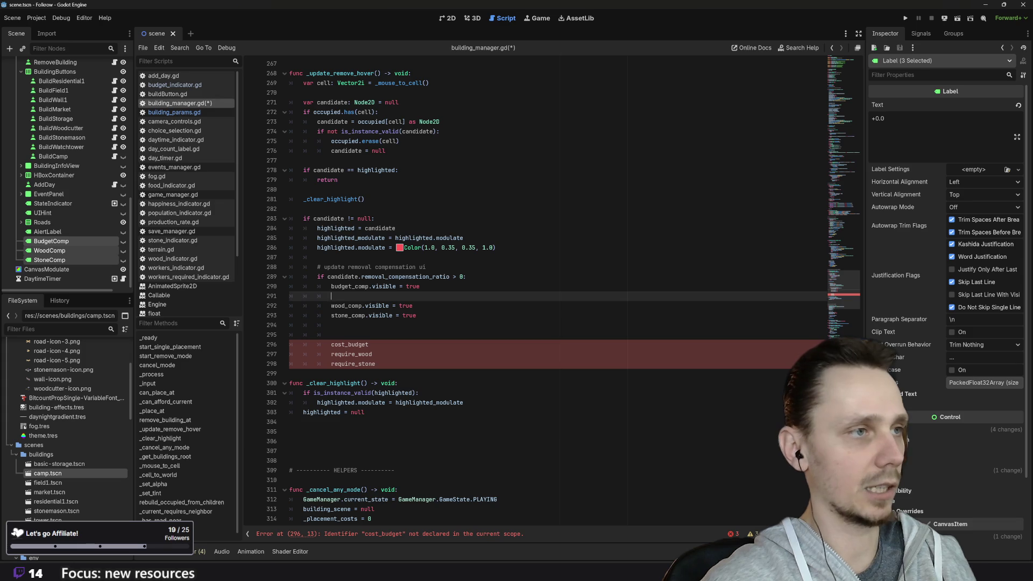
left_click(339, 277)
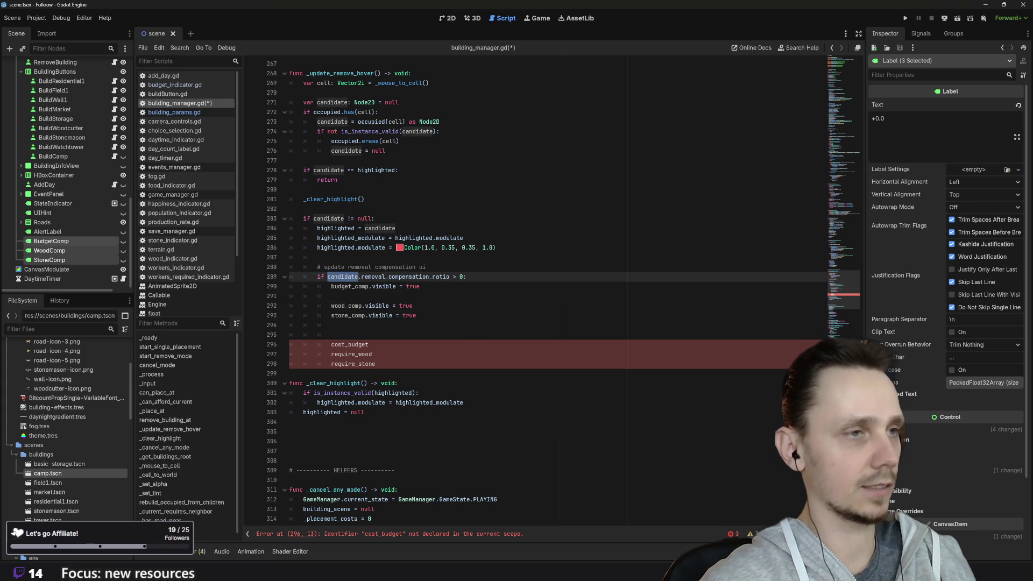
Remove the stray 'candidate' line pasted after the budget_comp visibility line.
left_click(331, 296)
type("candidate")
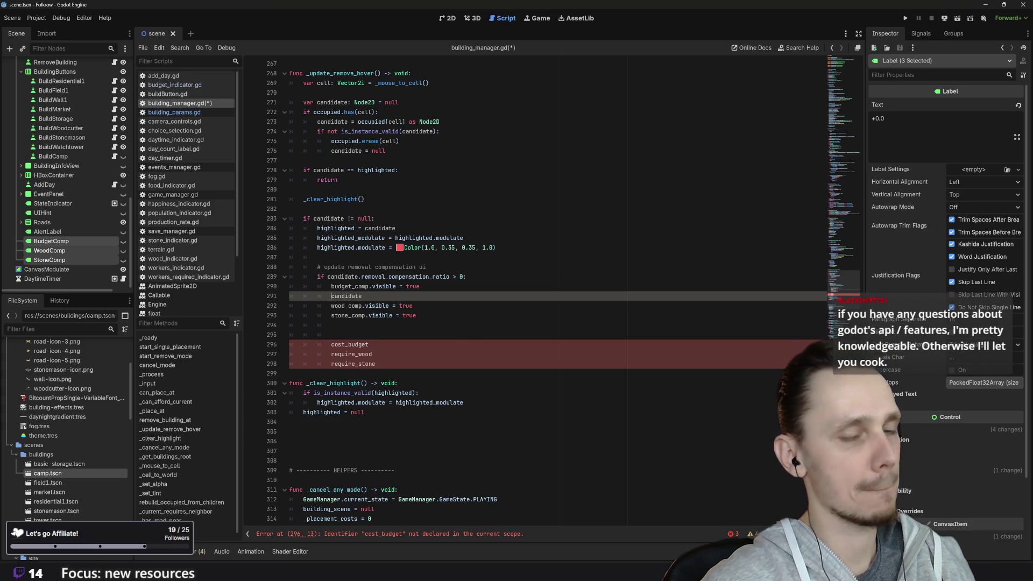
mouse_move(377, 315)
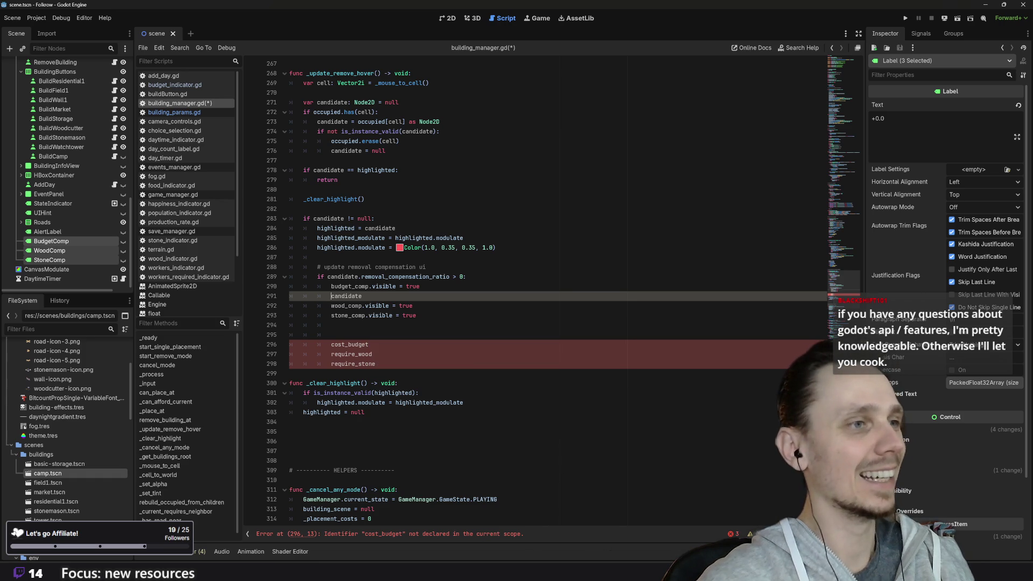
double_click(350, 286)
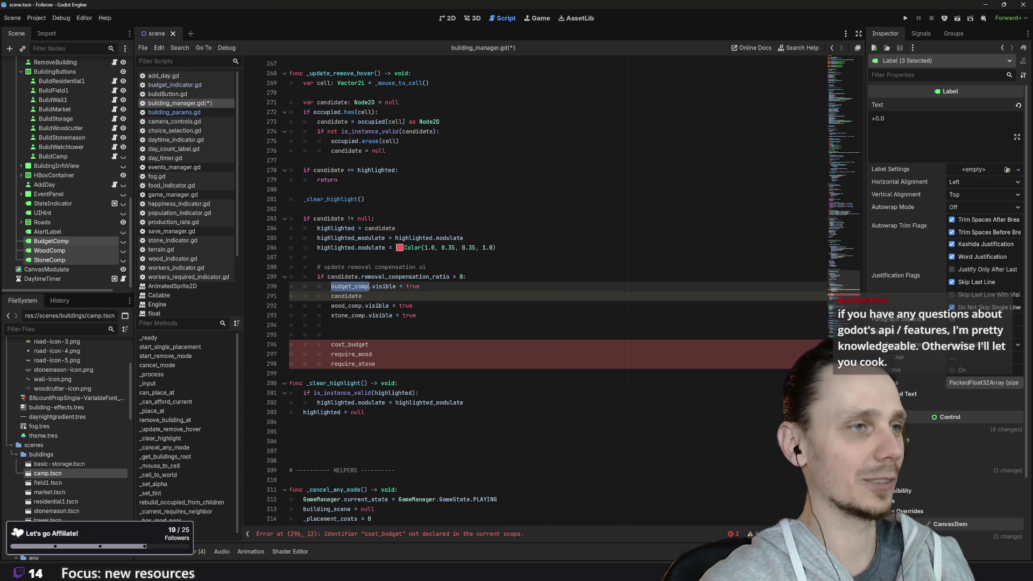
double_click(346, 296)
key("BackSpace")
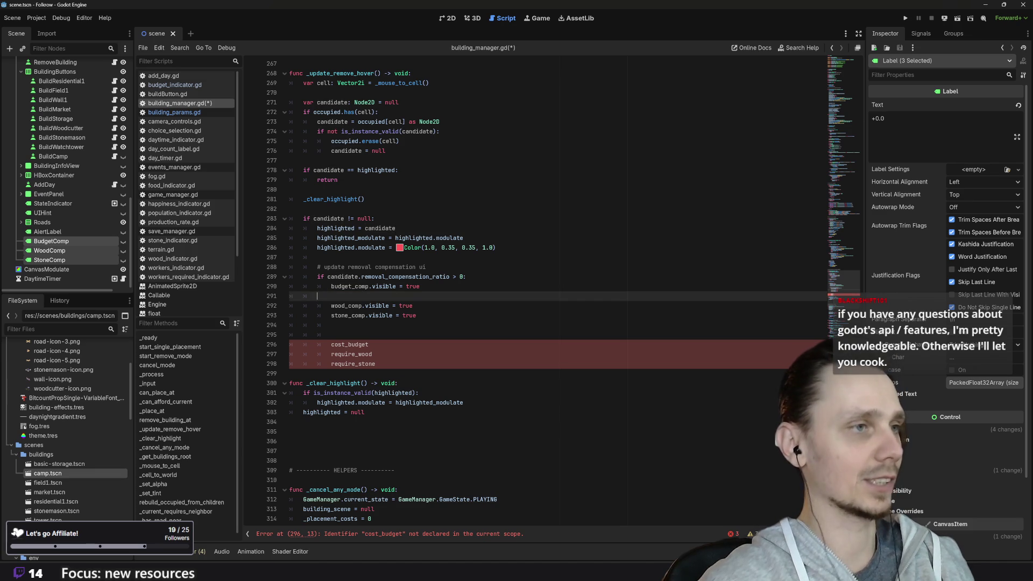
key("BackSpace")
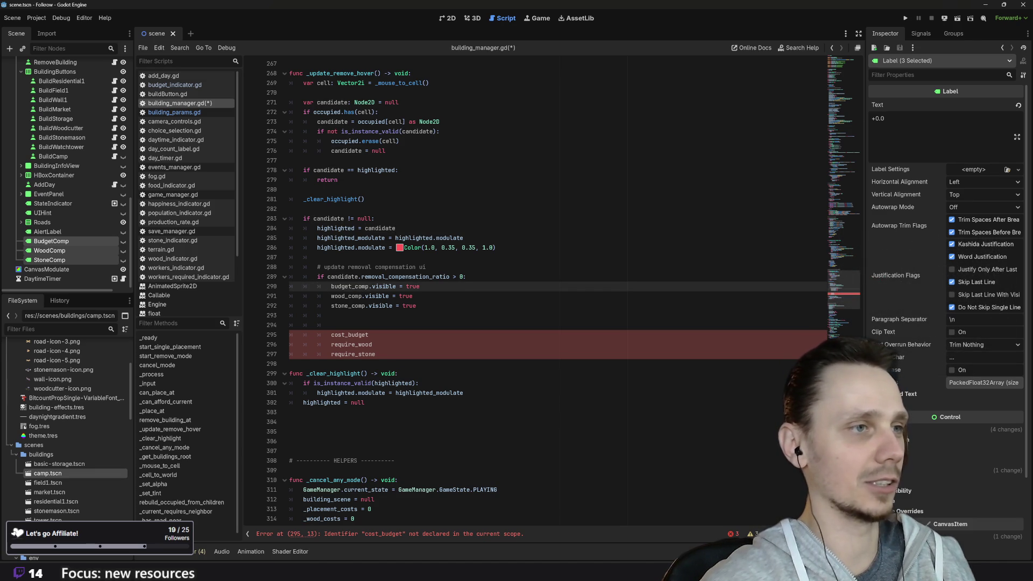
Add three 'candidate' lines below the stone_comp visibility setting.
left_click(417, 306)
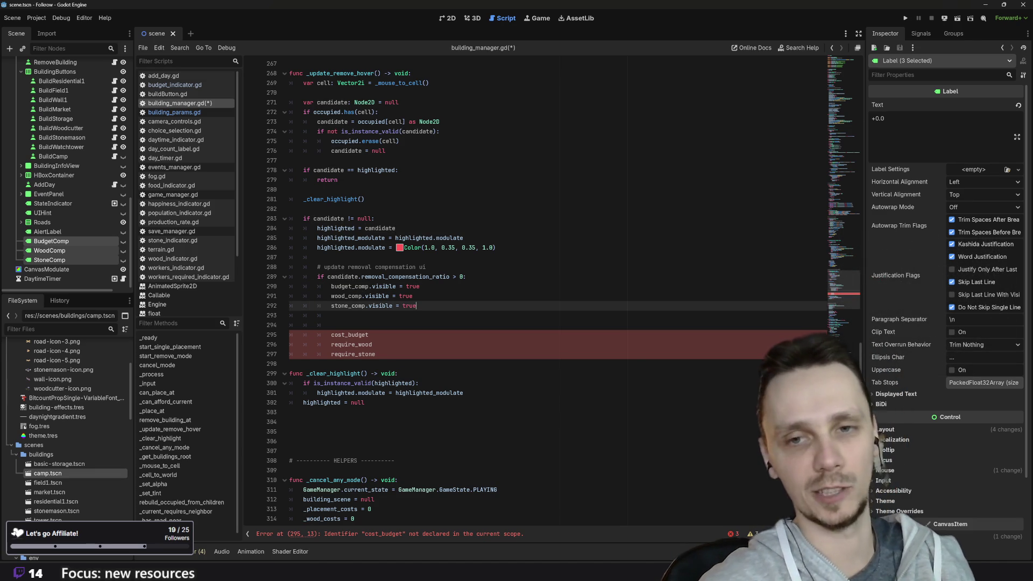
key("Return")
key("Return")
type("candidate")
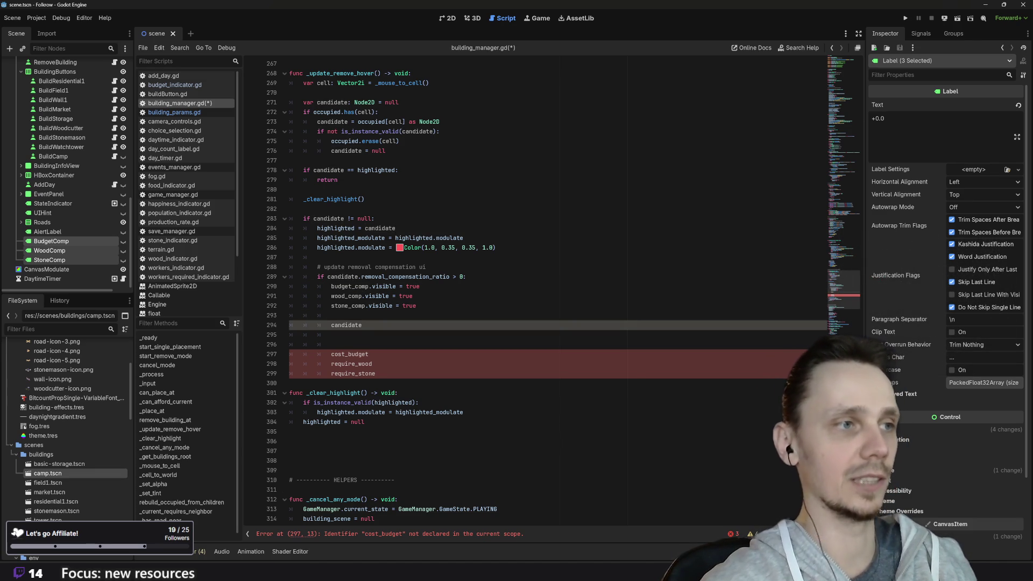
key("ctrl+shift+d")
key("ctrl+shift+d")
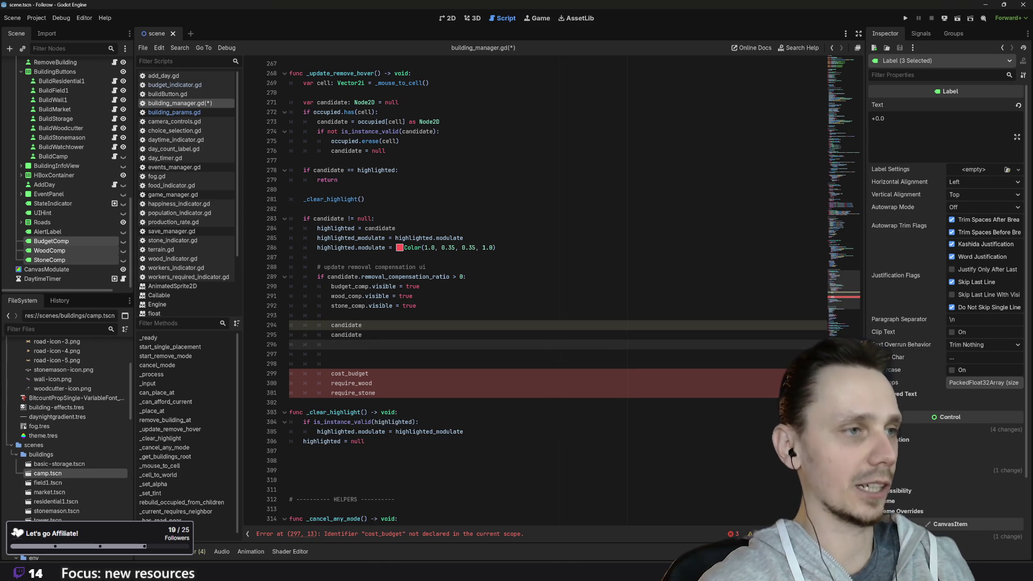
Move the bare cost_budget onto the first line as candidate.cost_budget.
key("Down")
key("Down")
key("Down")
key("shift+Home")
key("ctrl+x")
left_click(362, 324)
type(".")
key("ctrl+v")
Move the bare require_wood onto the second line as candidate.require_wood.
left_click(362, 383)
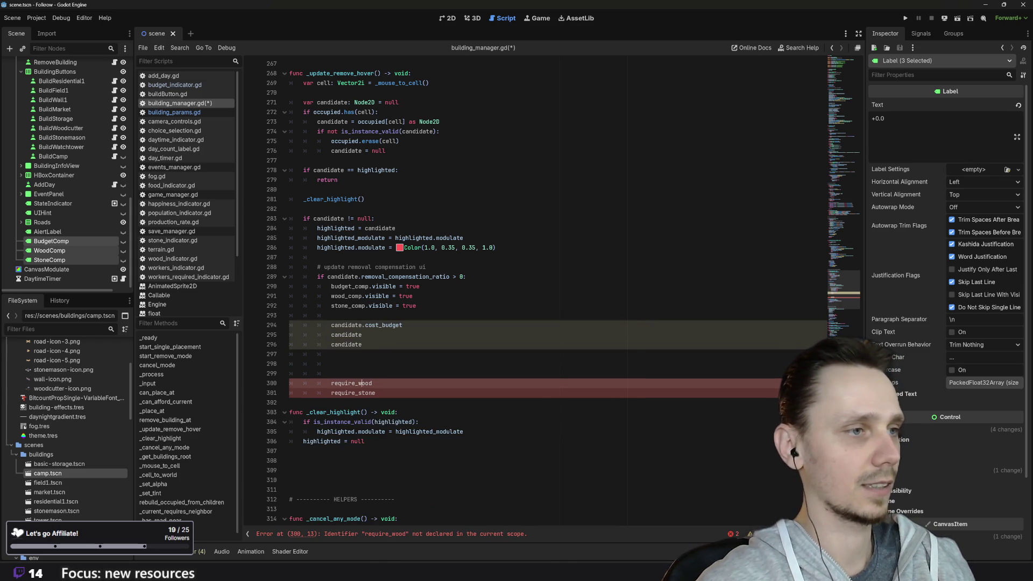
double_click(362, 383)
key("ctrl+x")
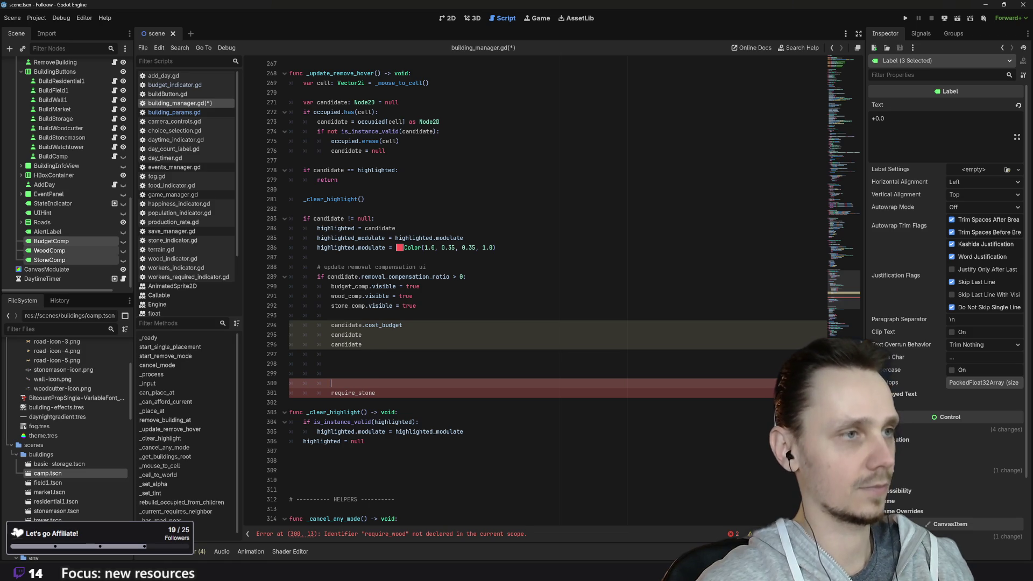
left_click(362, 335)
type(".")
key("ctrl+v")
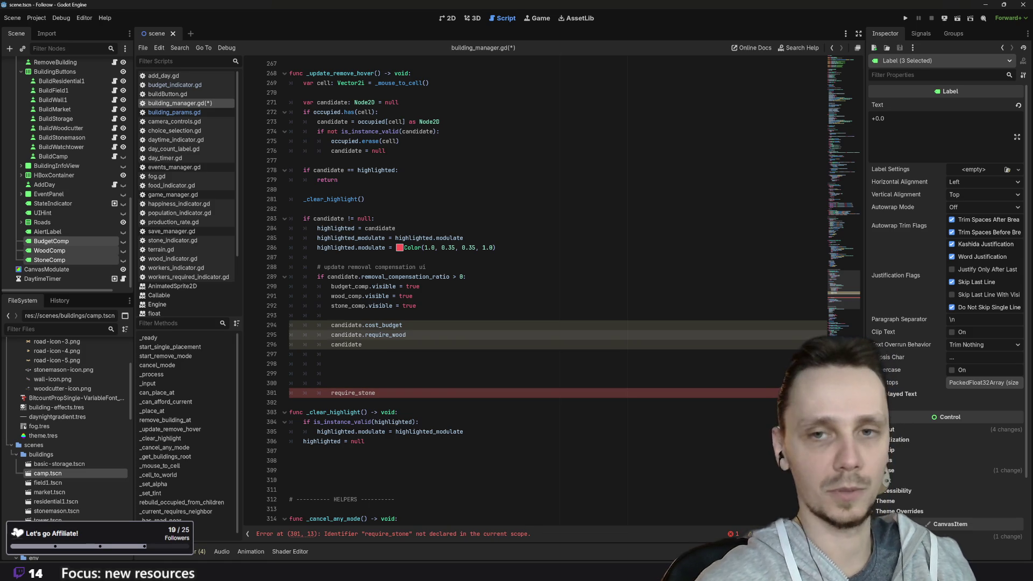
Cut the bare require_stone and start candidate. on the third line.
double_click(353, 393)
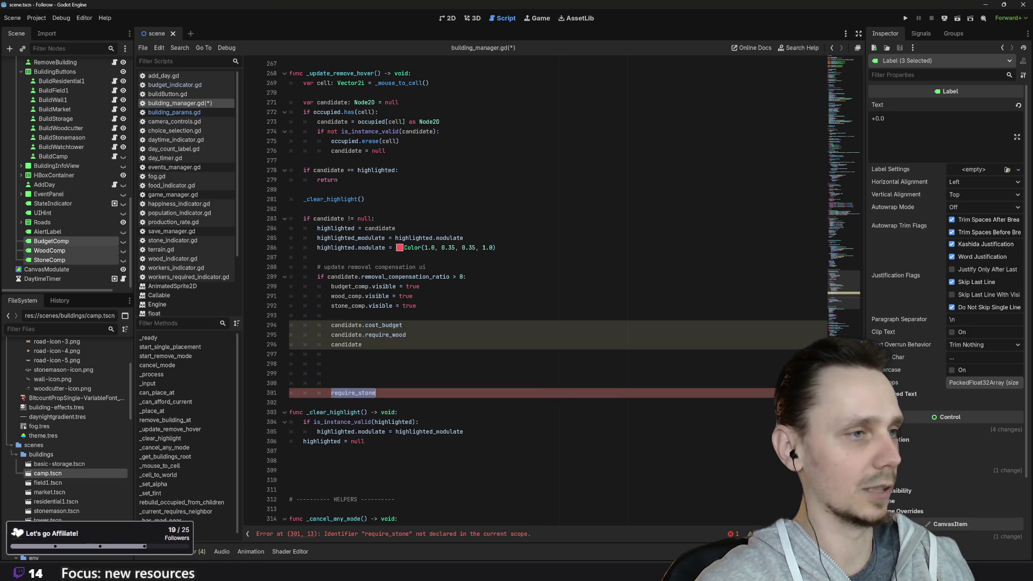
key("ctrl+x")
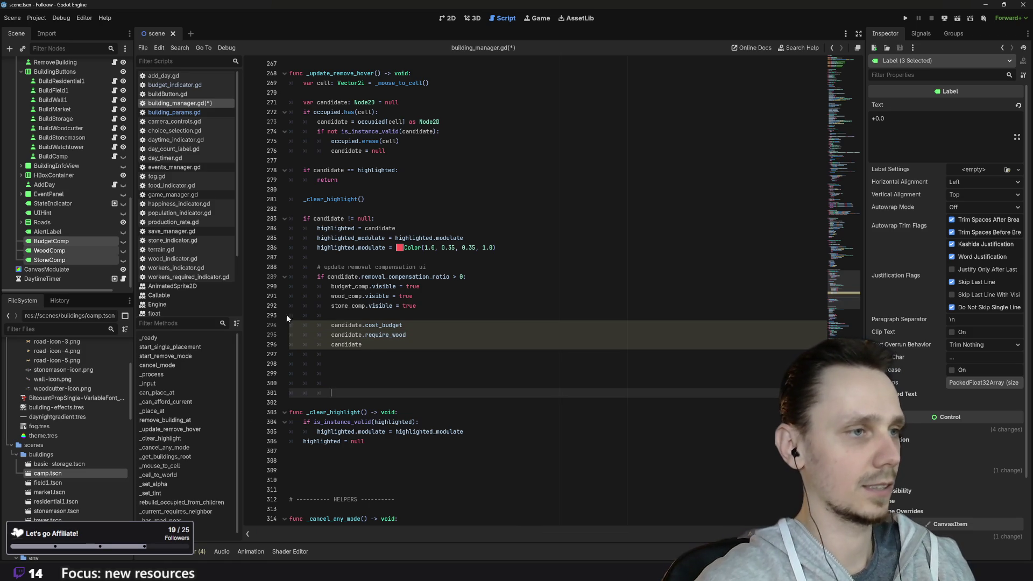
left_click(362, 344)
type(".")
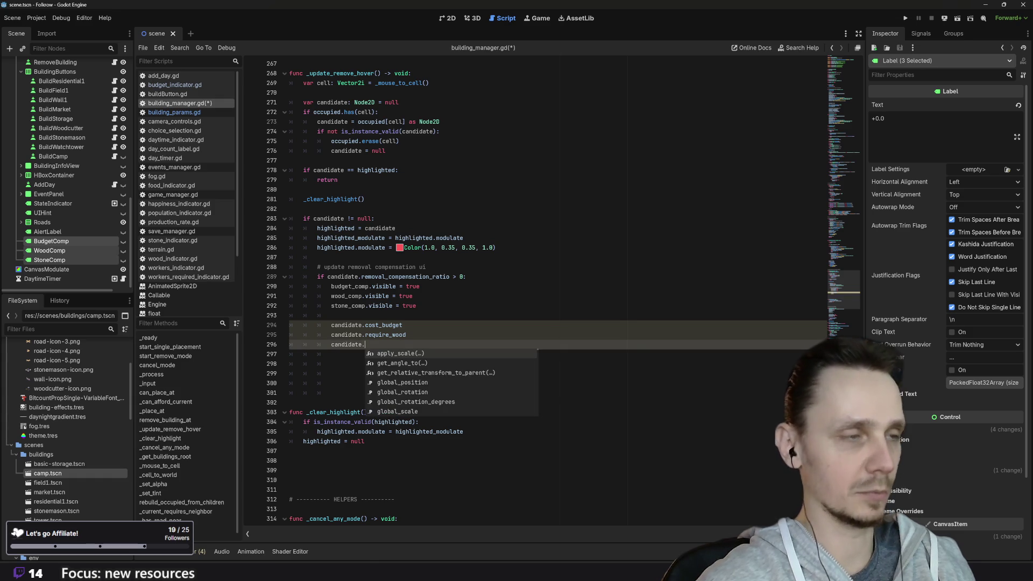